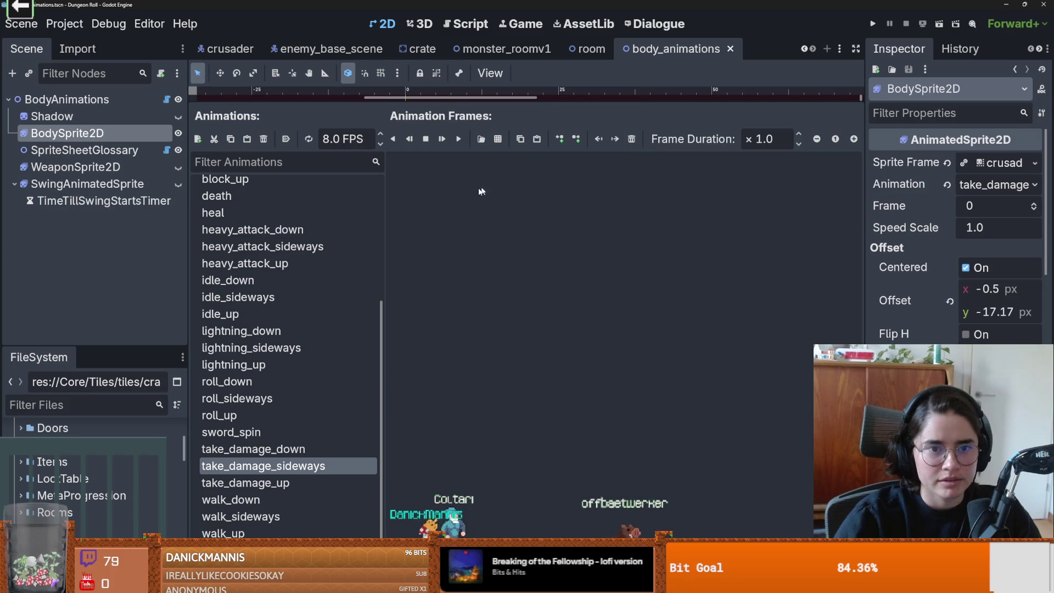
Paste a single replacement frame into take_damage_sideways and take_damage_up, deleting the old double-length frame.
key(ctrl+v)
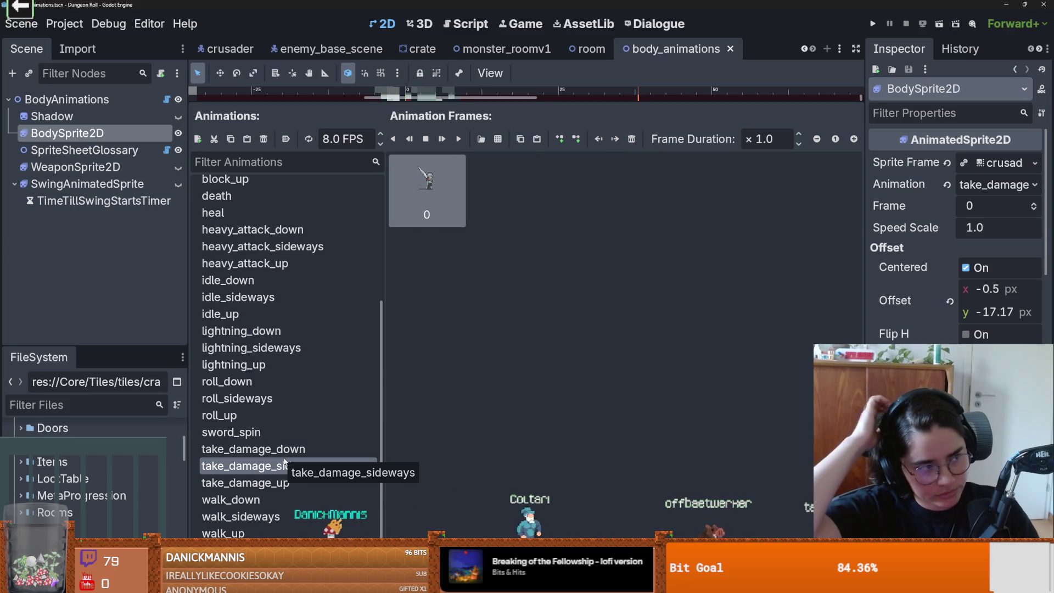
click(284, 365)
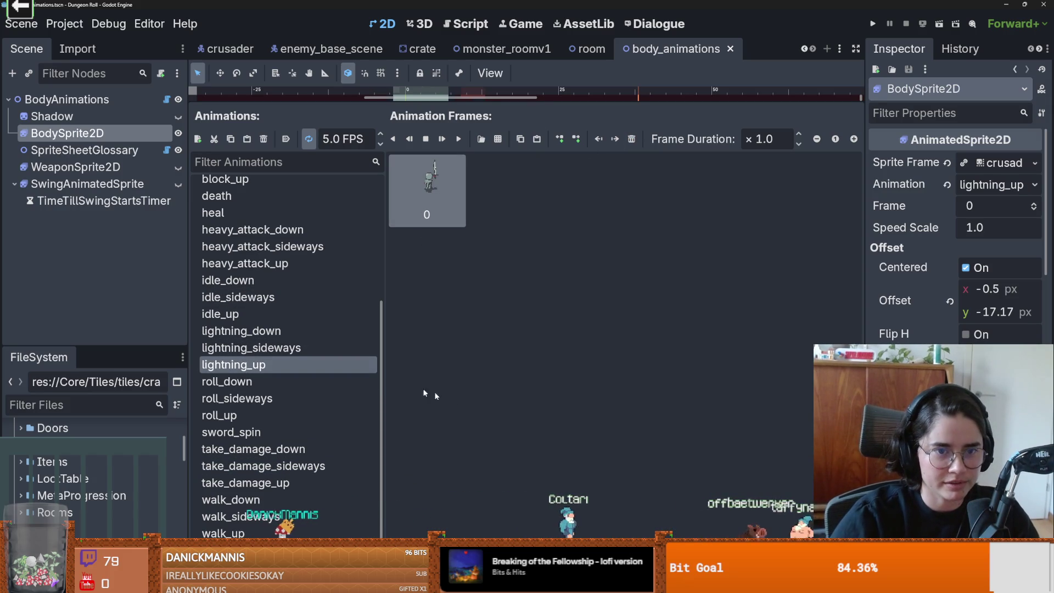
click(301, 482)
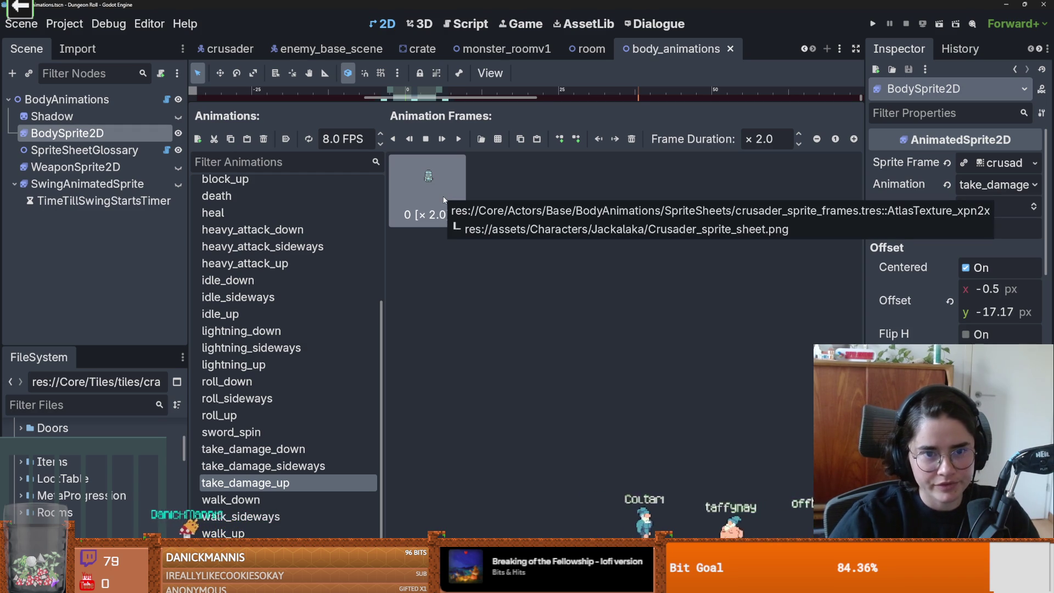
key(Delete)
key(ctrl+v)
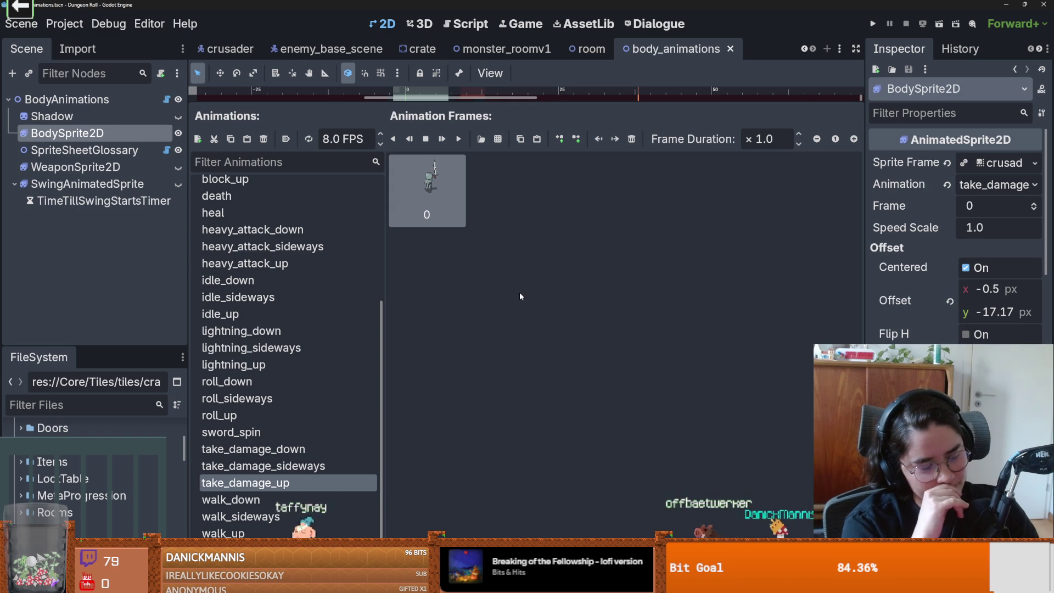
Collapse the SpriteFrames panel and save the body_animations scene.
click(316, 438)
click(313, 466)
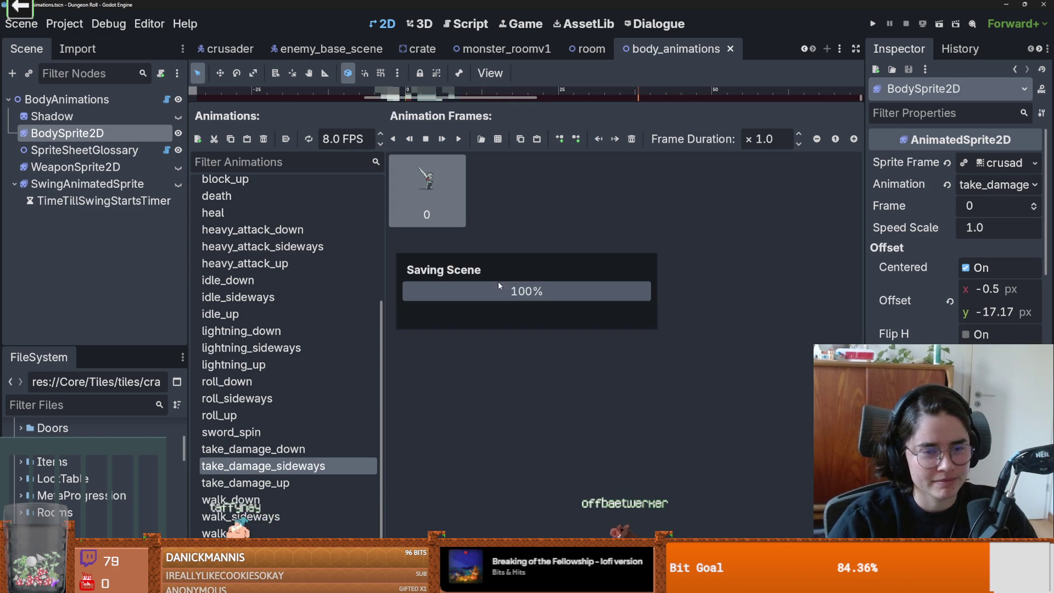
key(shift+F12)
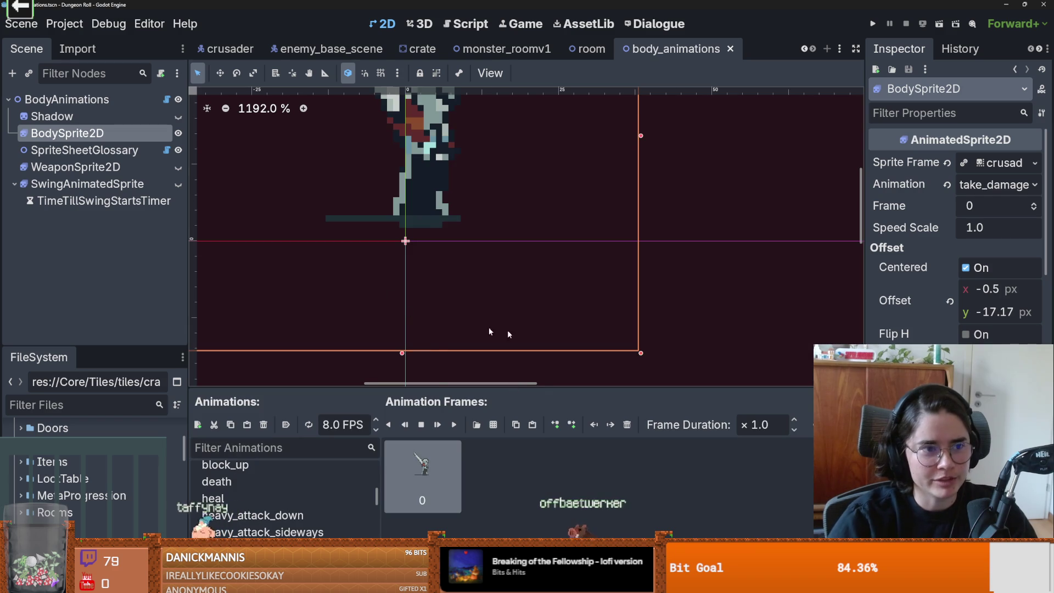
key(ctrl+s)
scroll(426, 318, up, 5)
scroll(595, 266, down, 7)
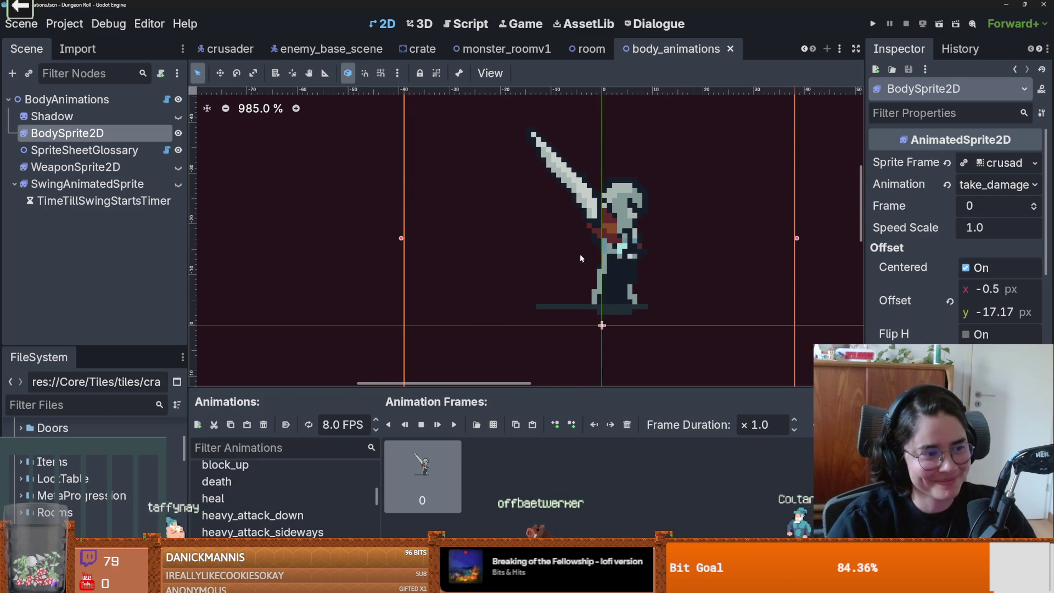
scroll(405, 243, up, 1)
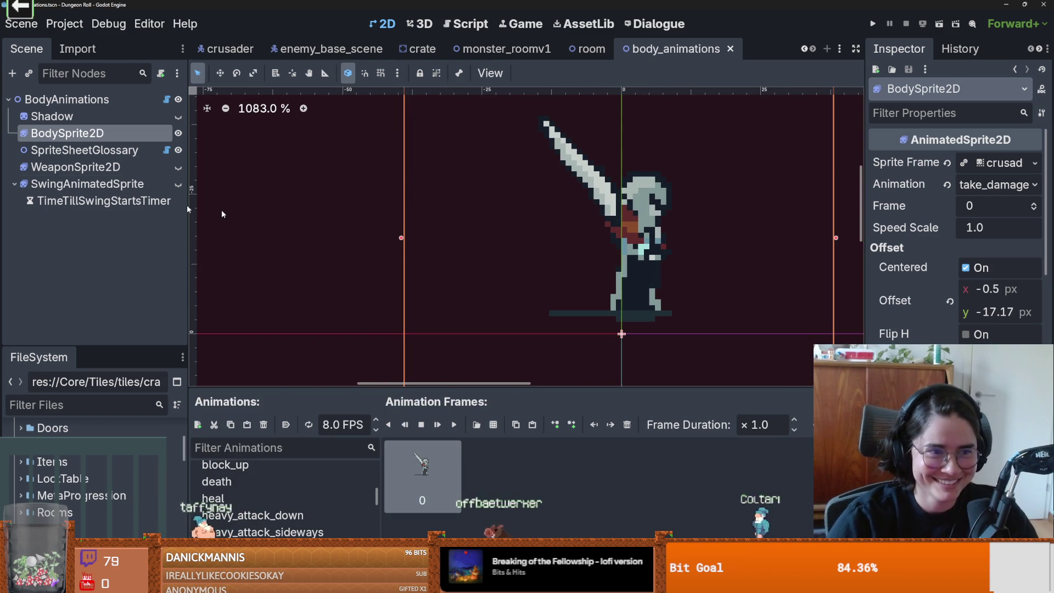
scroll(620, 248, down, 5)
key(ctrl+s)
Run the project with F5 to playtest the new animations.
scroll(535, 199, down, 2)
scroll(586, 223, up, 2)
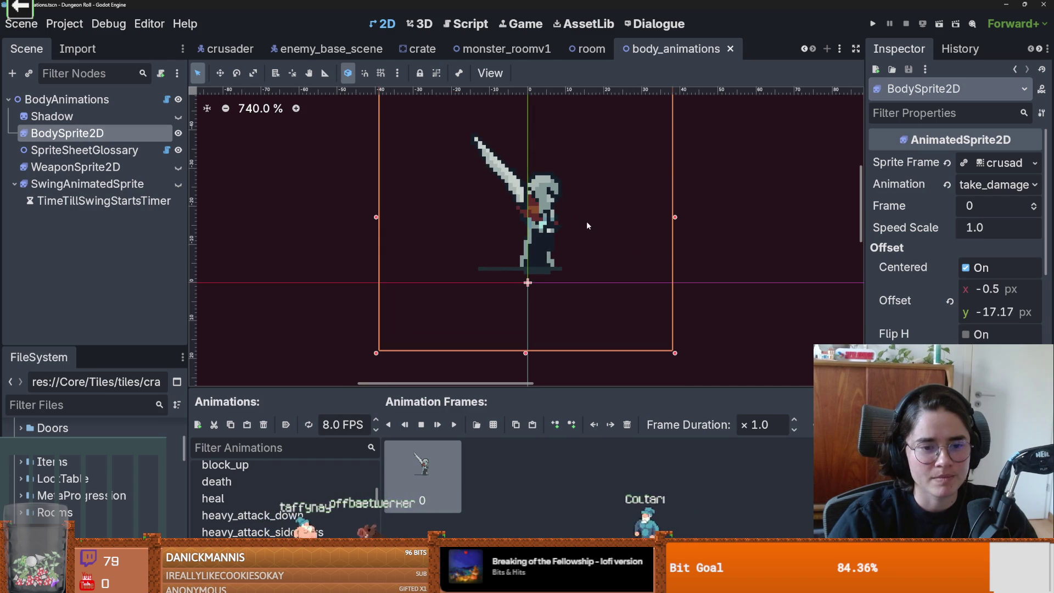
key(F5)
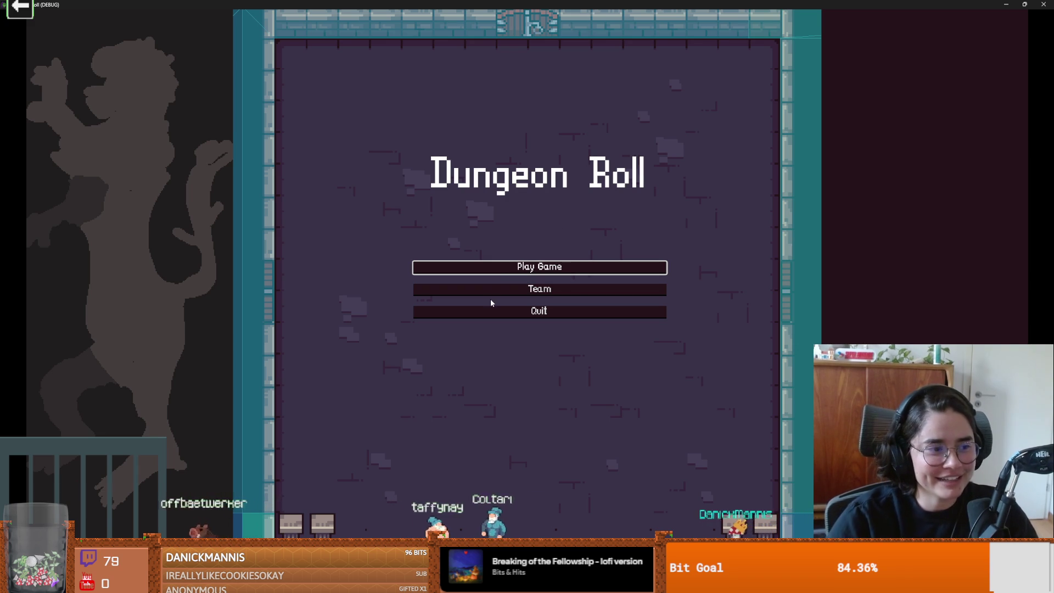
Start a new Dungeon Roll game as the Crusader in the default room.
click(592, 271)
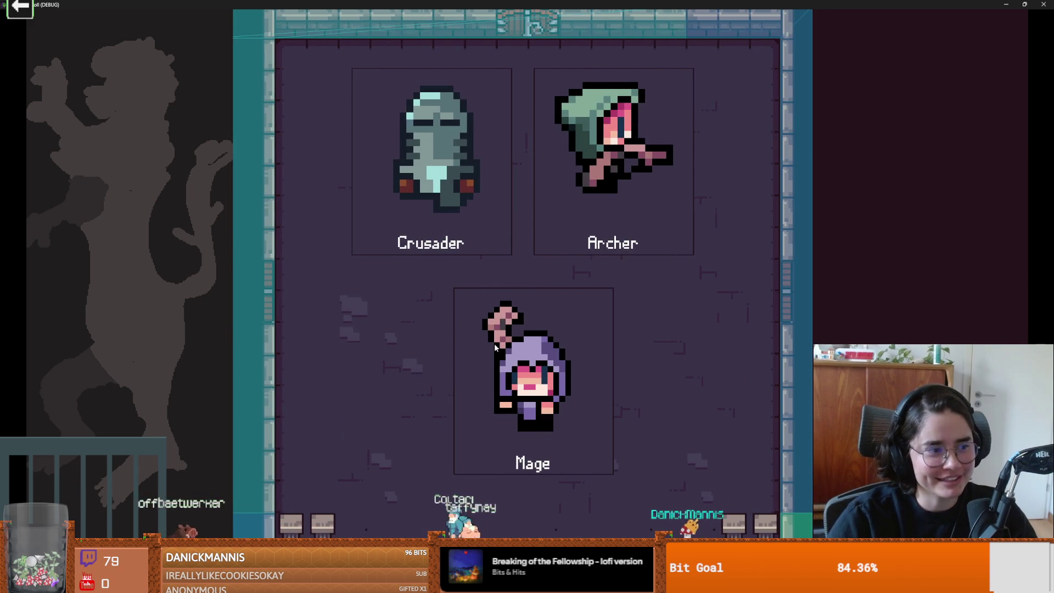
click(519, 343)
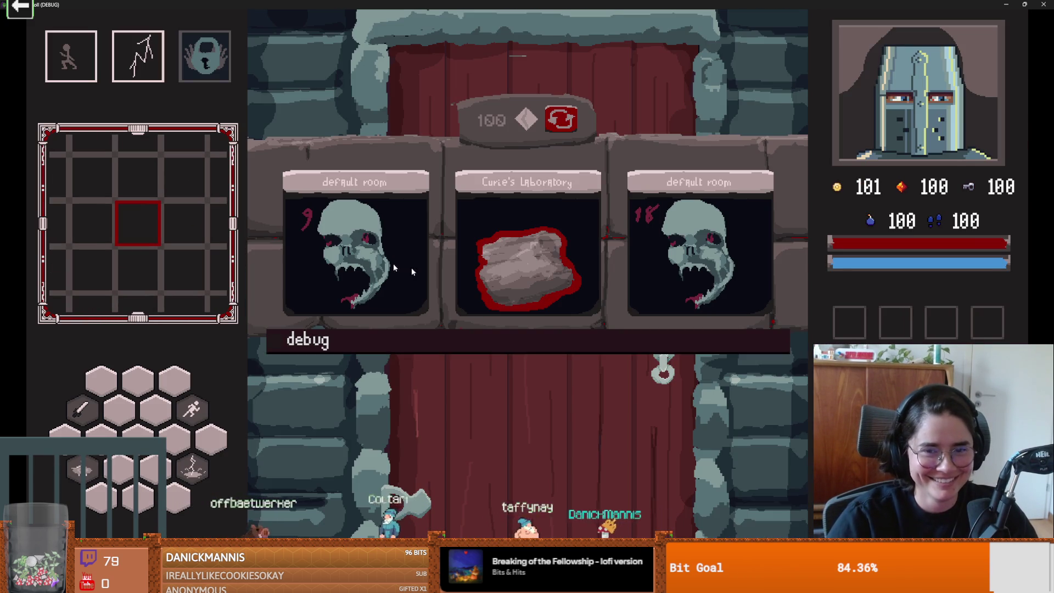
click(410, 268)
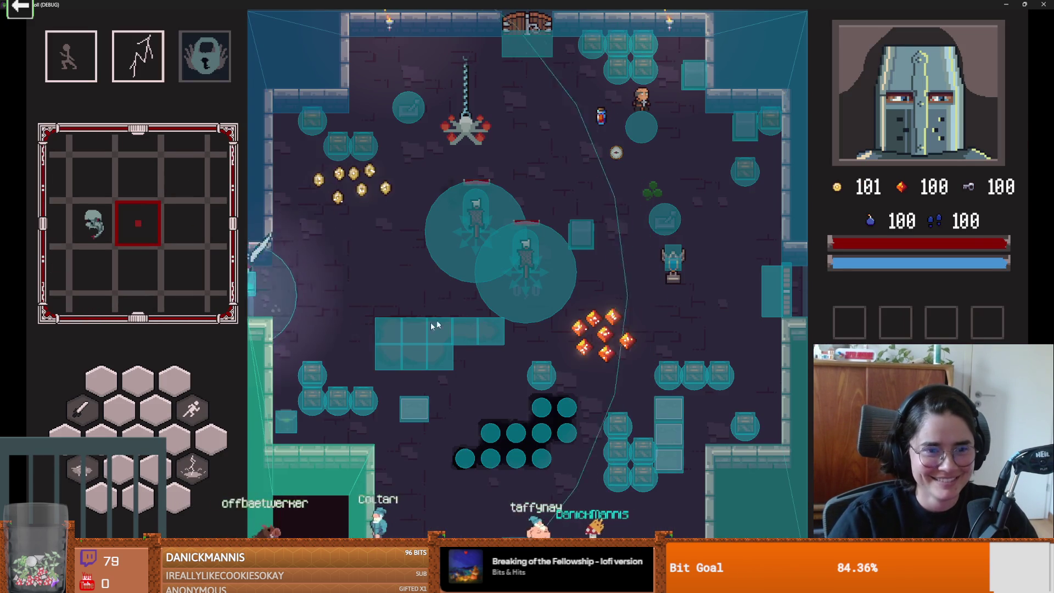
Move the knight around, dash in and strike the nearby ghost several times.
key(a)
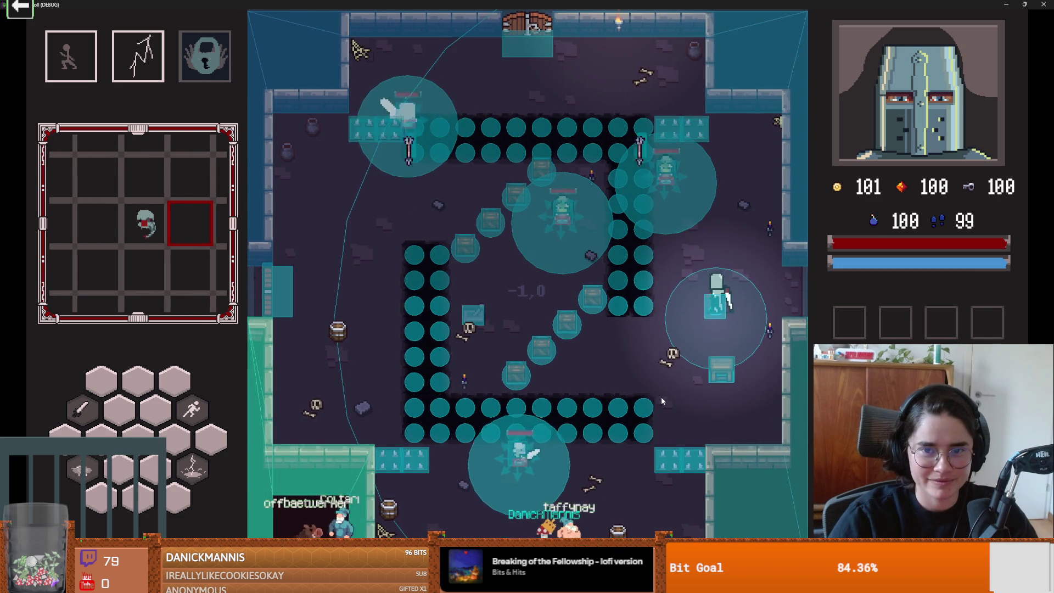
key(s)
key(w)
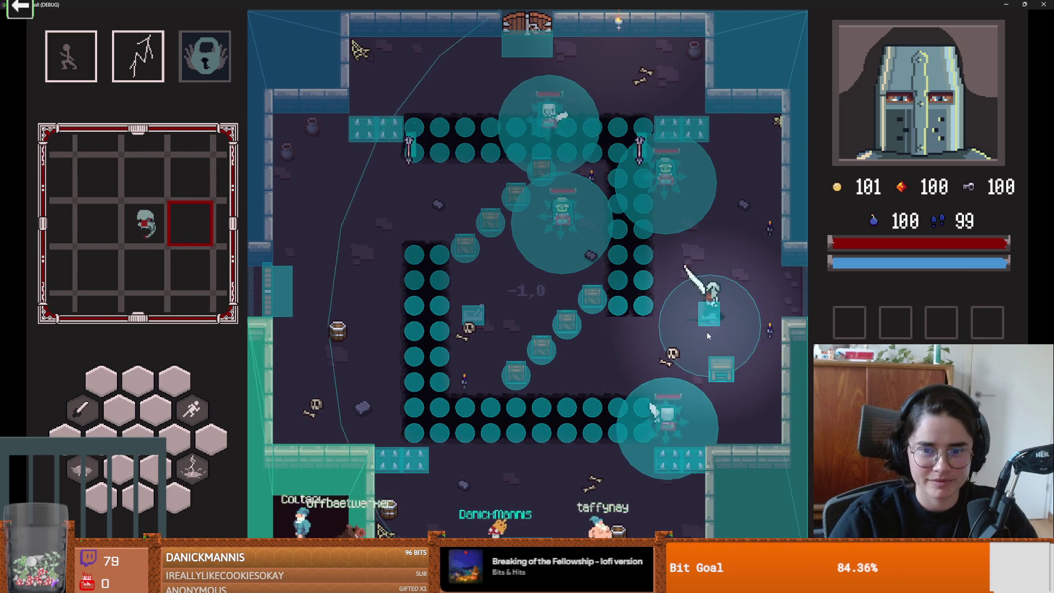
key(d)
key(s)
key(space)
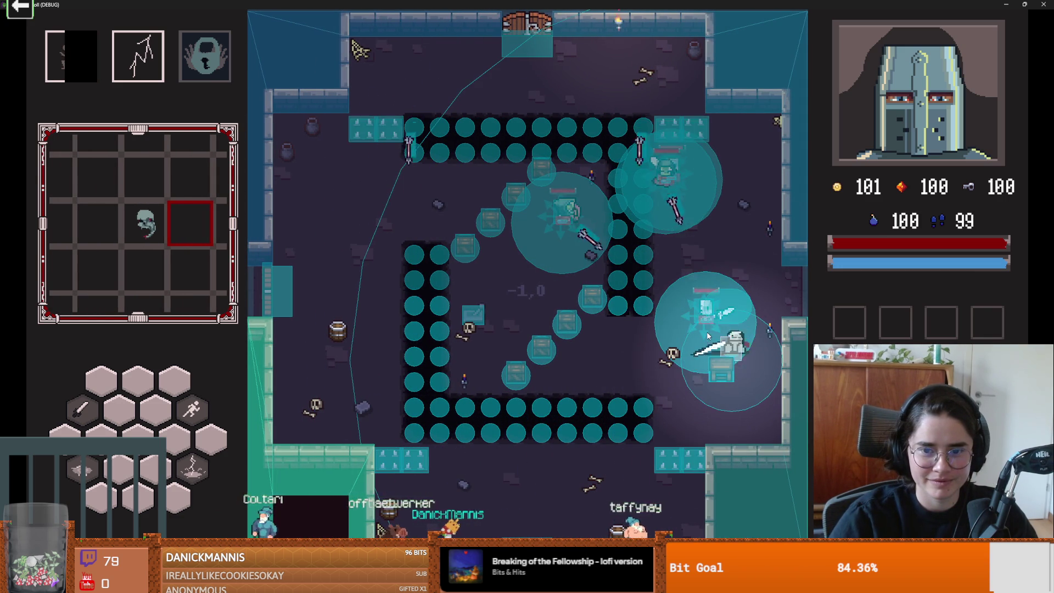
click(704, 302)
key(a)
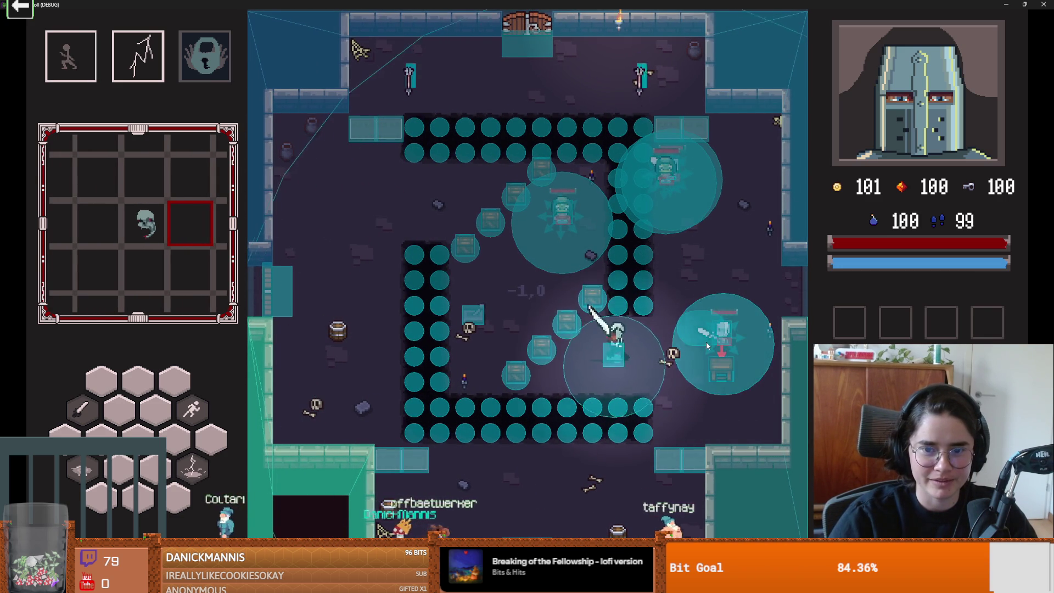
click(706, 341)
click(706, 345)
Dash toward the top-right ghost and slash it twice, dodging in between.
key(space)
key(d)
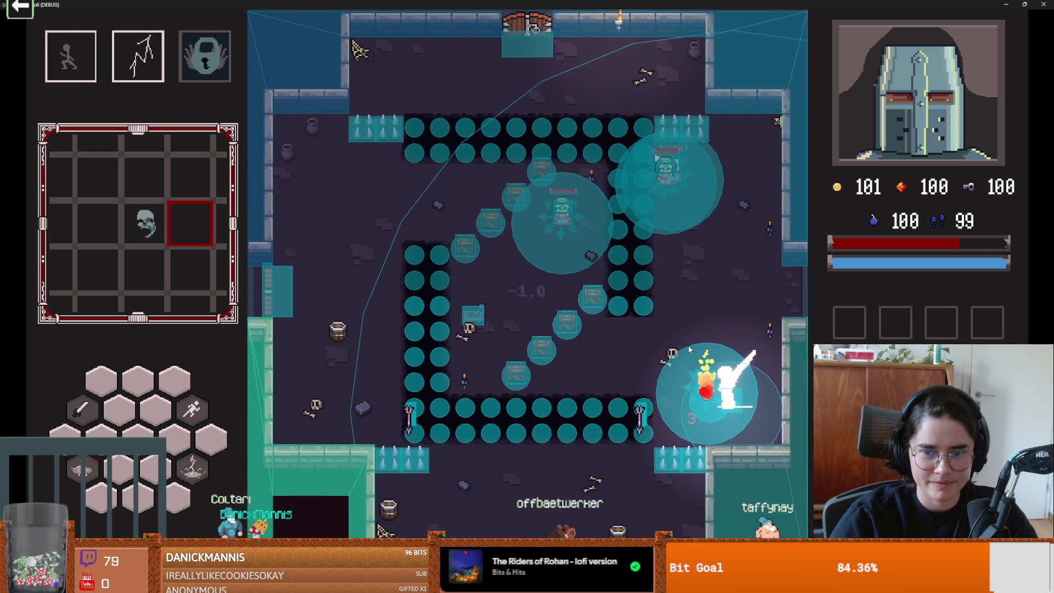
key(space)
key(w)
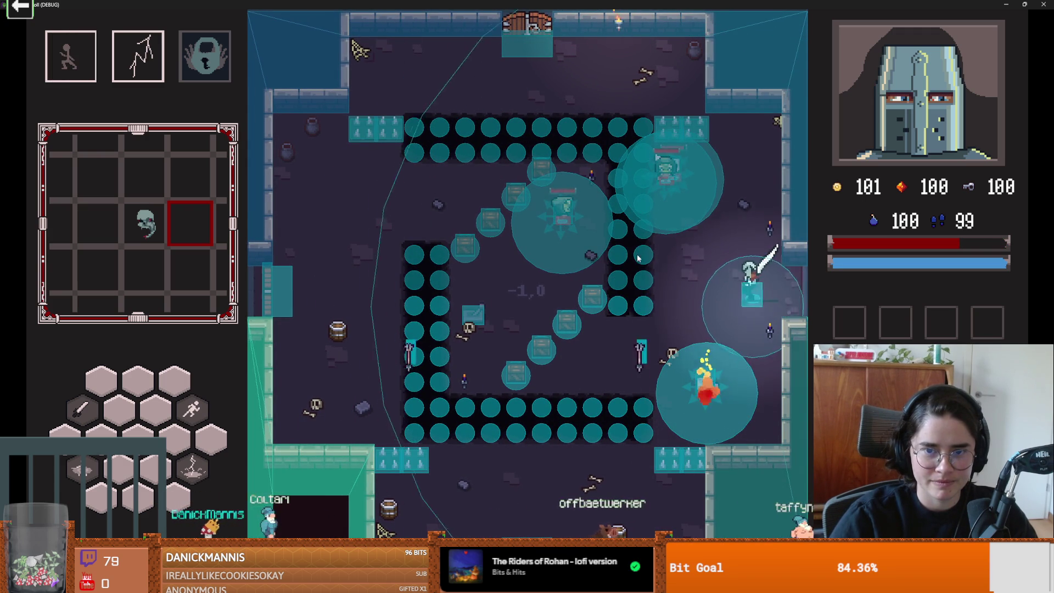
click(638, 166)
key(d)
key(space)
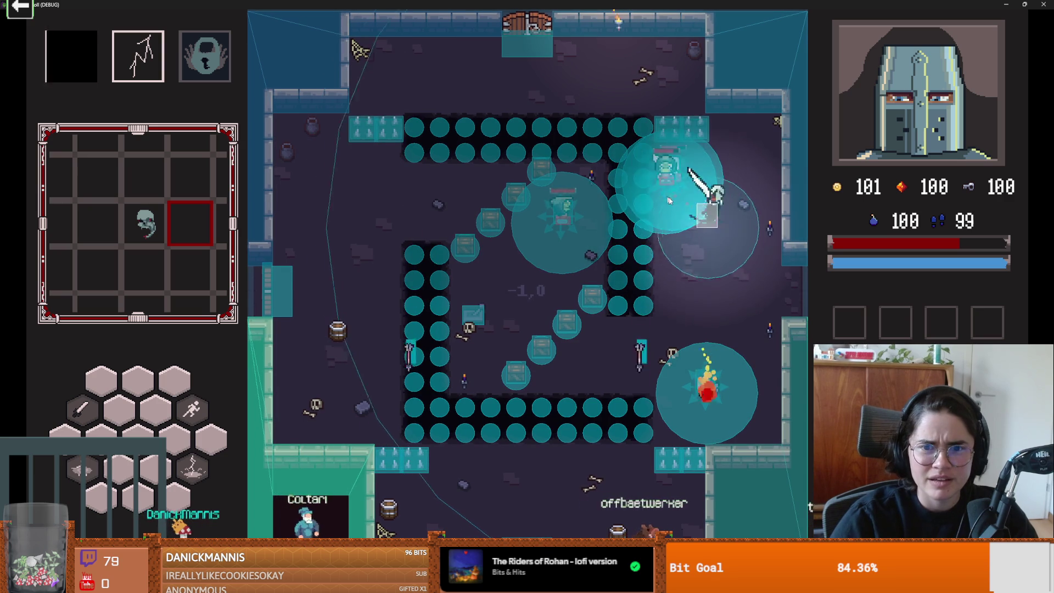
key(w)
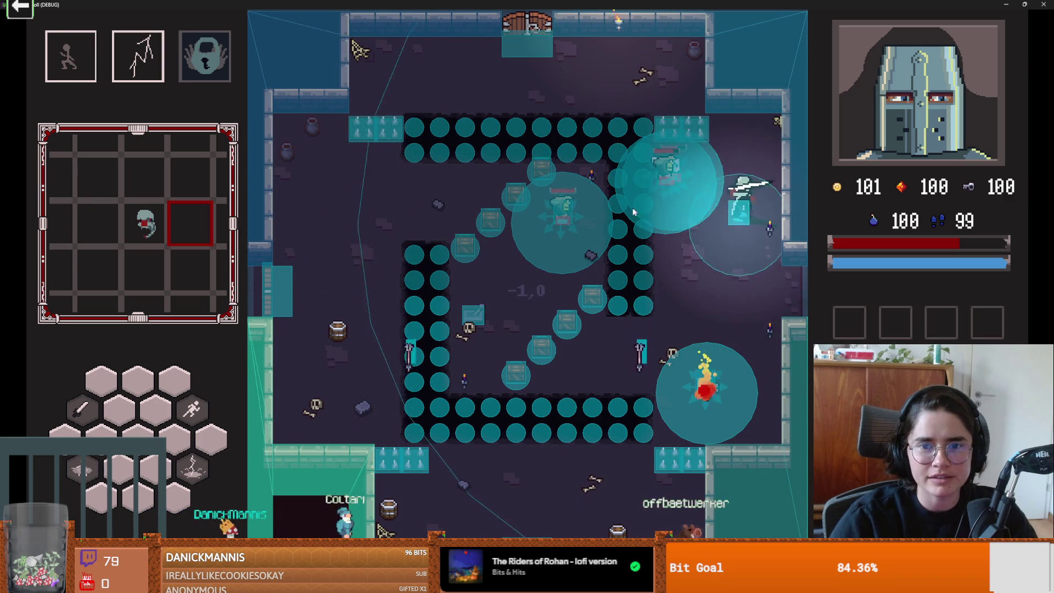
click(599, 210)
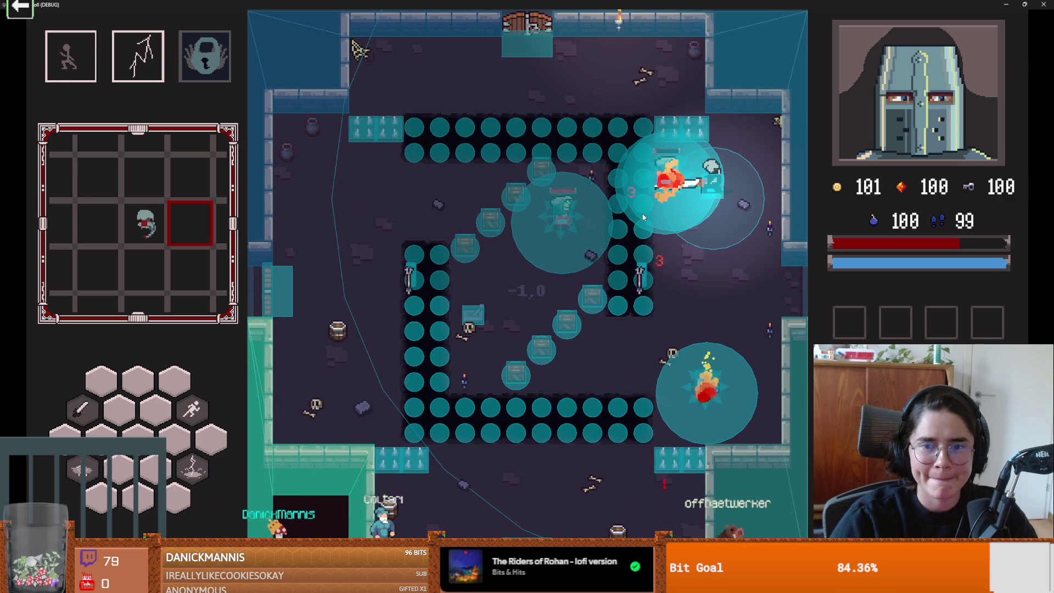
Dash down, strike the burning enemy on the right side, then stop the game with F8.
key(s)
key(space)
key(d)
key(w)
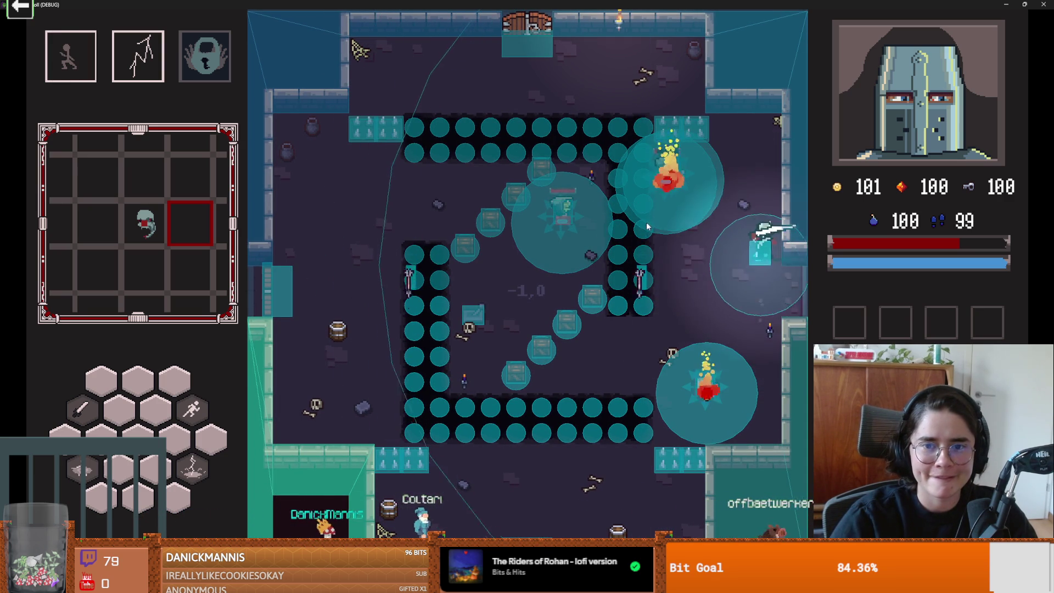
click(604, 222)
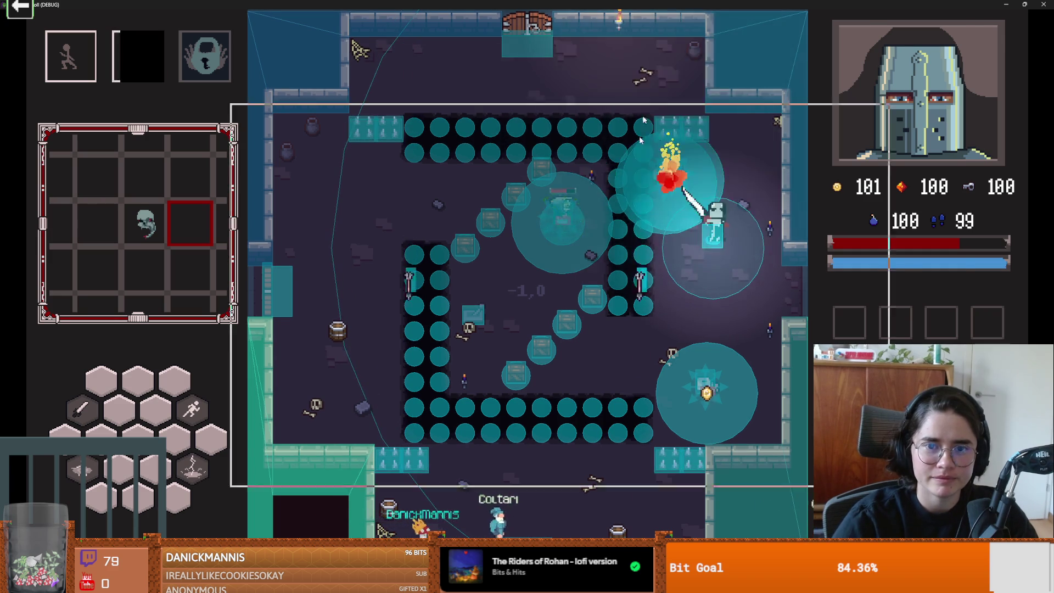
key(F8)
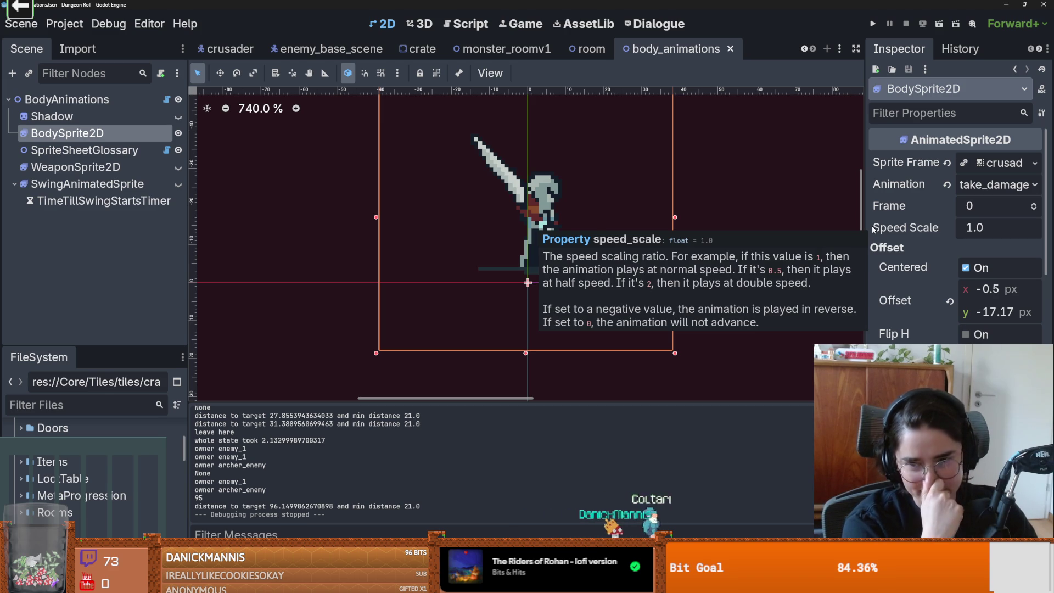
Save the body_animations scene and switch to GitHub Desktop to view its diff.
key(ctrl+s)
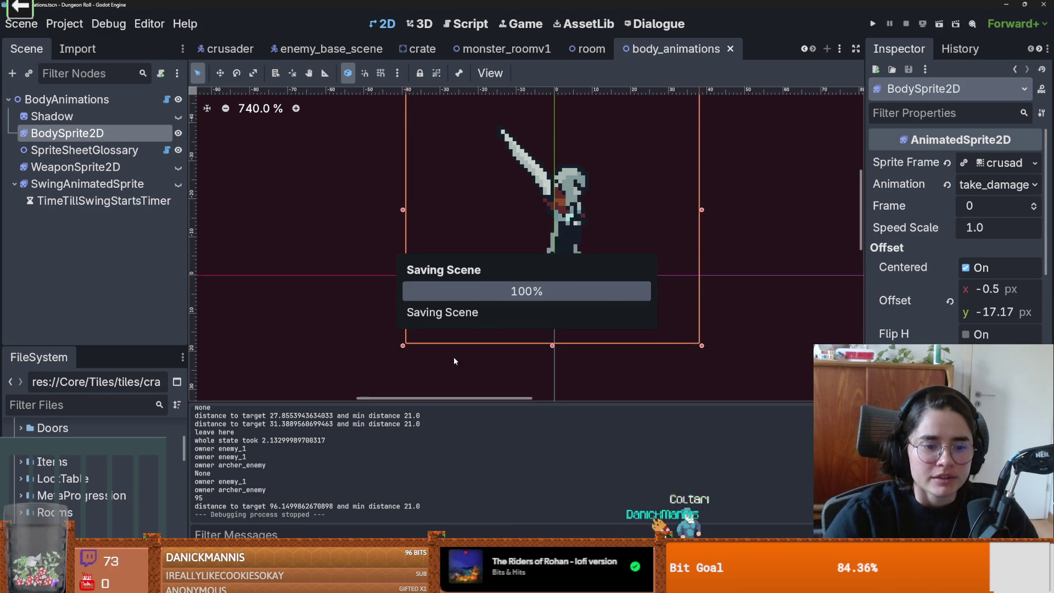
key(alt+Tab)
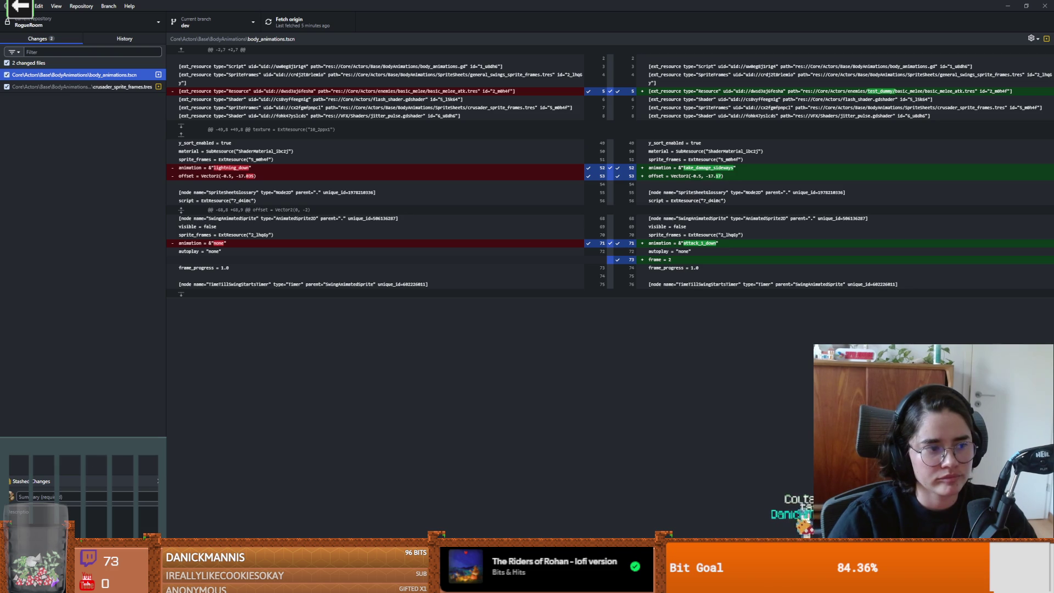
Commit the changes as 'take damage animation crusader', push to origin, and minimize GitHub Desktop.
click(78, 499)
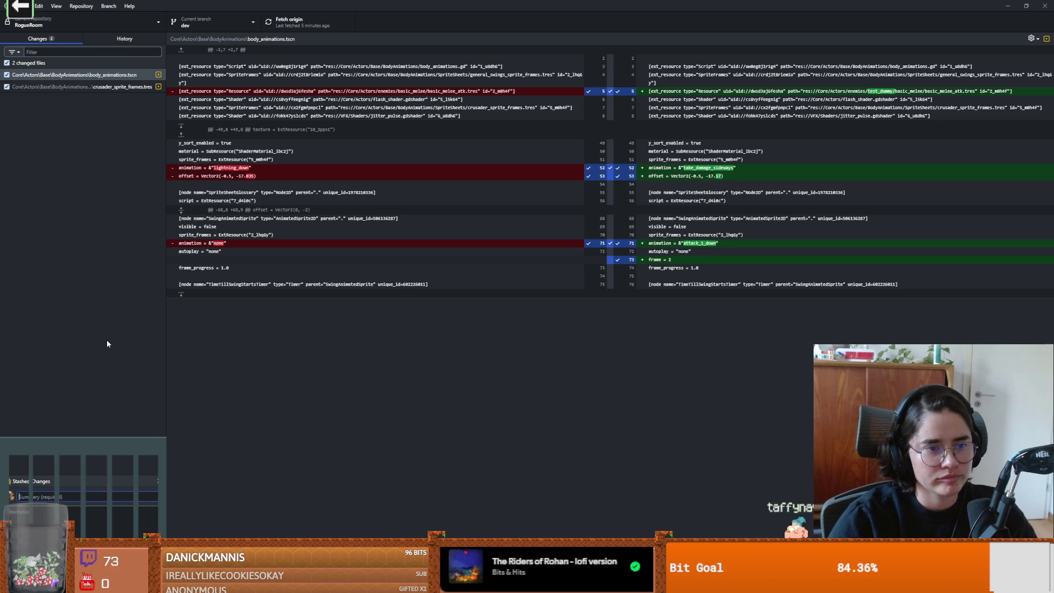
text(take damage animation c)
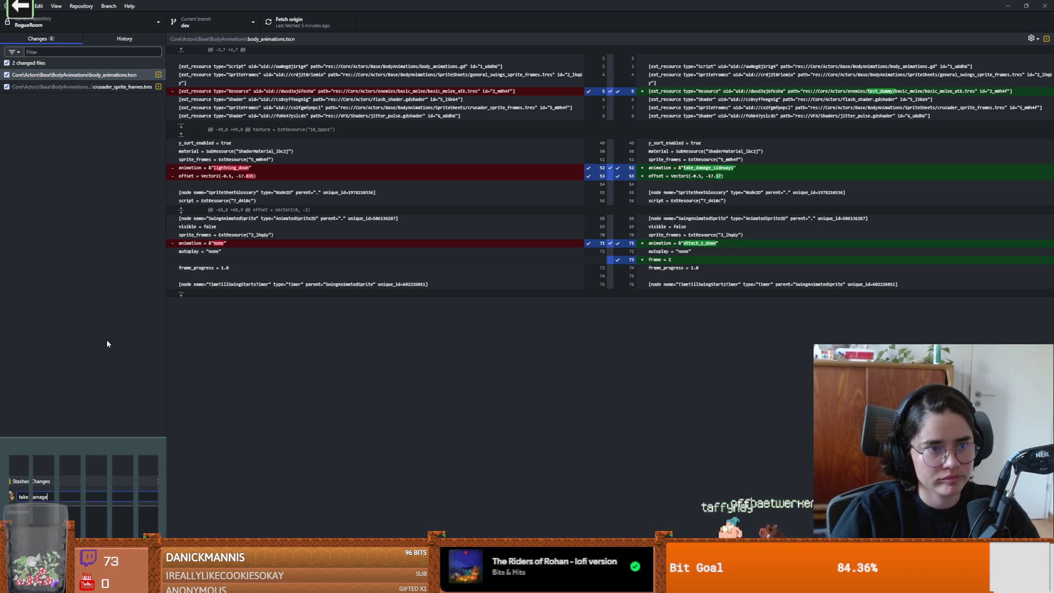
text(rusader)
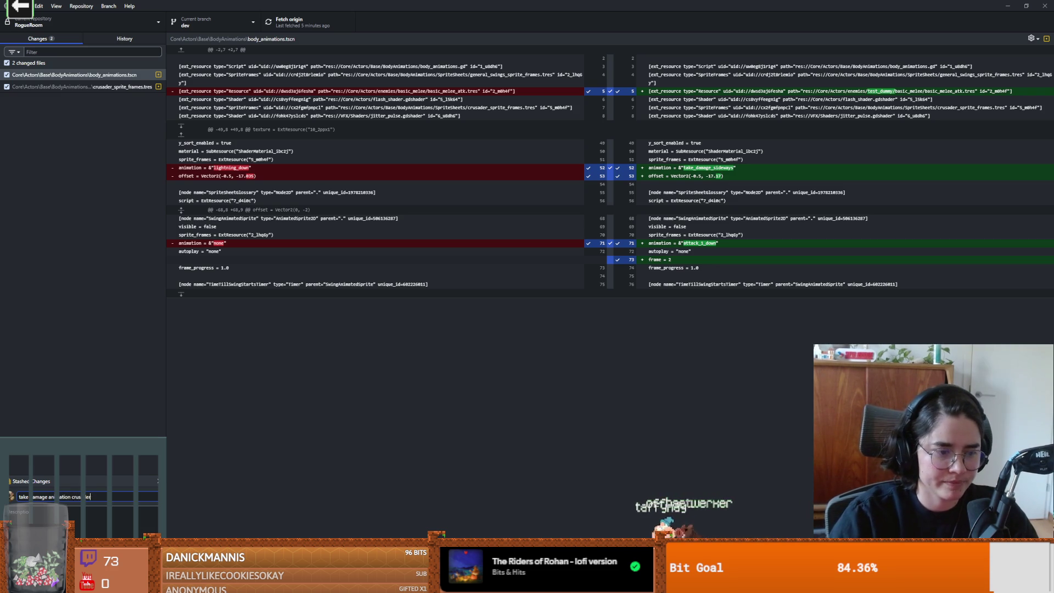
key(ctrl+Return)
key(ctrl+p)
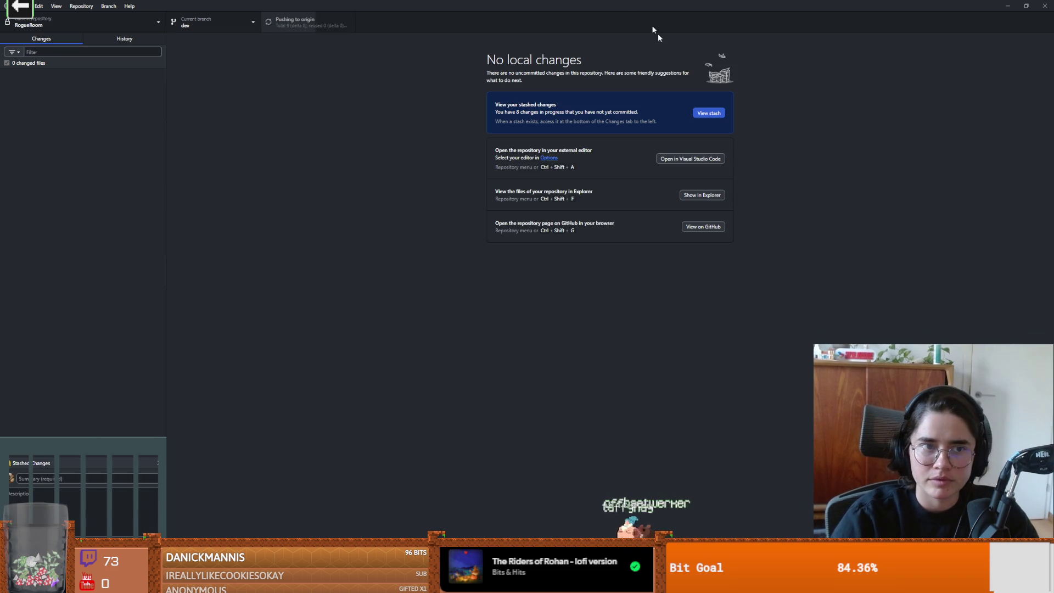
key(super+Down)
Bring the Godot editor to the front and save the crusader's body_animations scene.
click(562, 132)
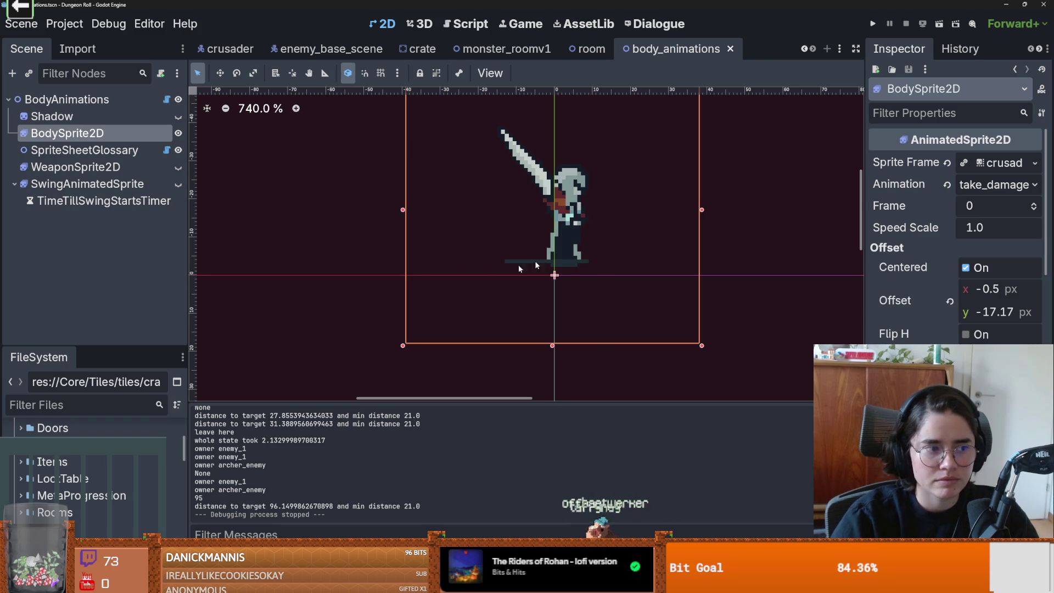
scroll(434, 284, up, 1)
key(ctrl+s)
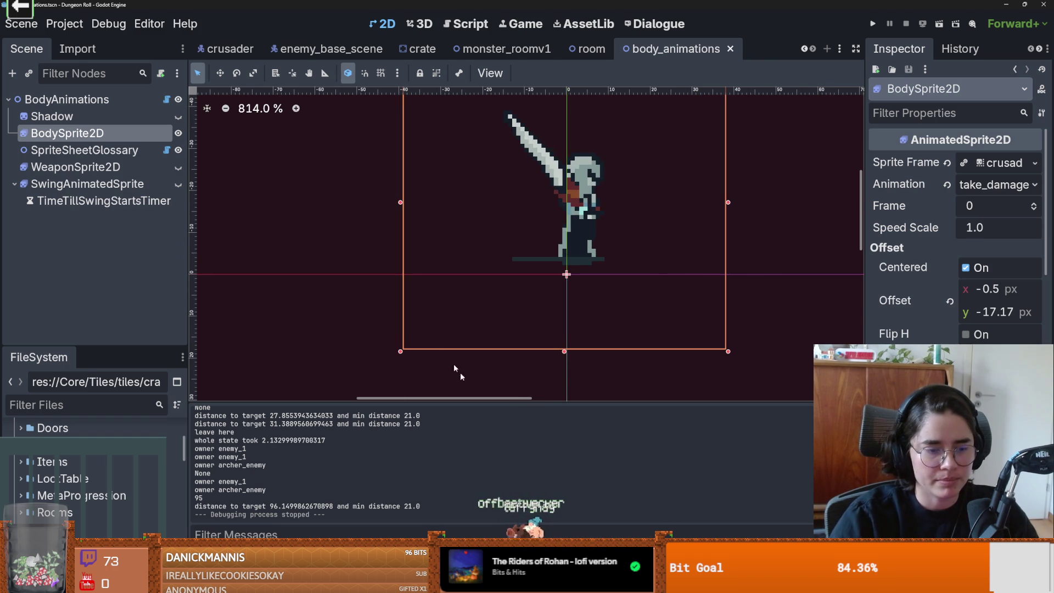
scroll(368, 334, down, 1)
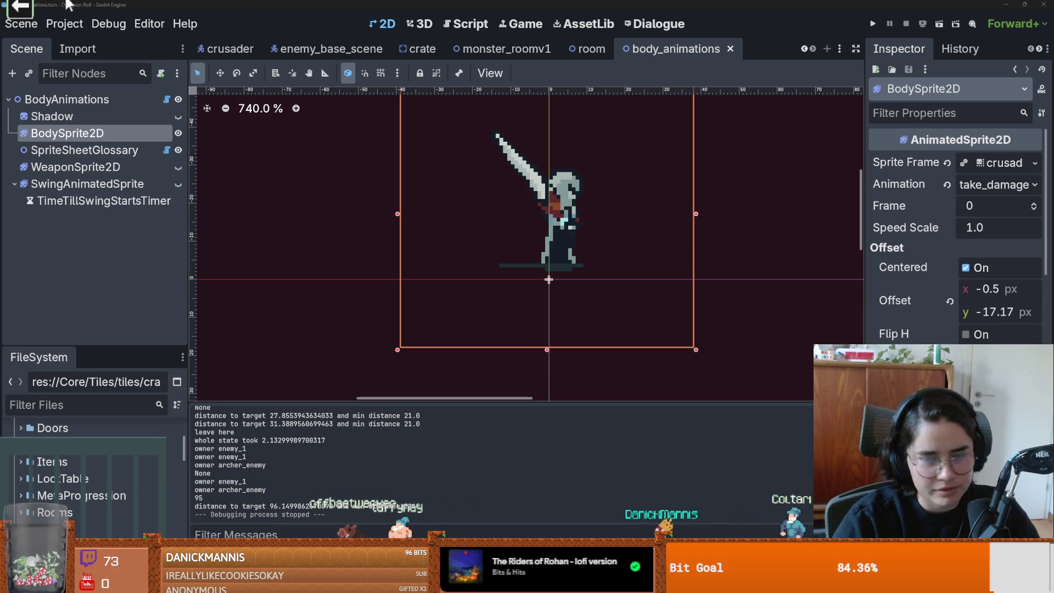
Launch the Cannon ball-launch mini-game, play it, then close it with Escape.
mouse_move(25, 9)
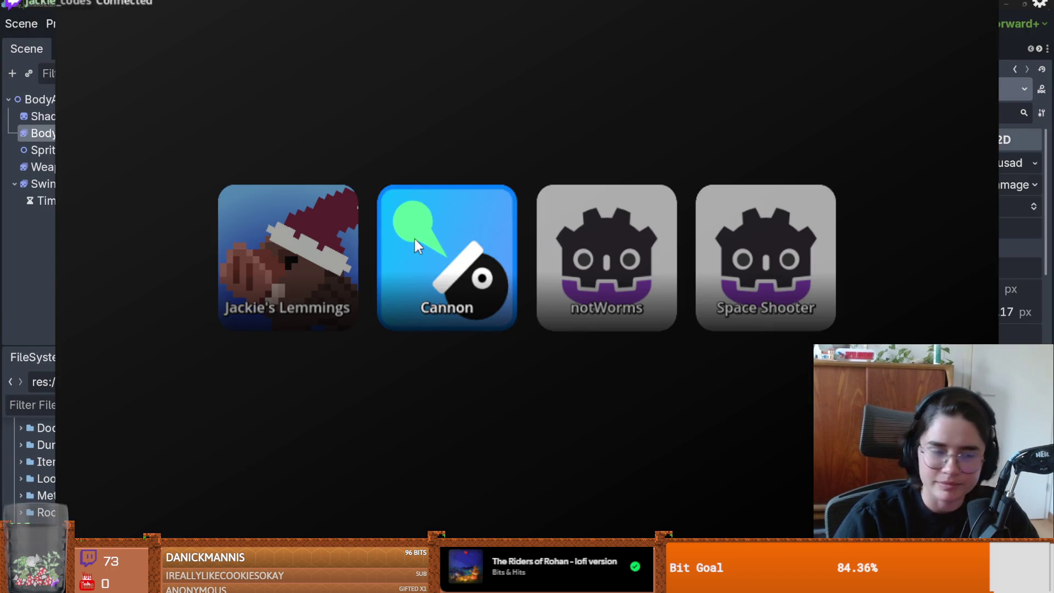
click(414, 239)
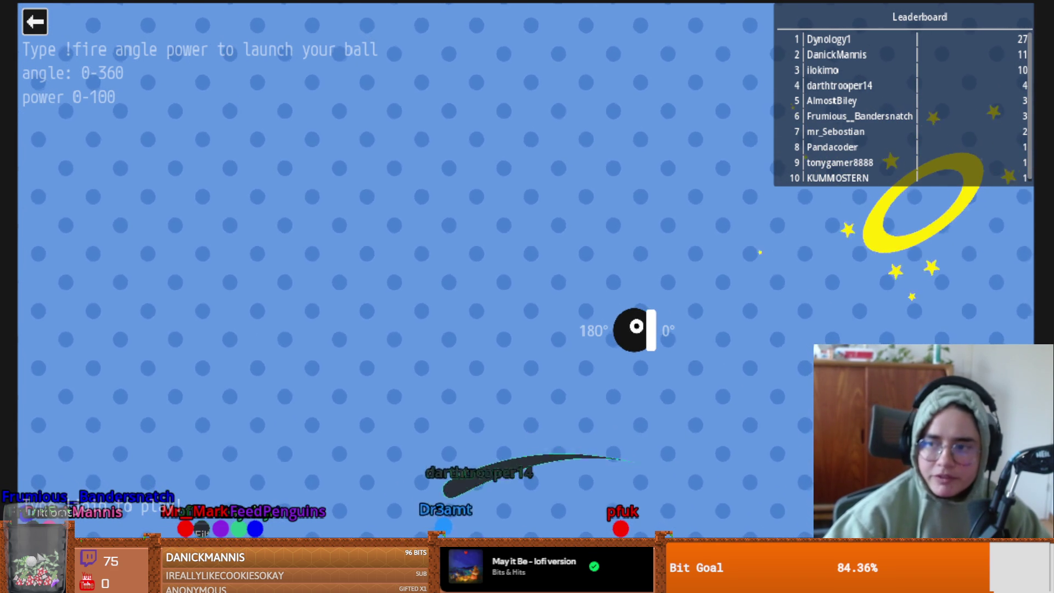
key(Escape)
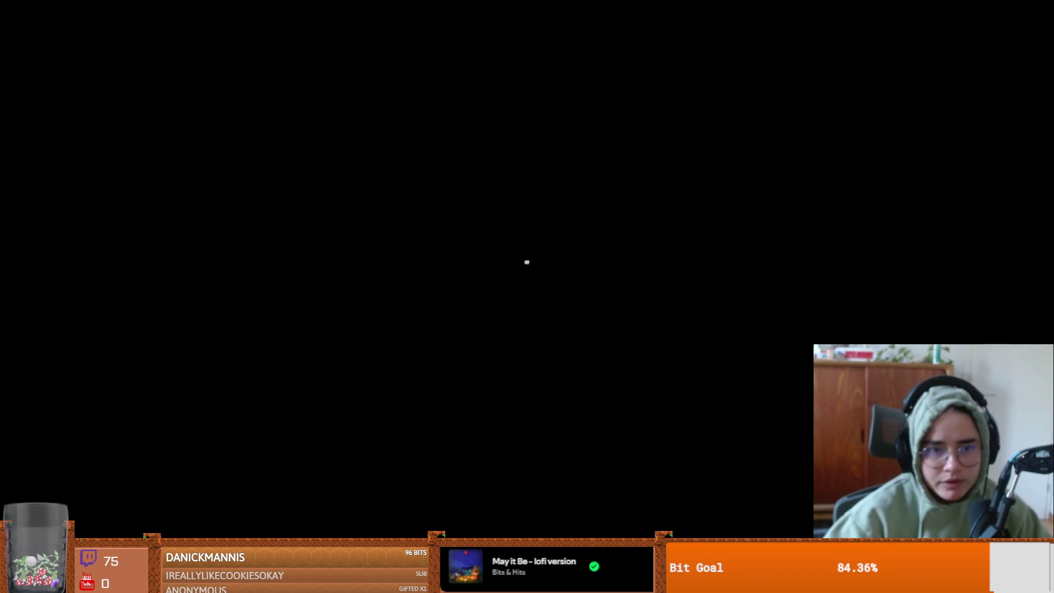
Switch to the room scene tab, save it, and shrink the tile panel to enlarge the room view.
key(ctrl+s)
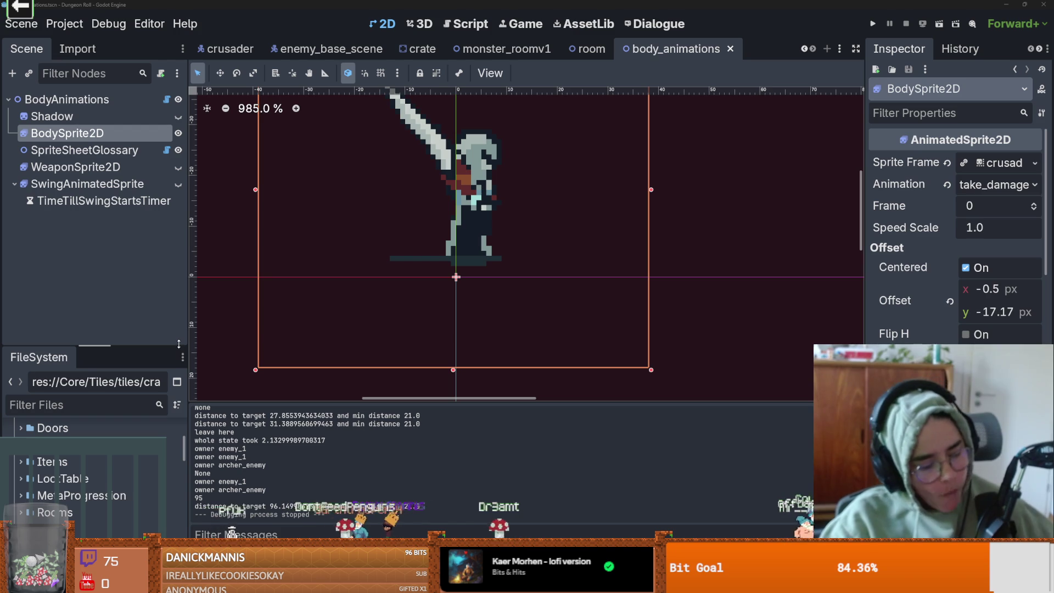
scroll(403, 255, up, 1)
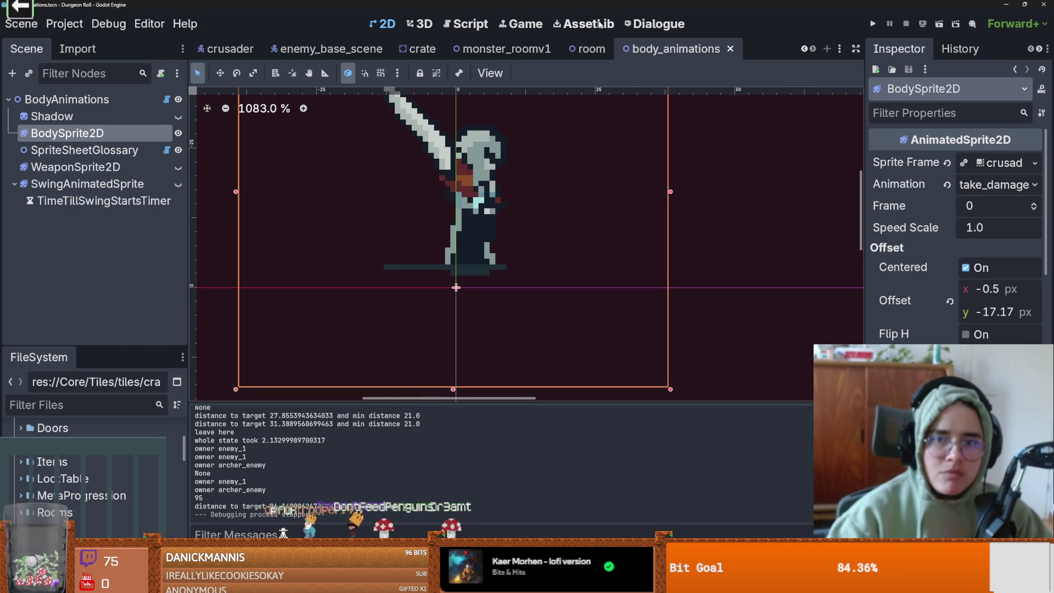
click(587, 50)
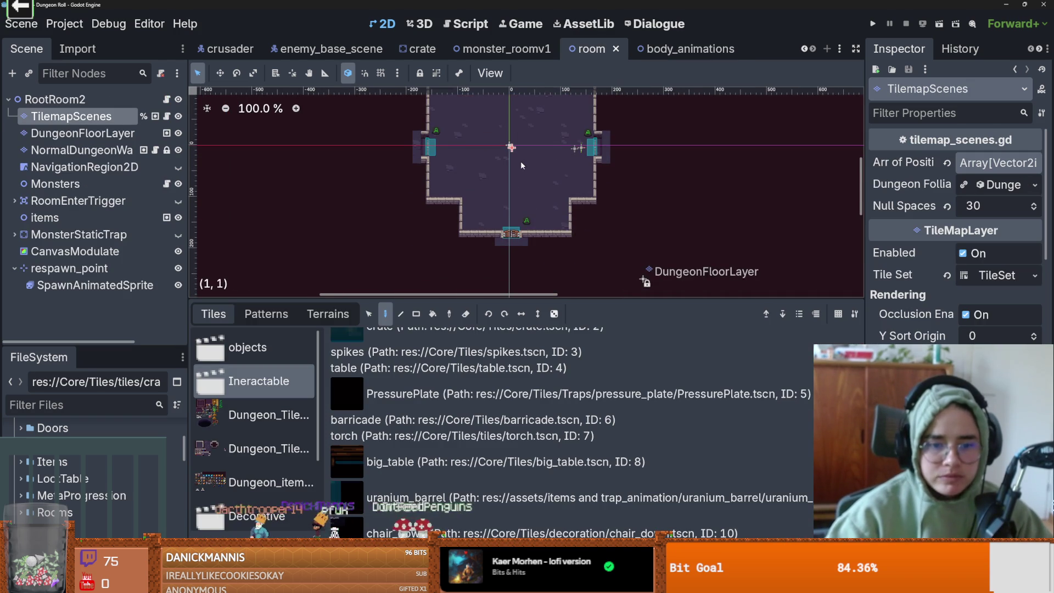
scroll(533, 151, up, 5)
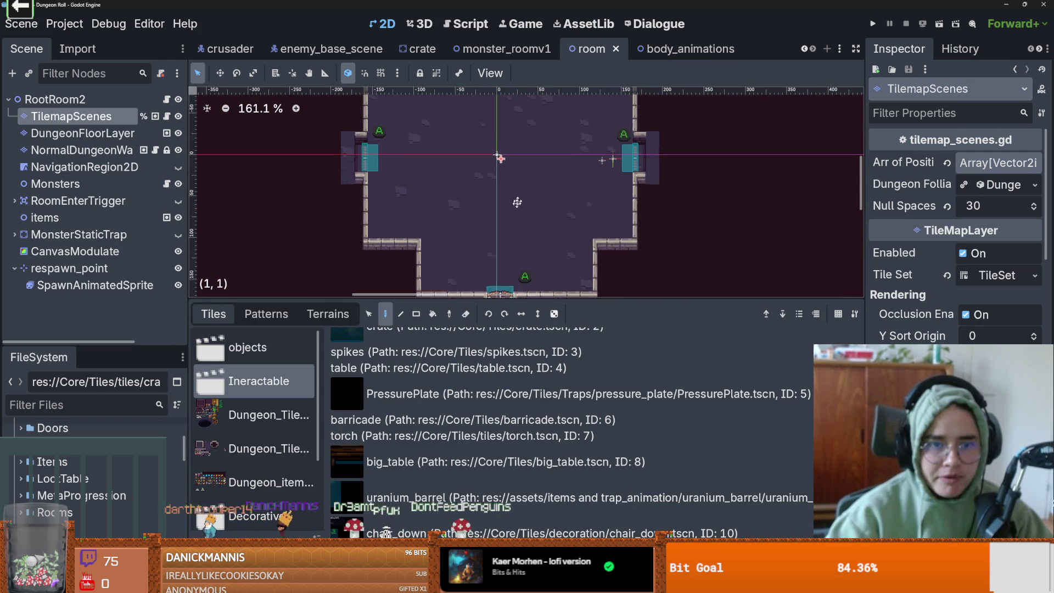
click(805, 49)
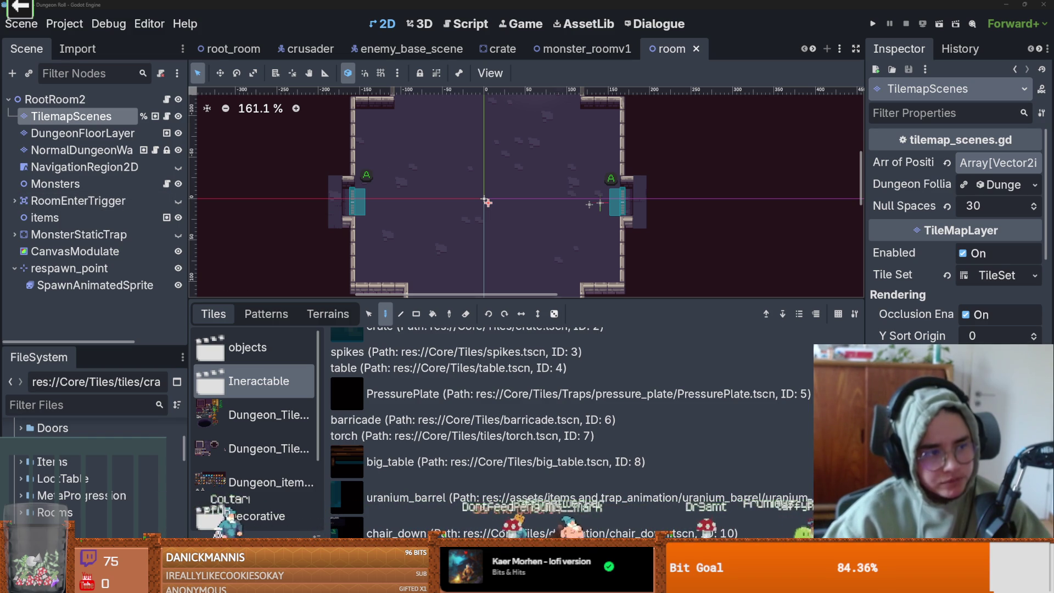
scroll(421, 195, up, 2)
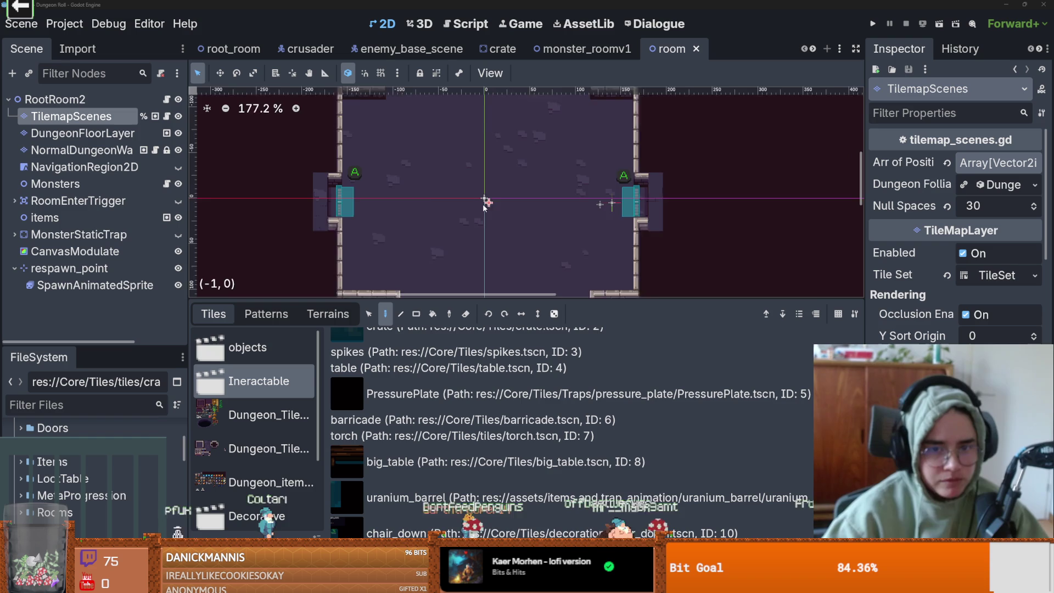
key(ctrl+s)
scroll(420, 189, up, 1)
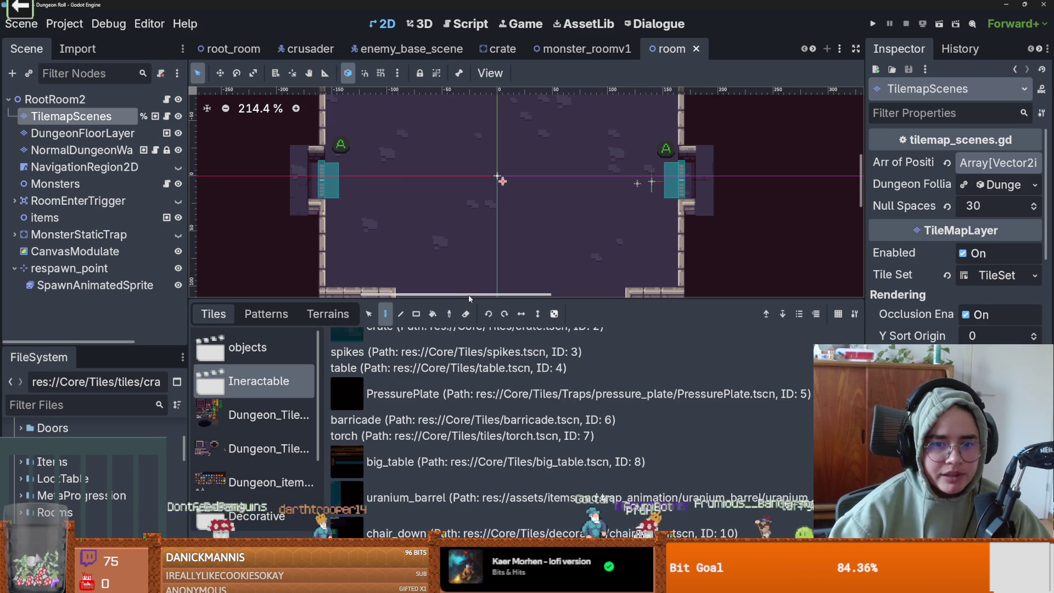
drag(456, 301, 456, 439)
Collapse the respawn_point children, save the room scene, and widen the file browser.
click(14, 268)
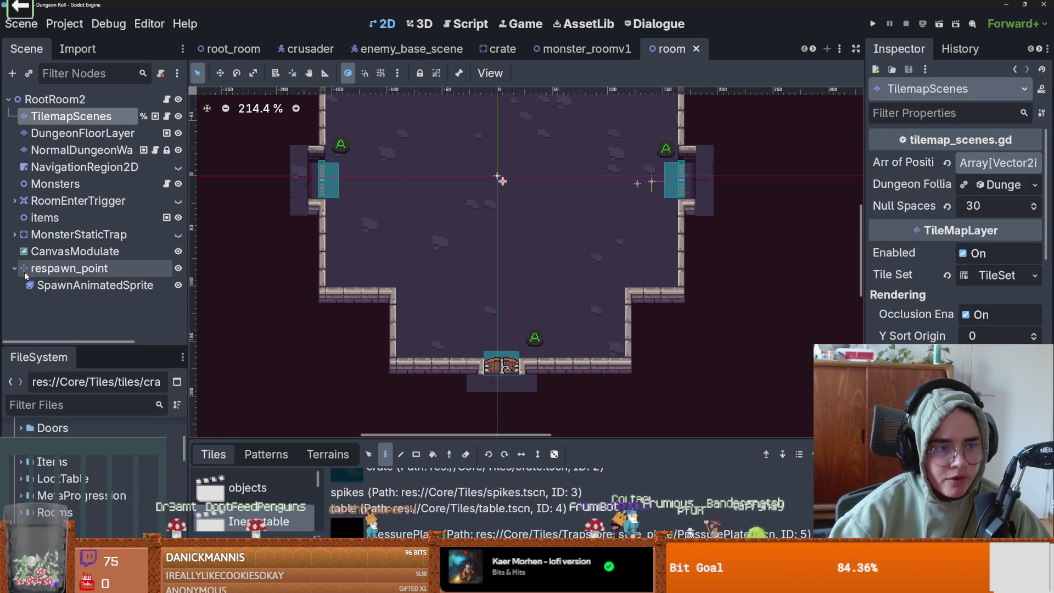
key(ctrl+s)
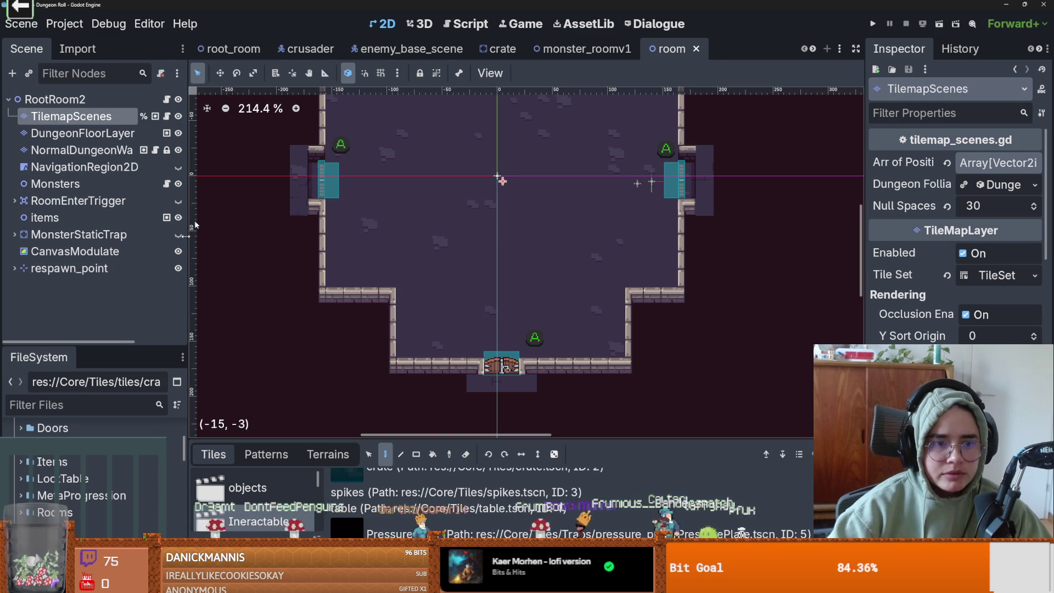
drag(93, 346, 138, 223)
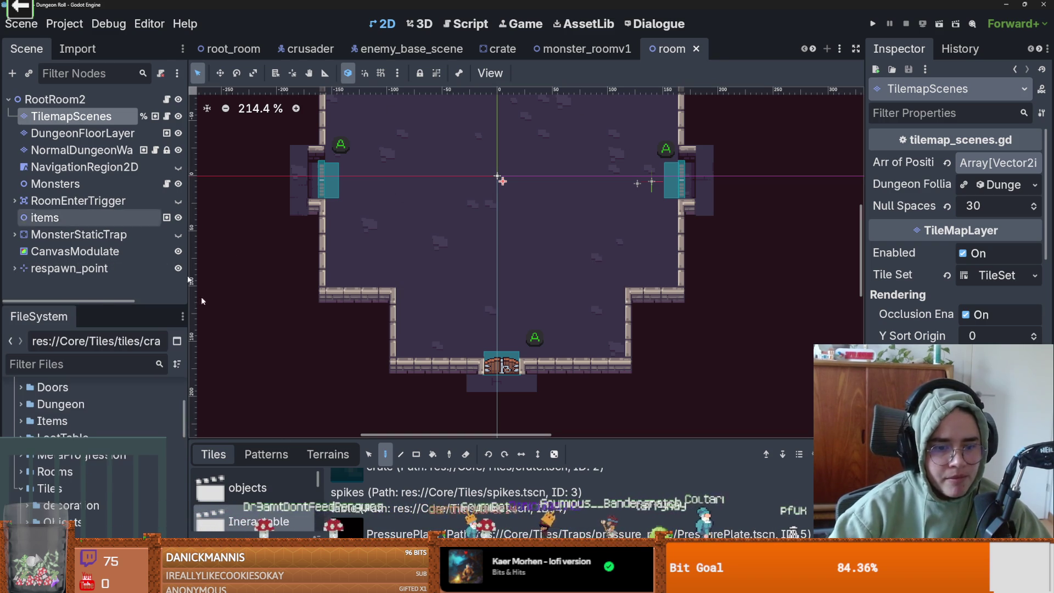
Check GitHub Desktop for local changes, then return to Godot.
key(alt+Tab)
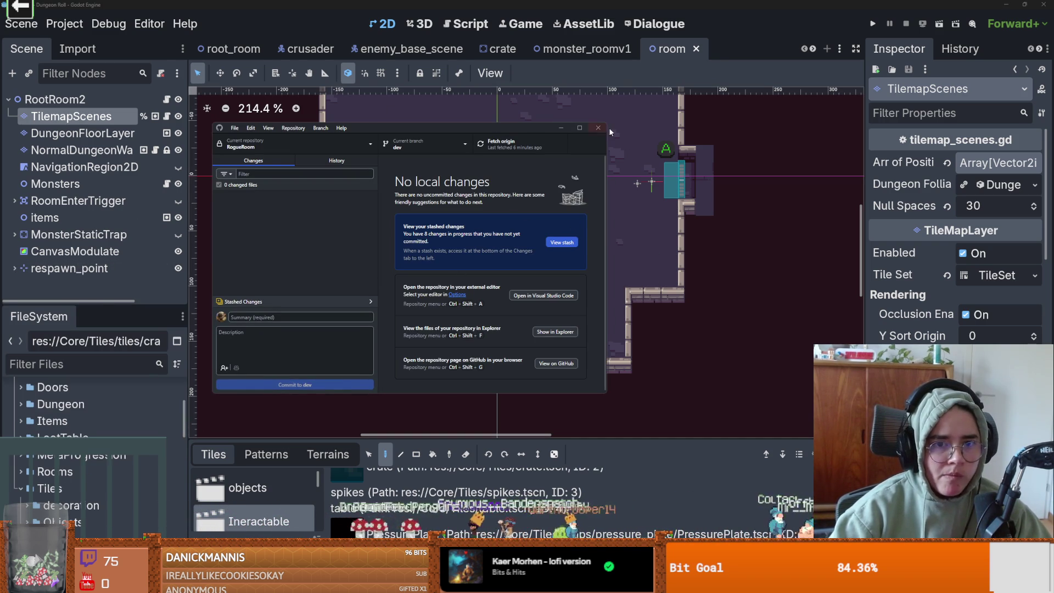
click(579, 127)
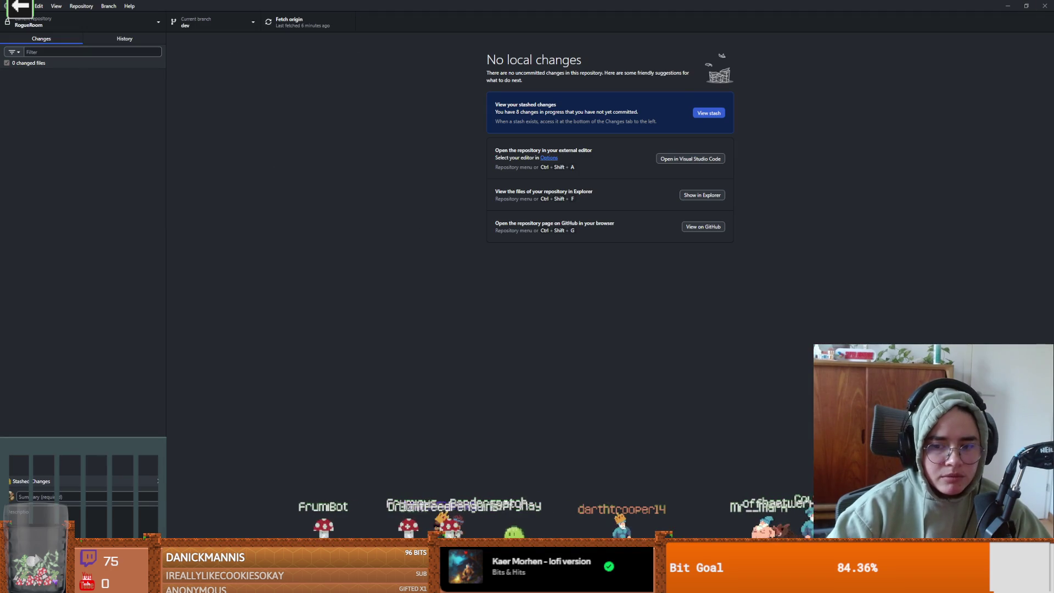
key(alt+Tab)
Run the game with F5 and start a new game from the title menu.
scroll(492, 292, up, 2)
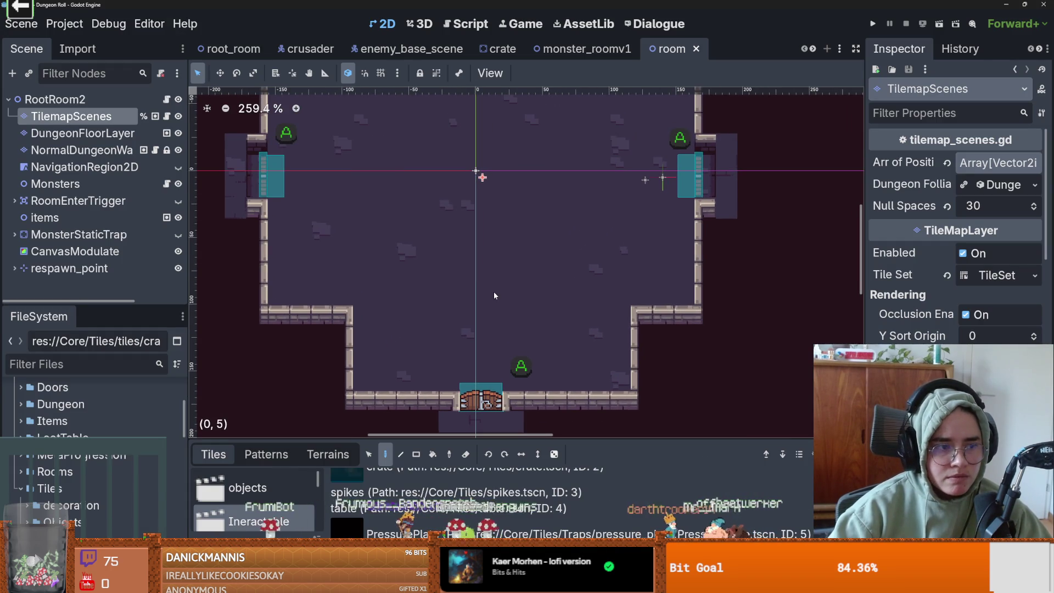
key(F5)
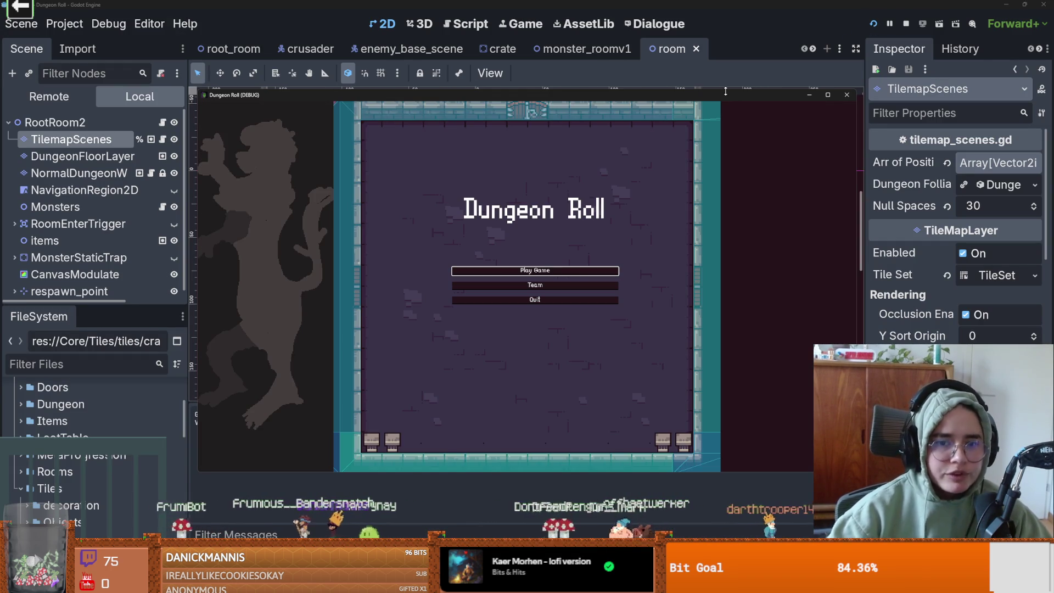
click(553, 270)
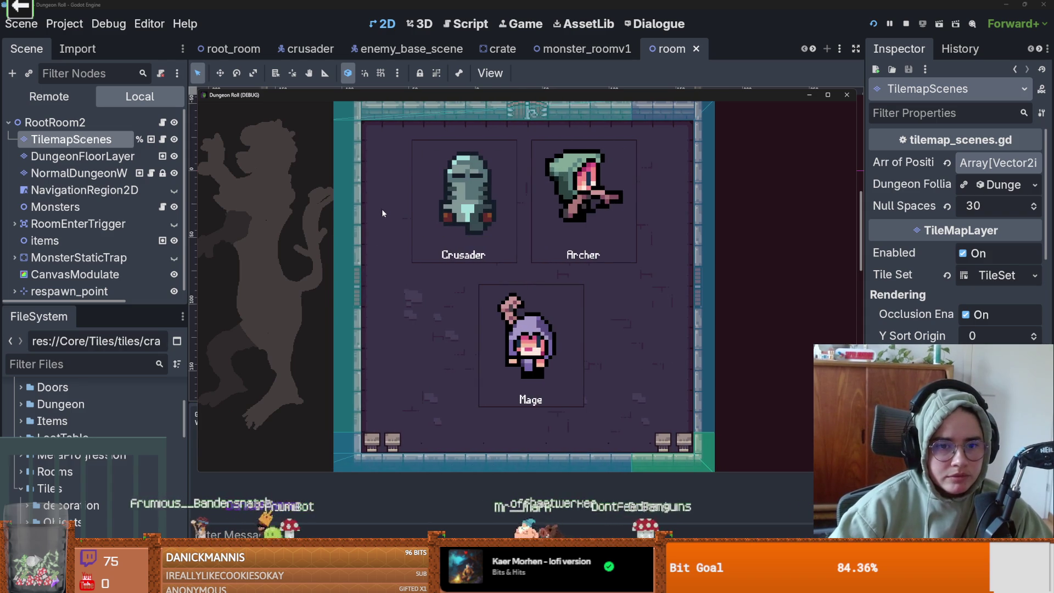
Pick the Crusader, enter the first room card and dash among the turret enemies.
click(464, 197)
key(s)
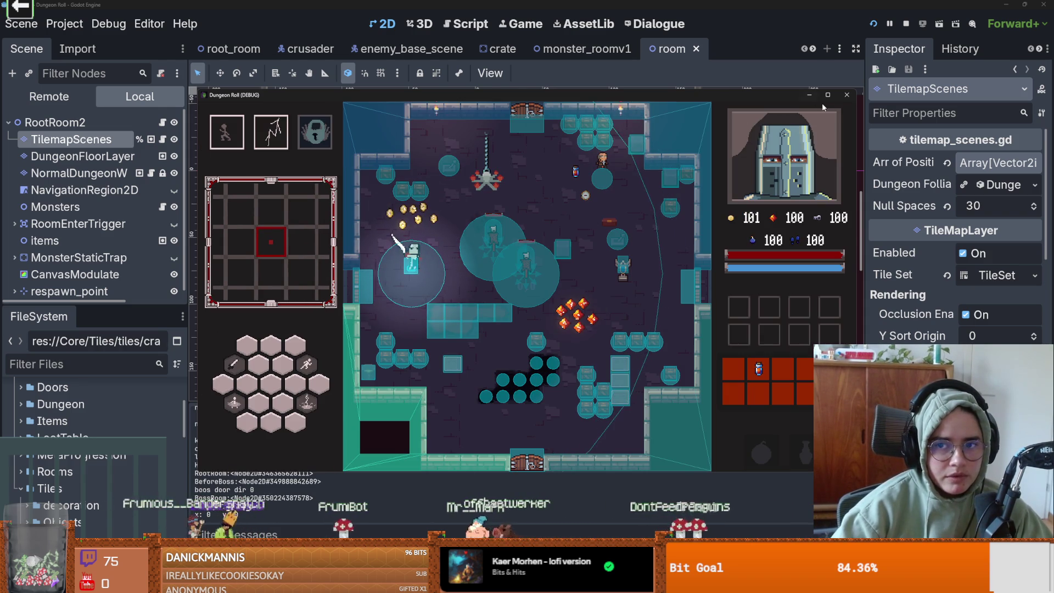
click(828, 95)
key(a)
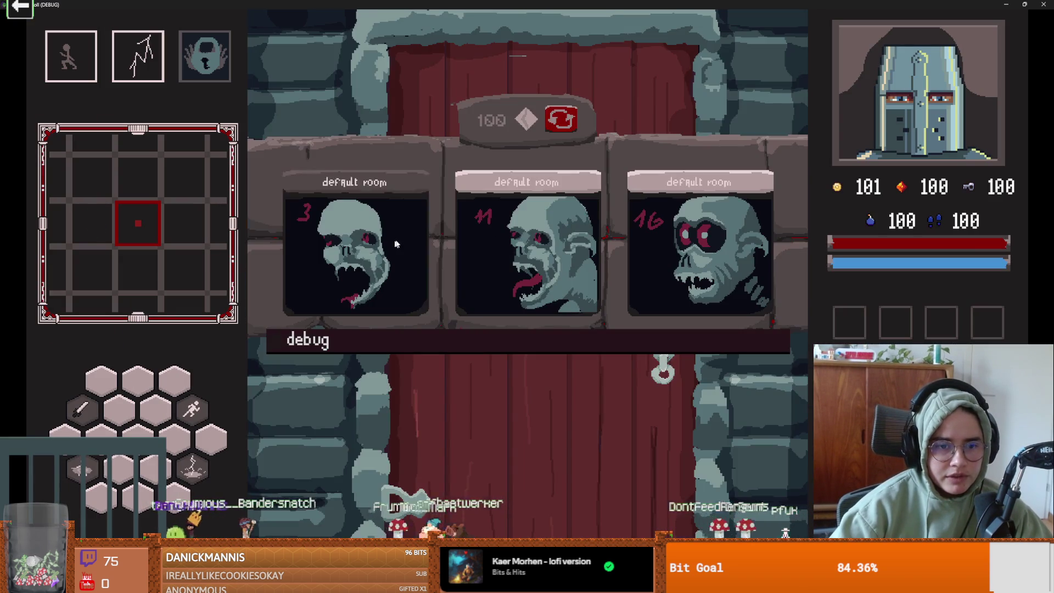
click(393, 243)
key(d)
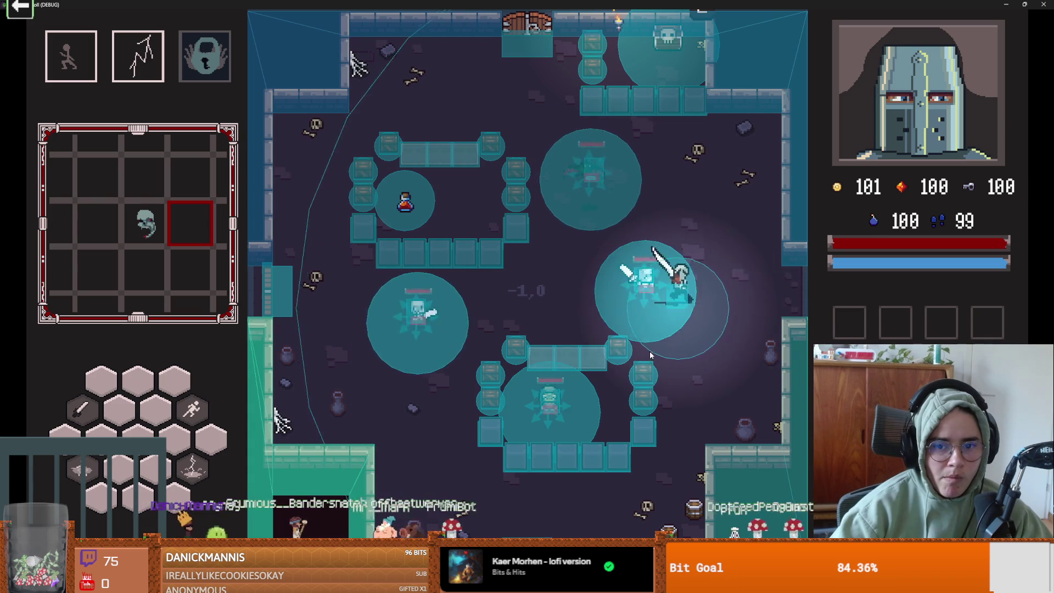
key(w)
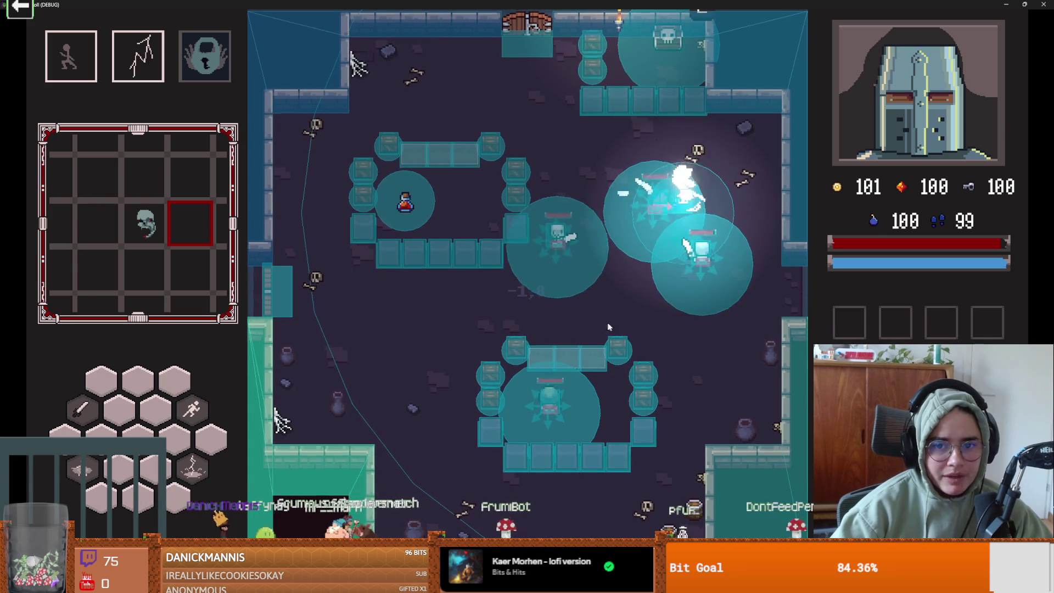
key(space)
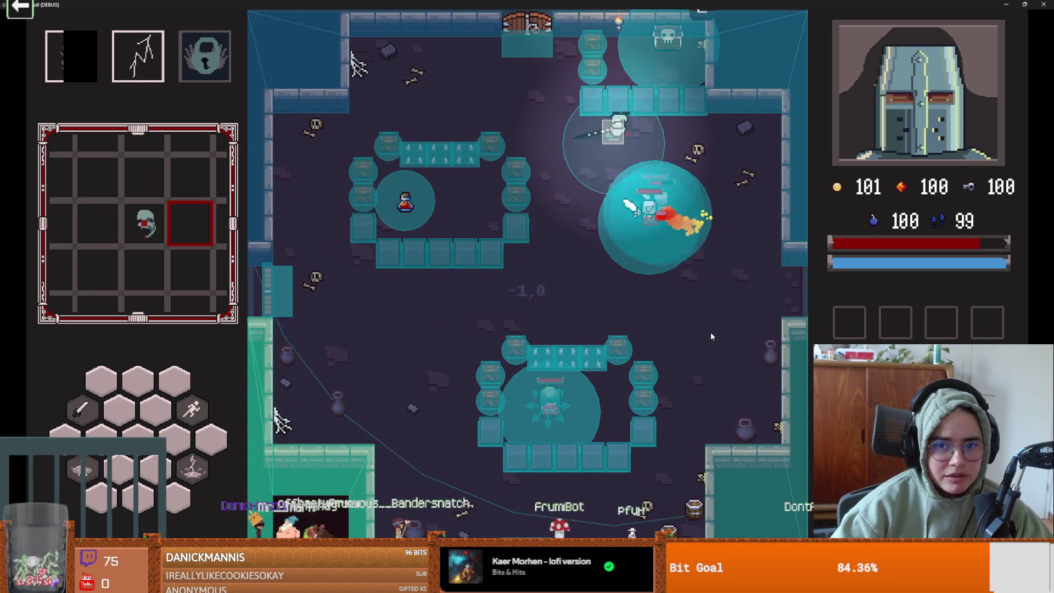
Minimize the game window, stop the debug run and enlarge the scene tree panel.
key(a)
key(super+Down)
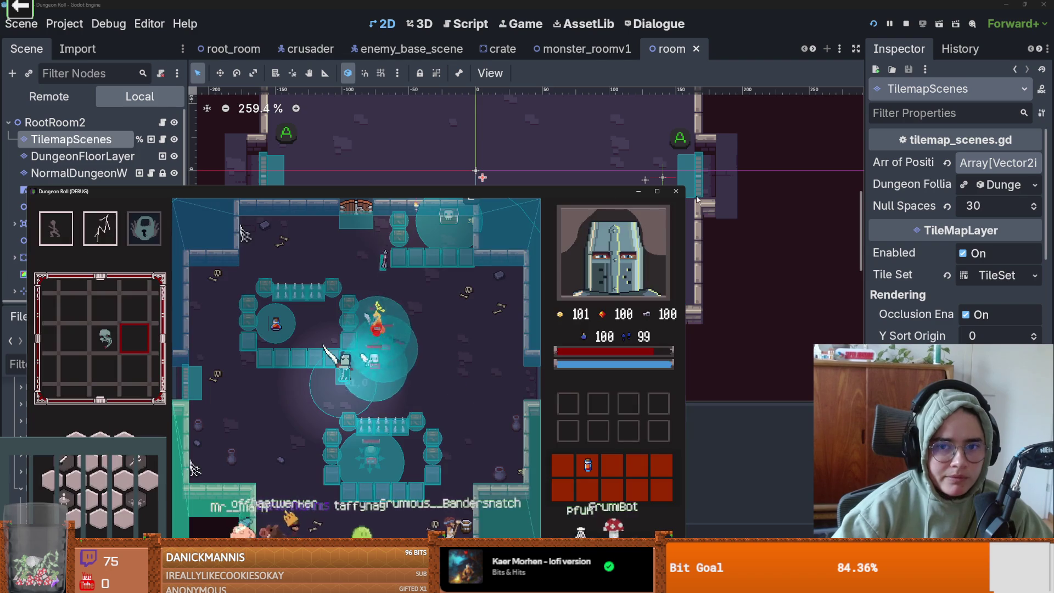
click(676, 191)
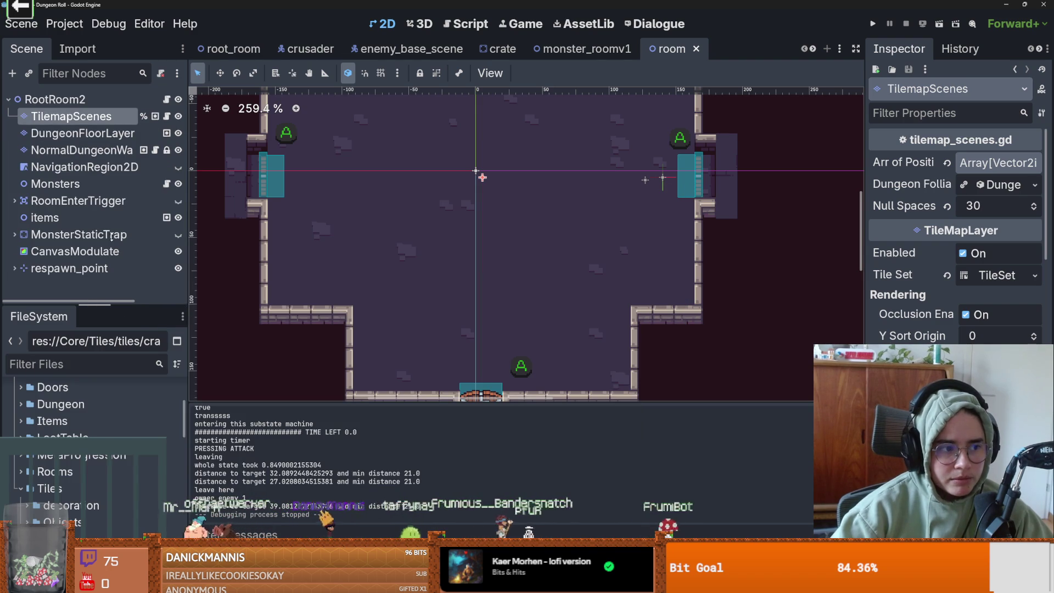
mouse_move(108, 288)
mouse_down()
mouse_move(116, 309)
mouse_move(150, 325)
mouse_move(150, 354)
mouse_move(131, 320)
mouse_move(131, 347)
mouse_up()
Restore the Scene dock size and drag the TileMap Tiles panel taller to show more tile entries.
click(157, 283)
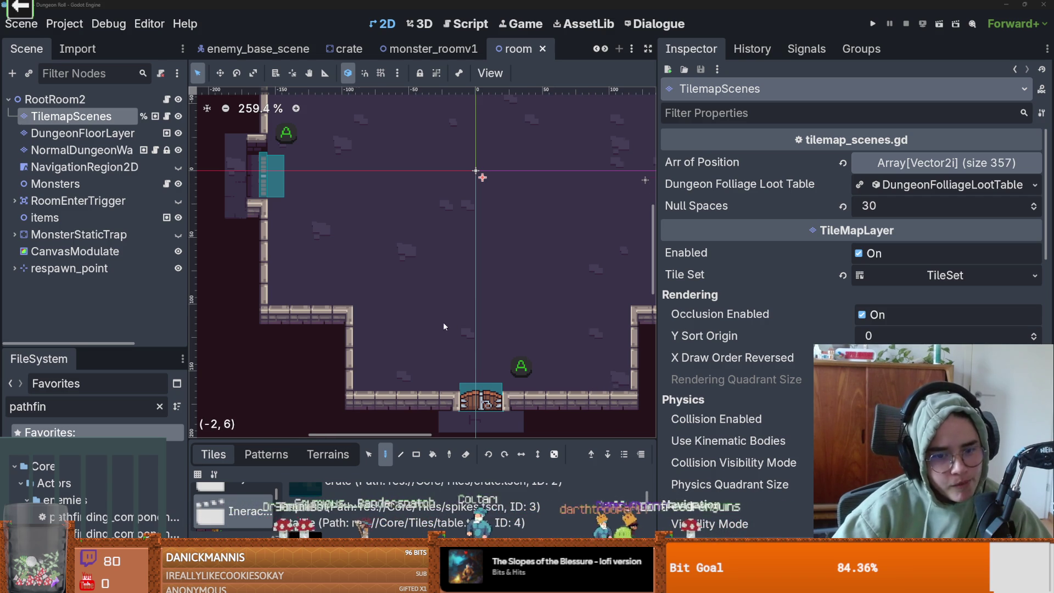
scroll(443, 322, down, 1)
drag(474, 446, 471, 397)
scroll(473, 330, up, 4)
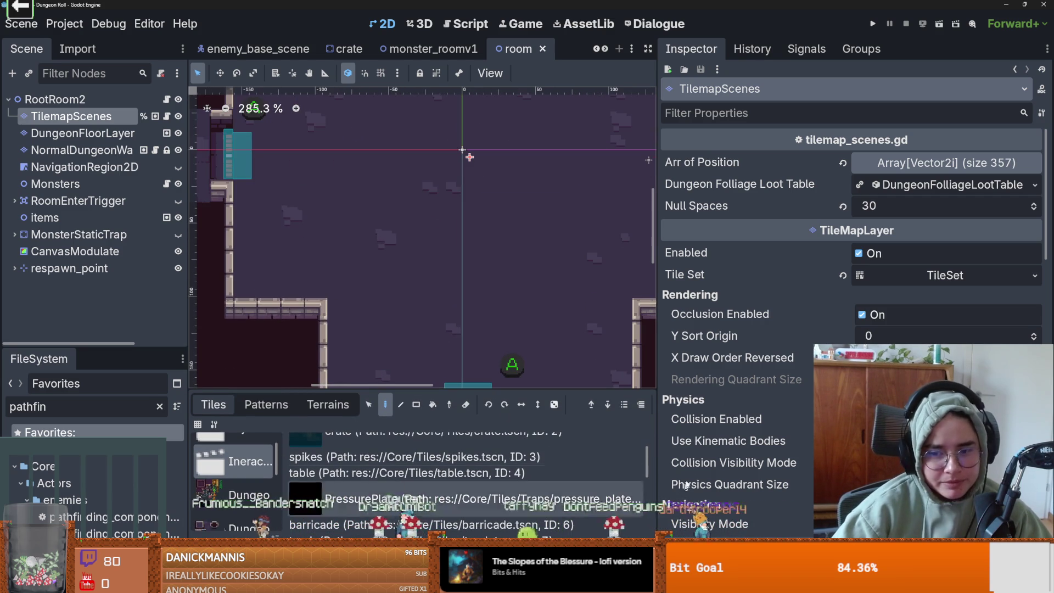
scroll(412, 472, down, 3)
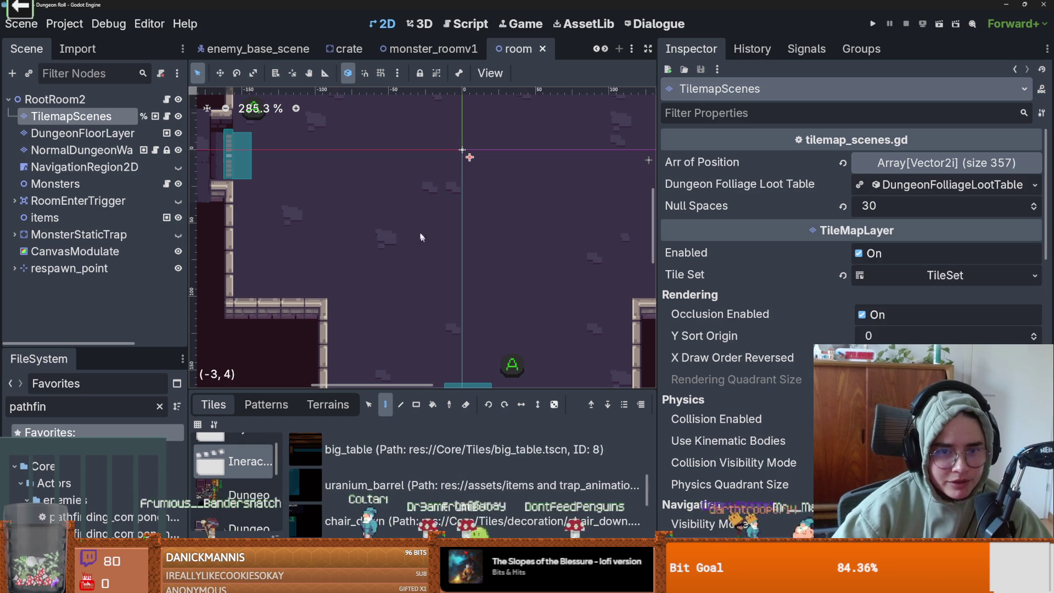
drag(340, 237, 247, 225)
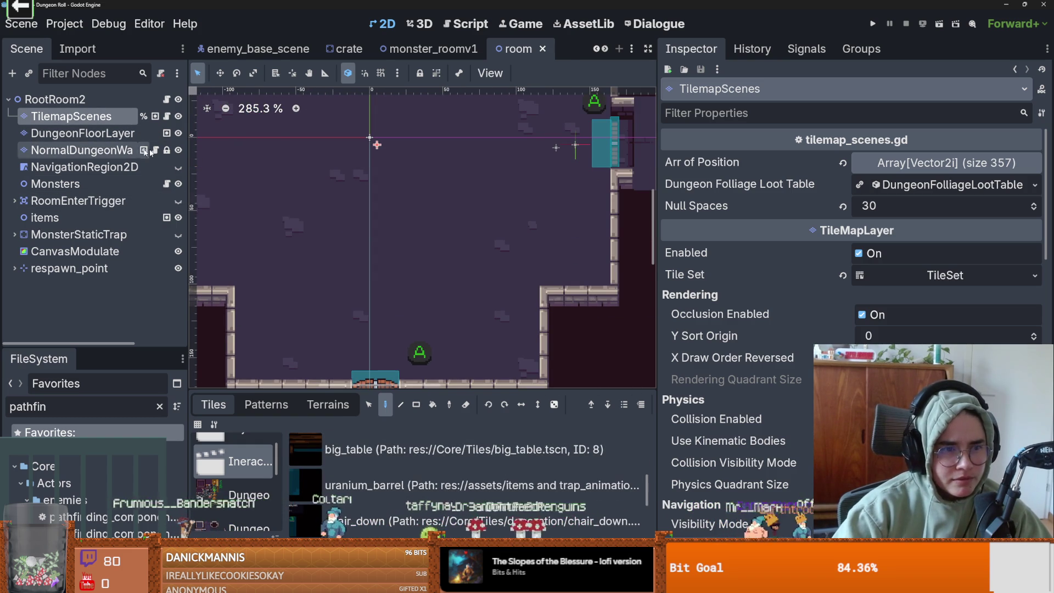
key(ctrl+z)
Select NormalDungeonWallTilemapLayer and enlarge the bottom tiles panel to reveal the atlas.
click(103, 153)
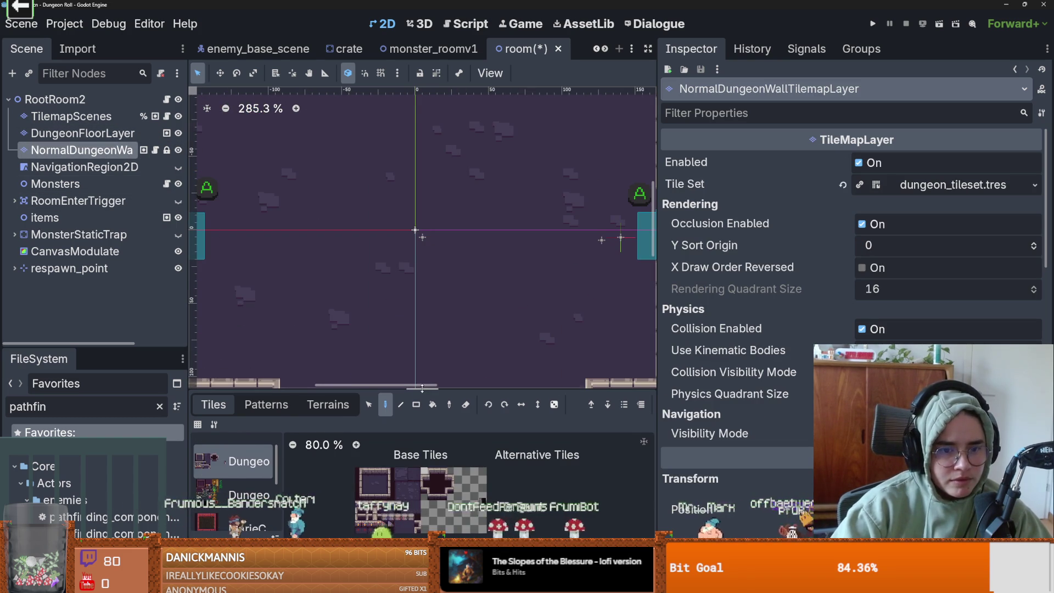
drag(362, 390, 362, 135)
scroll(393, 357, up, 8)
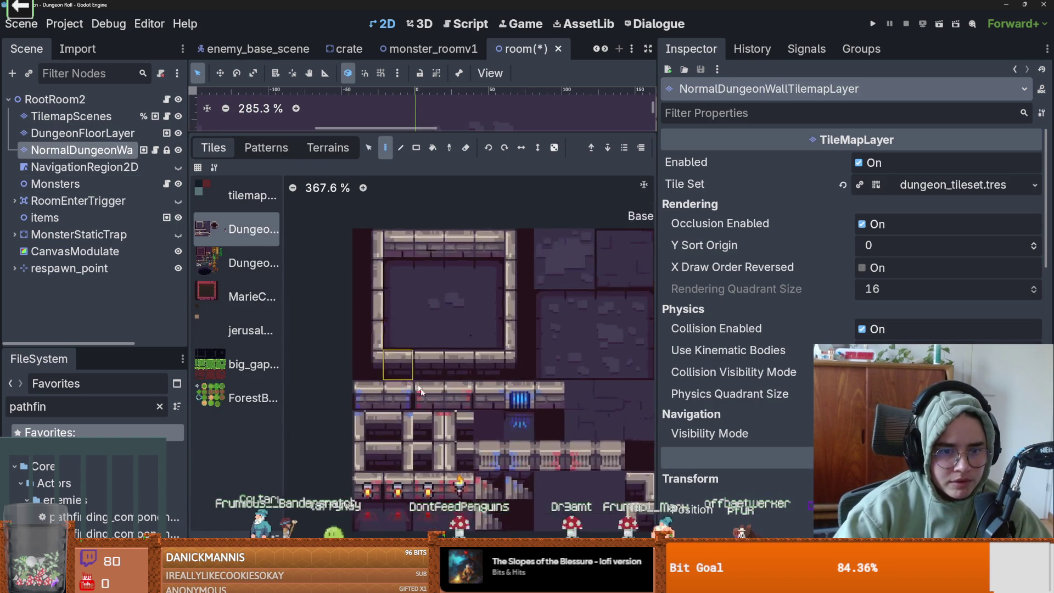
scroll(432, 309, up, 2)
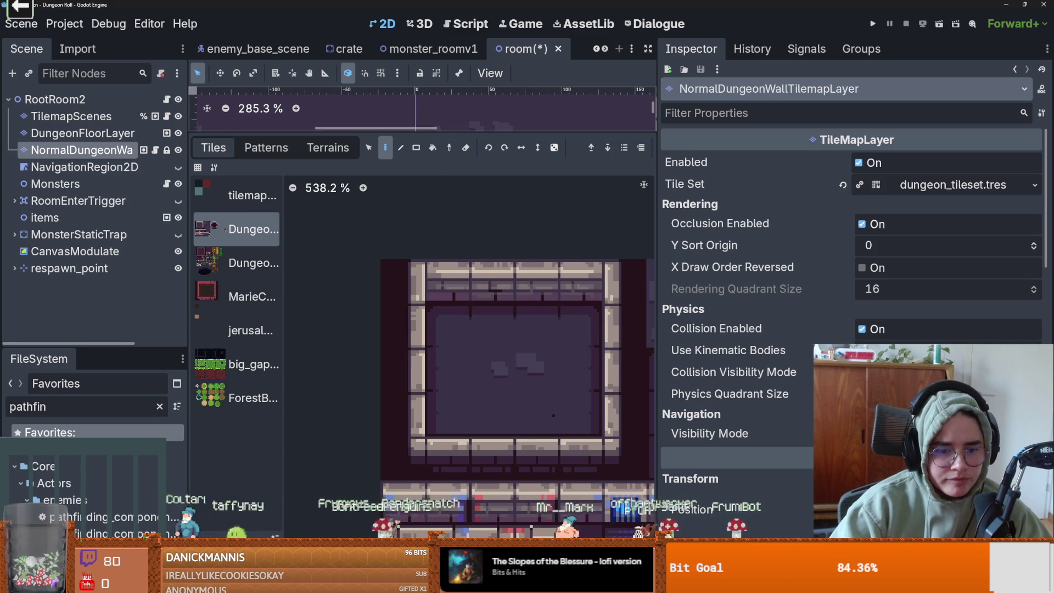
Open the wall layer's TileSet editor, widen Tile Sources, and put the Dungeon_Tileset atlas in Paint mode.
double_click(247, 229)
drag(478, 402, 473, 116)
scroll(579, 379, up, 5)
scroll(580, 379, up, 3)
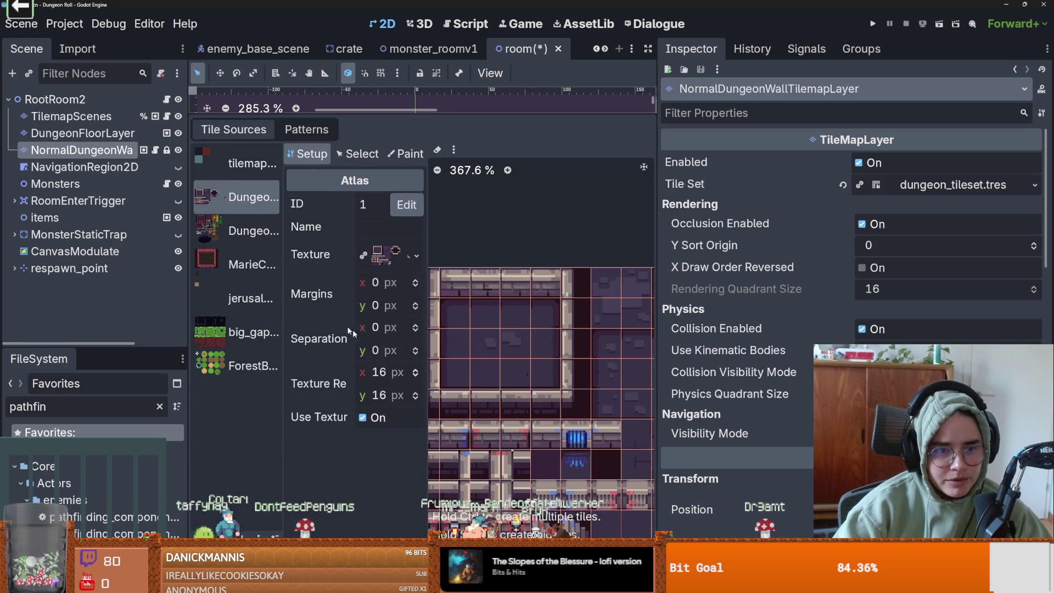
drag(283, 279, 338, 279)
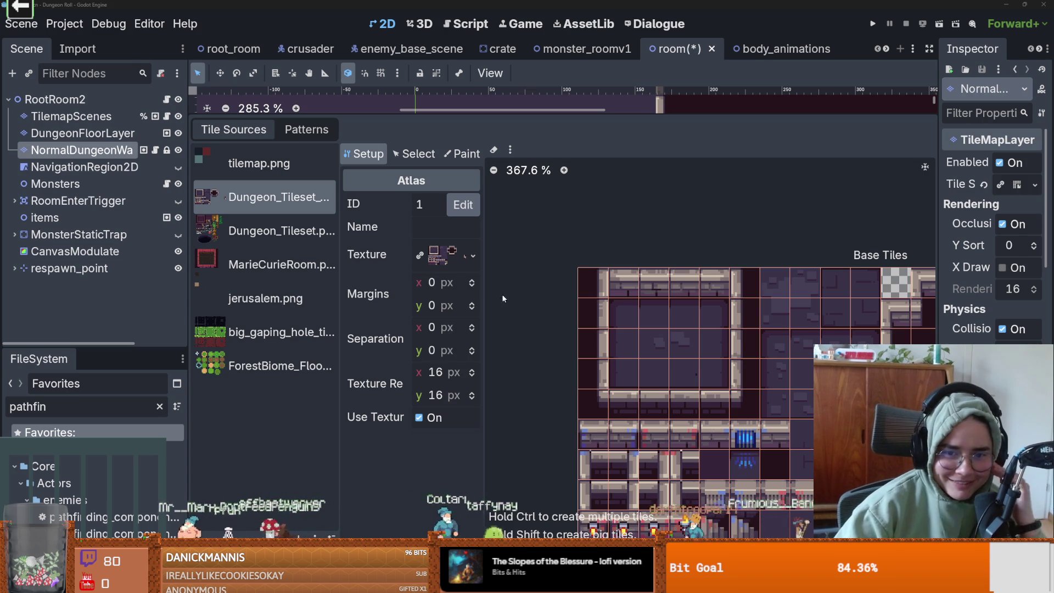
click(415, 153)
click(462, 153)
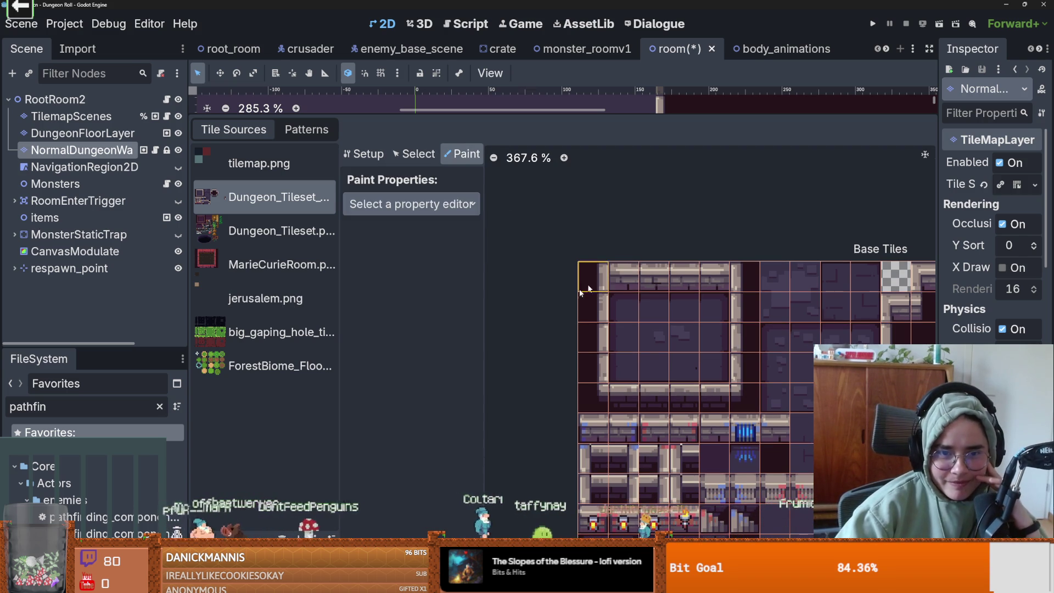
Choose Physics Layer 0 for painting and drag the collision shape's corners inward.
click(412, 203)
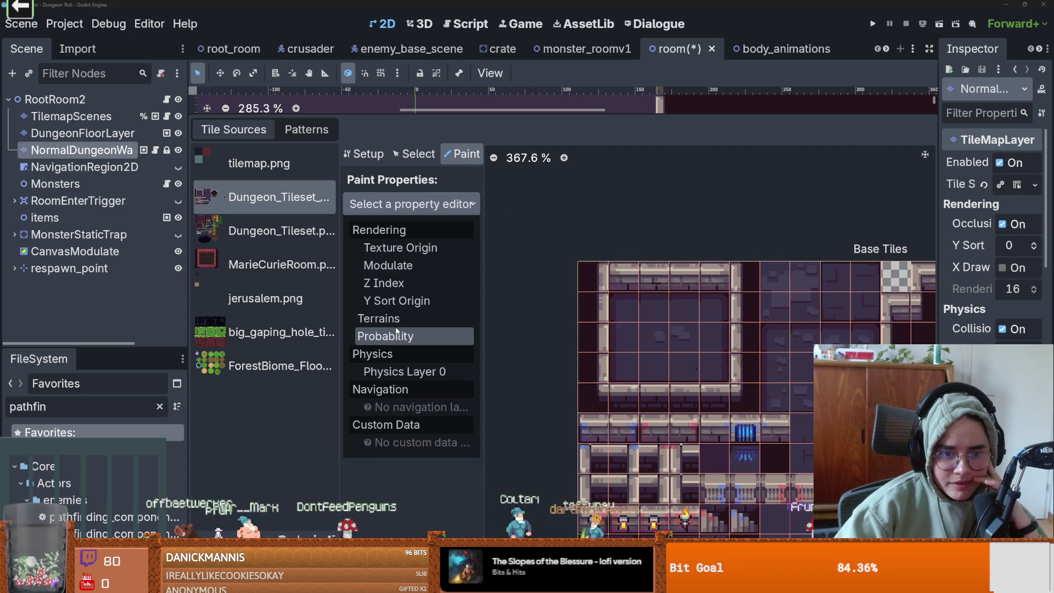
click(410, 372)
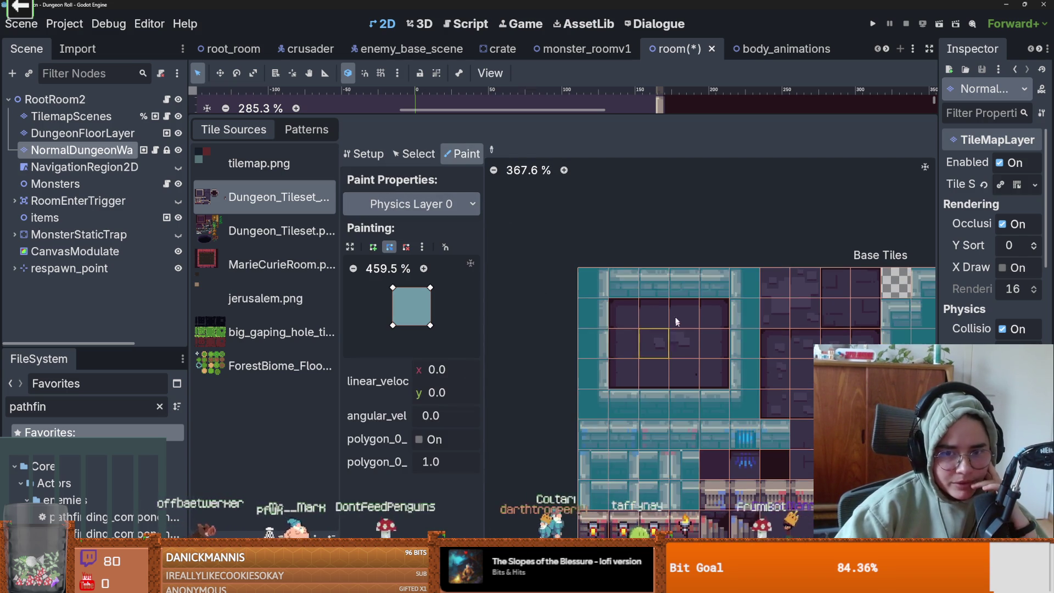
scroll(626, 292, up, 5)
scroll(626, 292, down, 7)
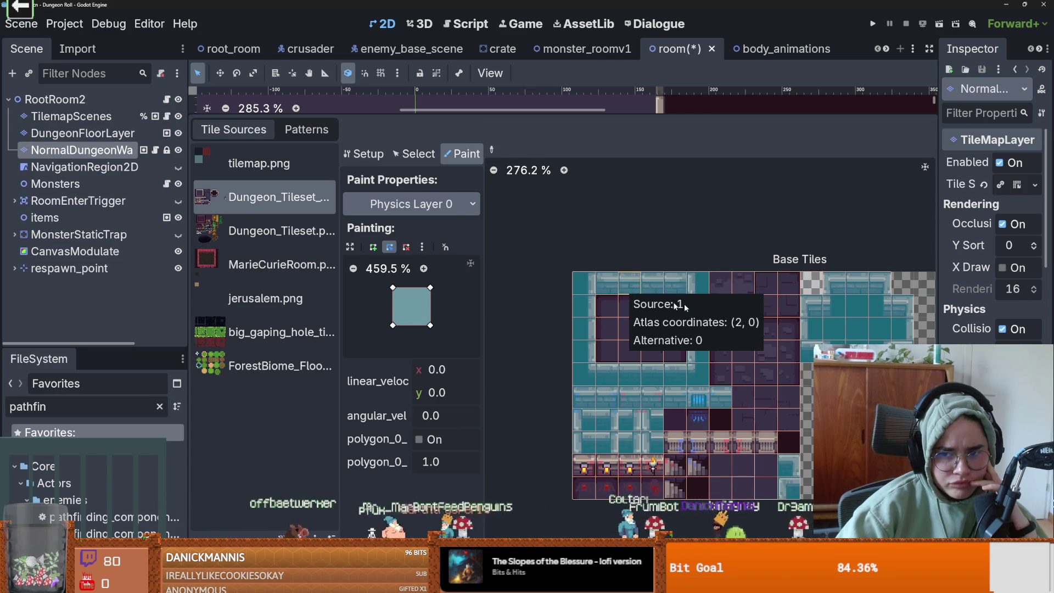
scroll(624, 308, up, 5)
scroll(620, 326, up, 7)
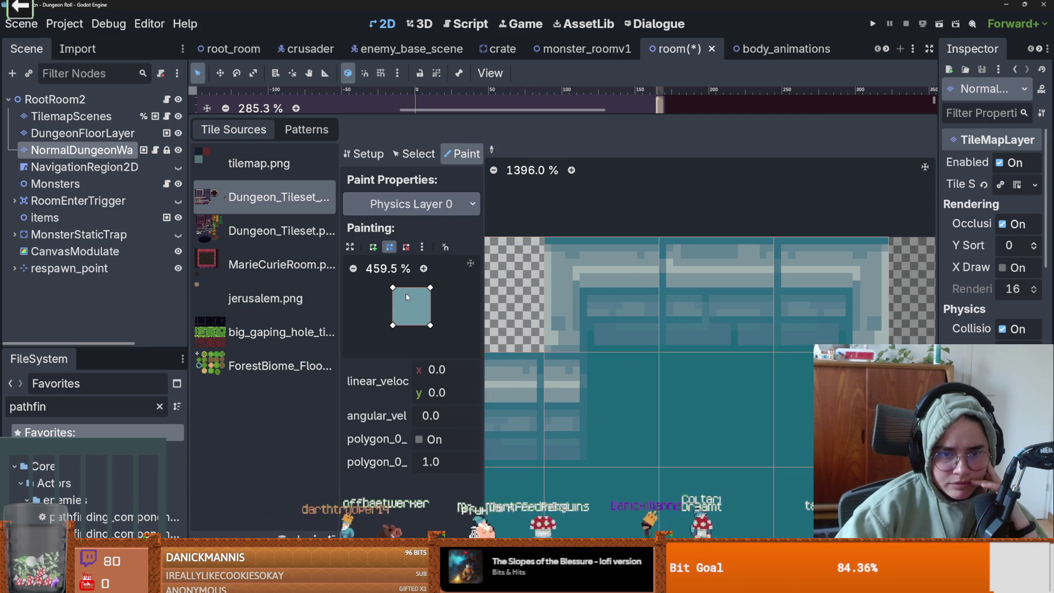
drag(393, 289, 399, 297)
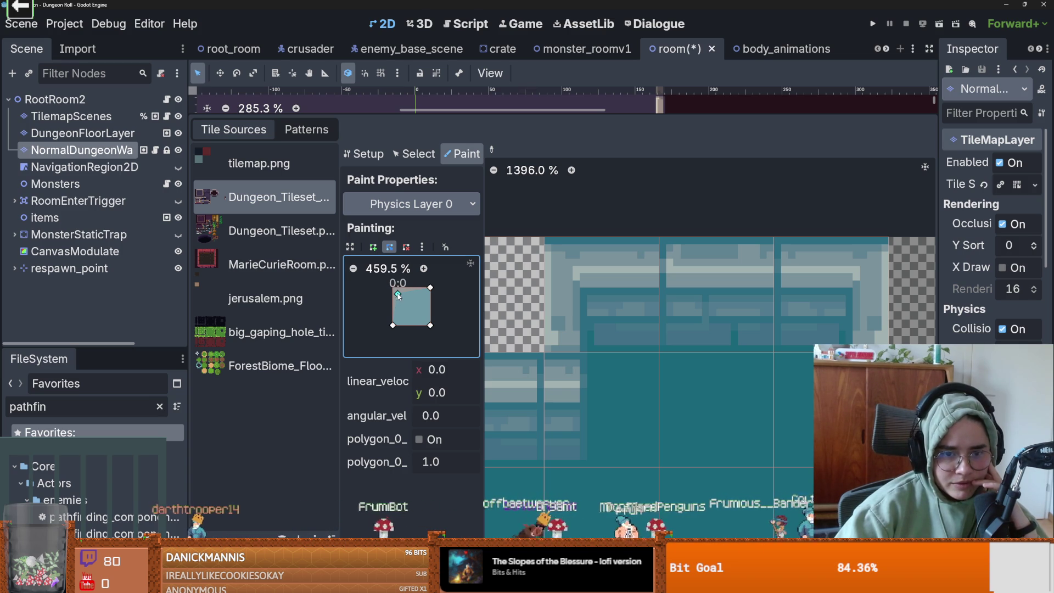
drag(398, 296, 409, 286)
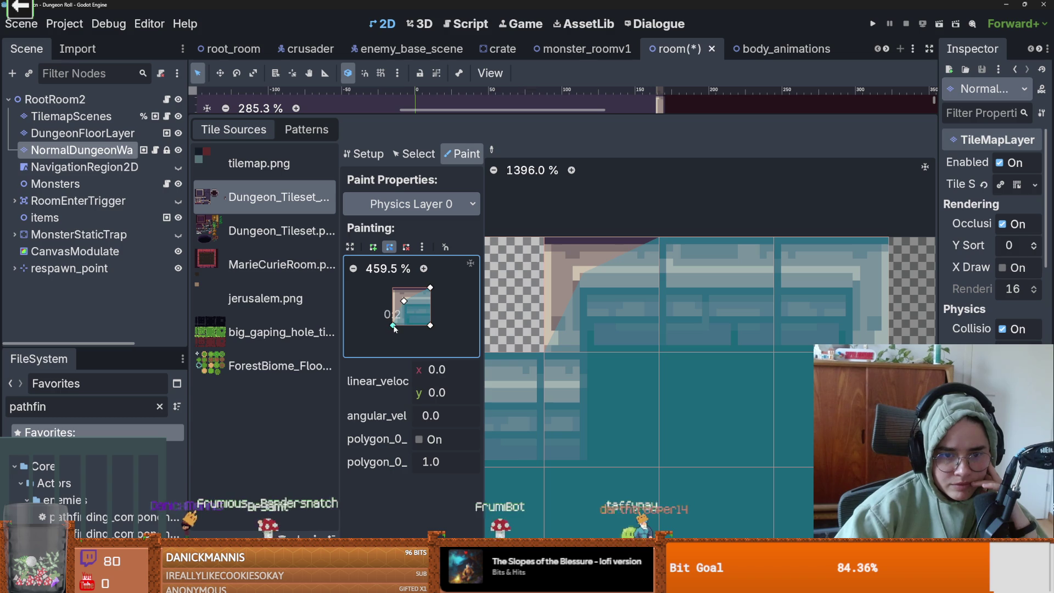
drag(407, 301, 405, 298)
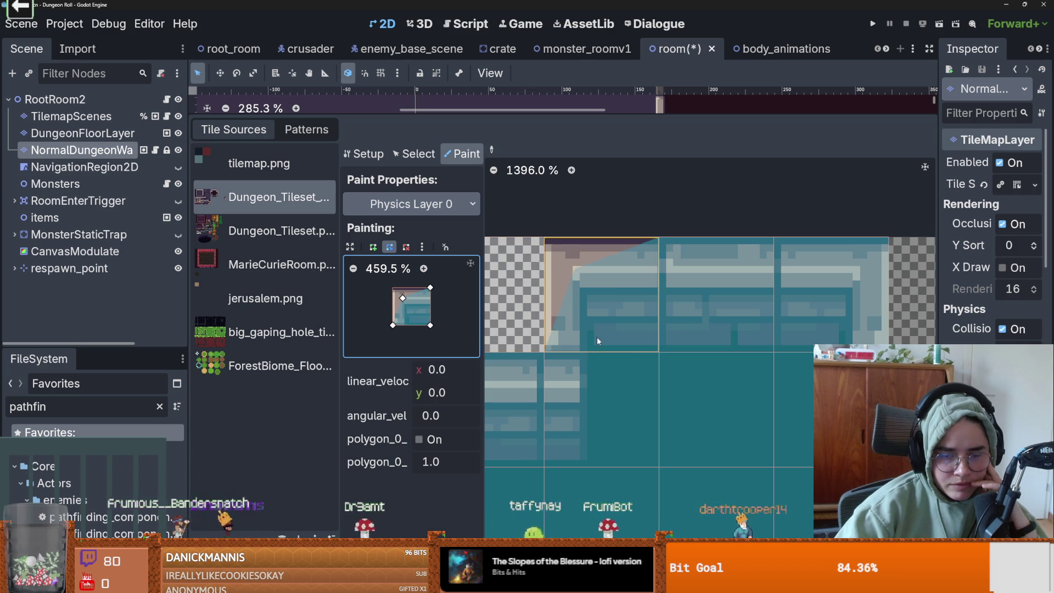
Flip the collision shape horizontally and paint it onto a wall tile.
scroll(597, 336, down, 3)
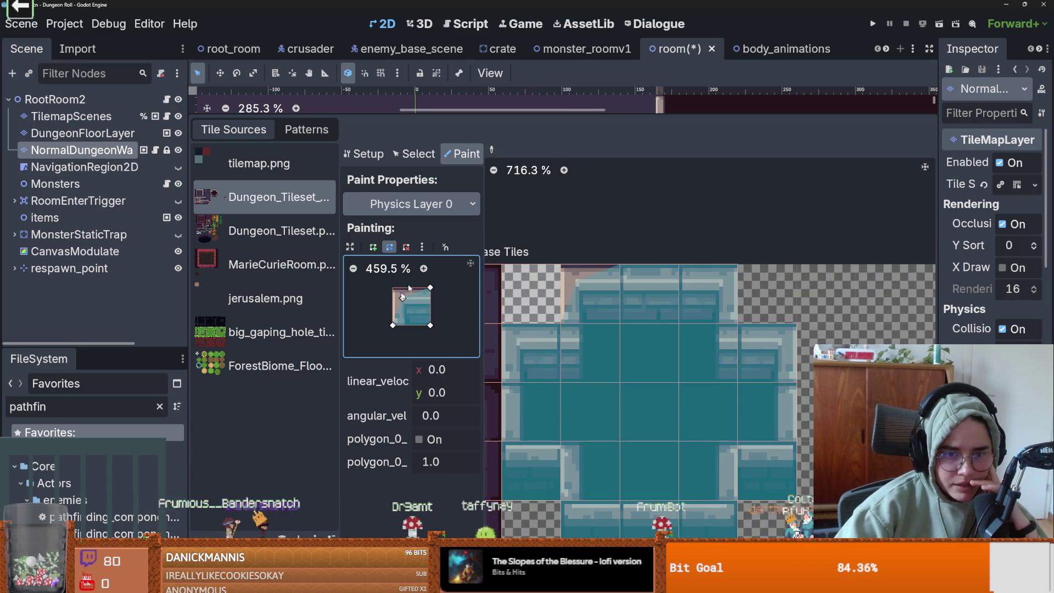
click(421, 248)
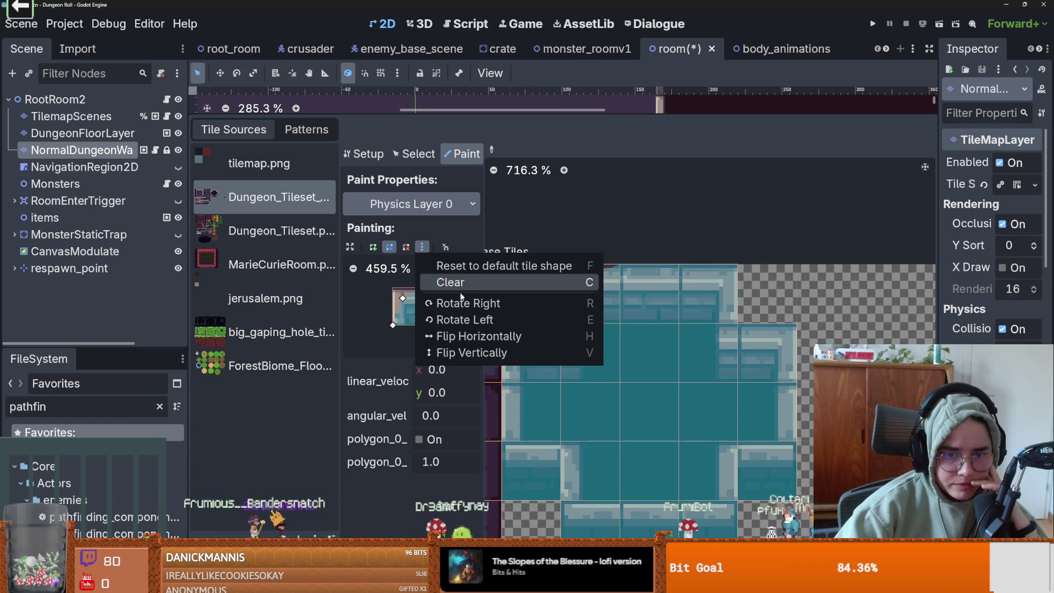
click(482, 337)
scroll(573, 258, down, 2)
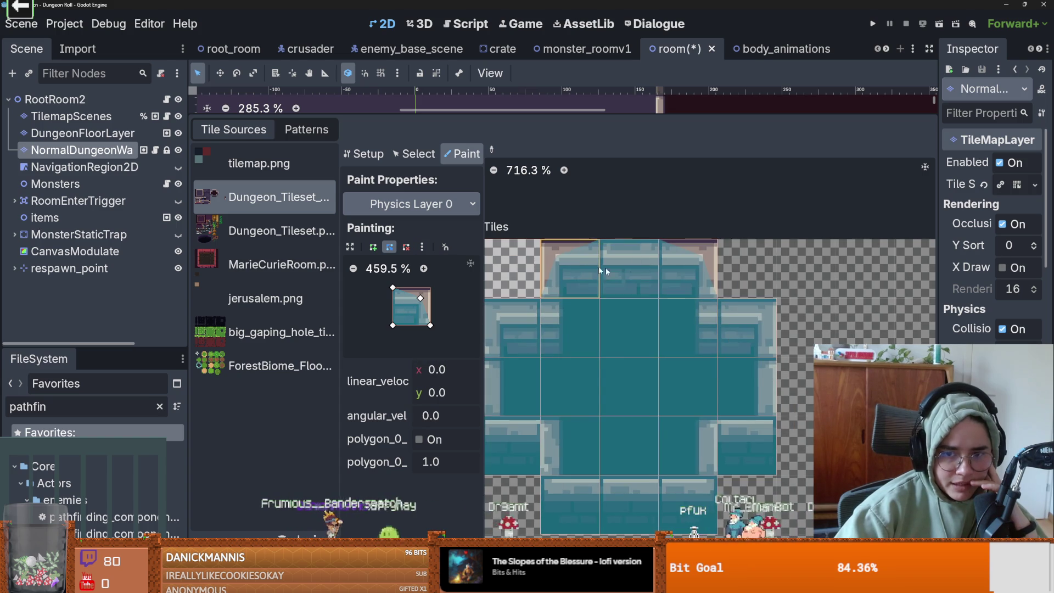
scroll(620, 350, down, 1)
scroll(579, 295, left, 2)
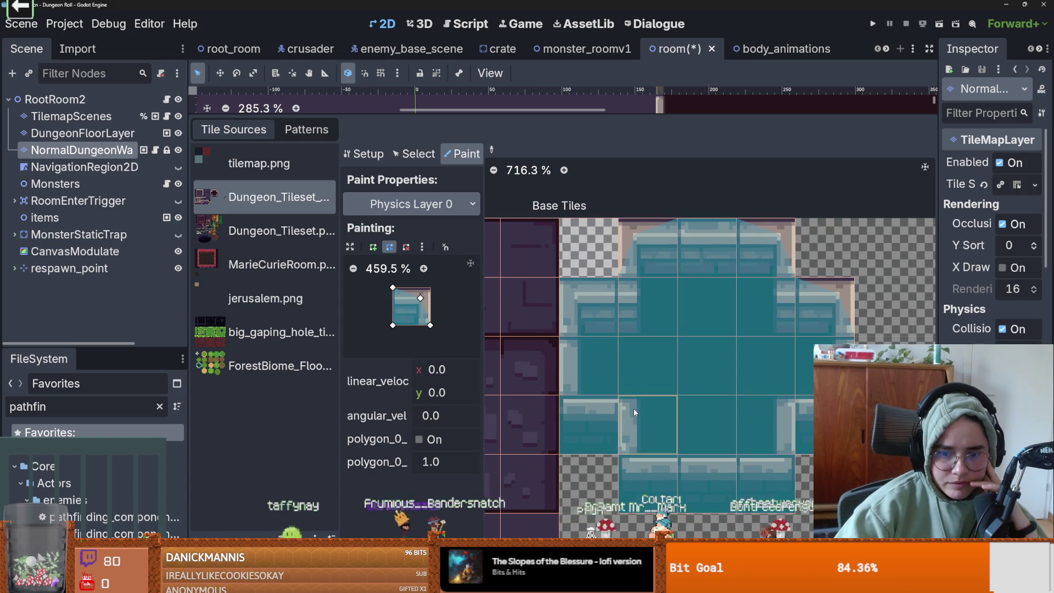
click(423, 248)
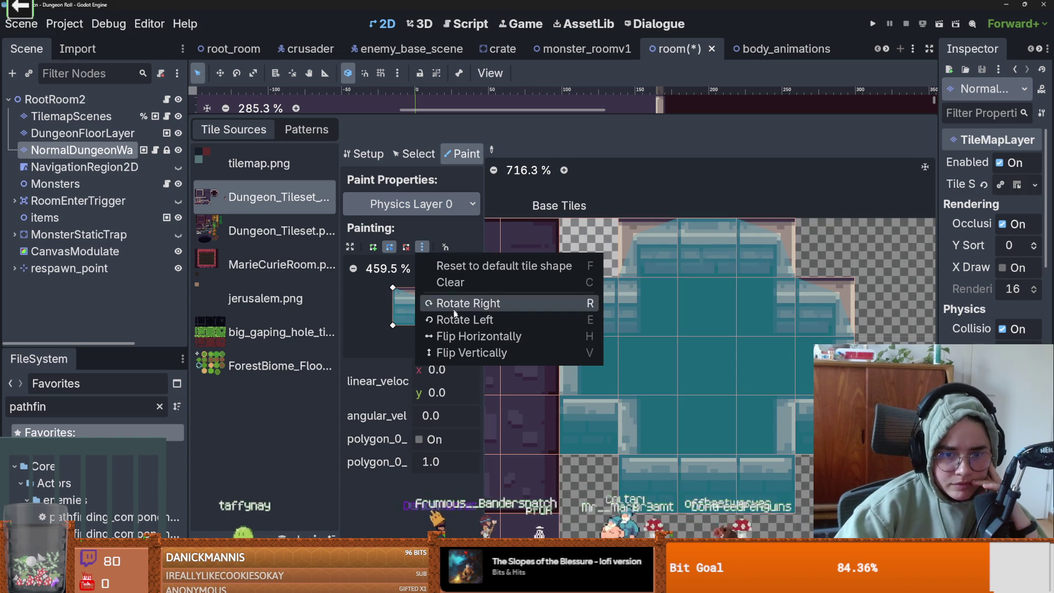
click(466, 336)
scroll(641, 305, down, 2)
scroll(641, 306, left, 1)
click(423, 247)
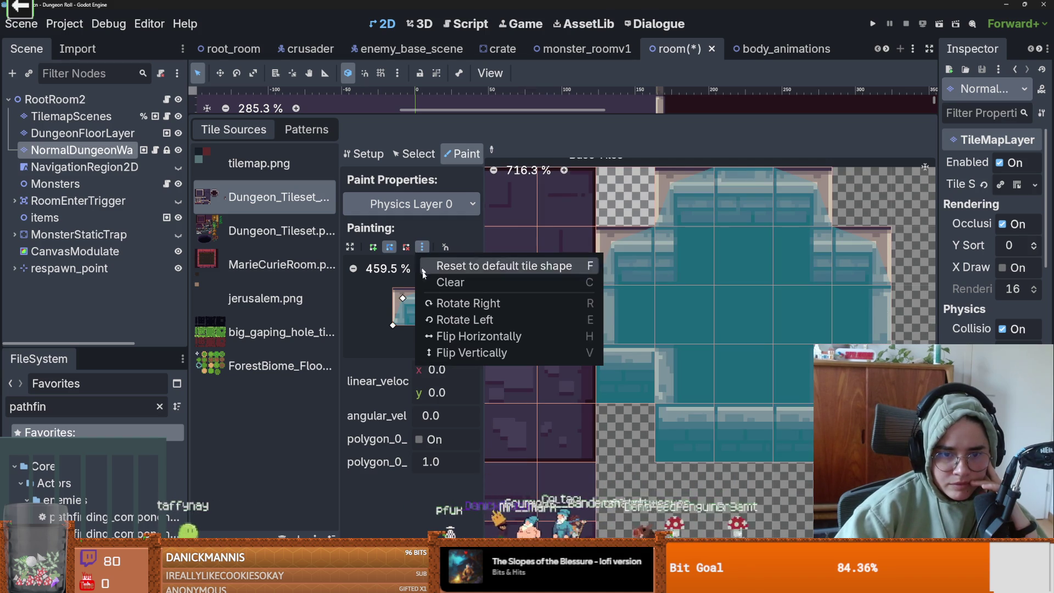
click(470, 341)
click(627, 364)
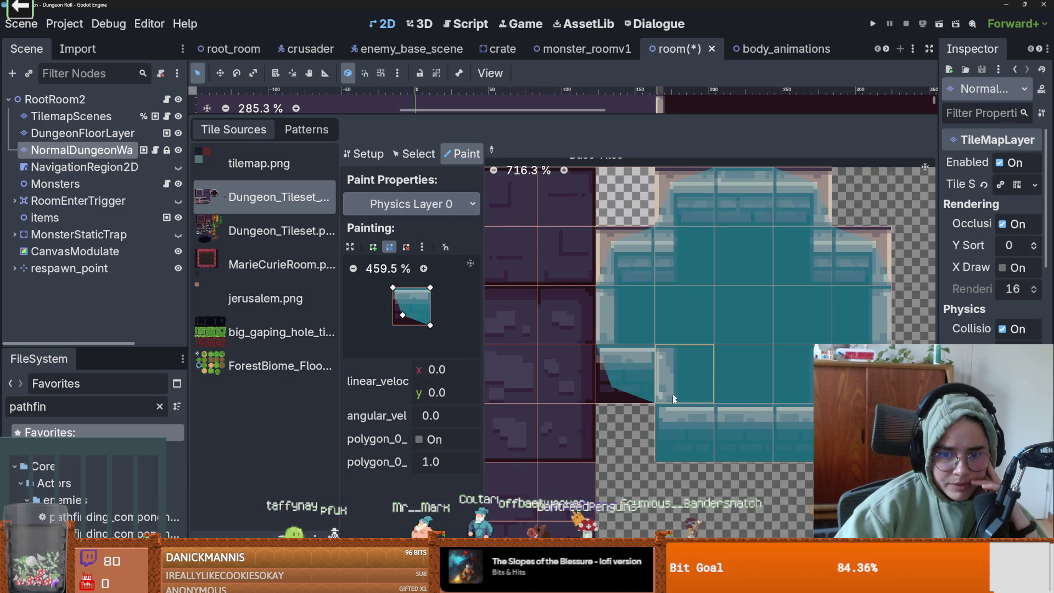
Flip the tile's collision shape horizontally again, then save and launch the game with F5.
click(422, 247)
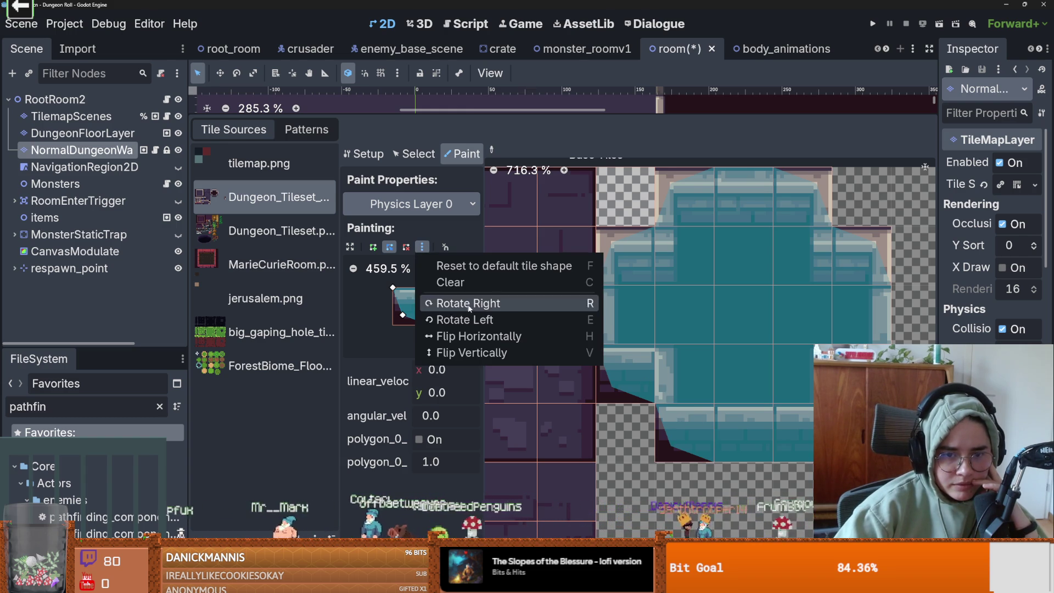
click(482, 337)
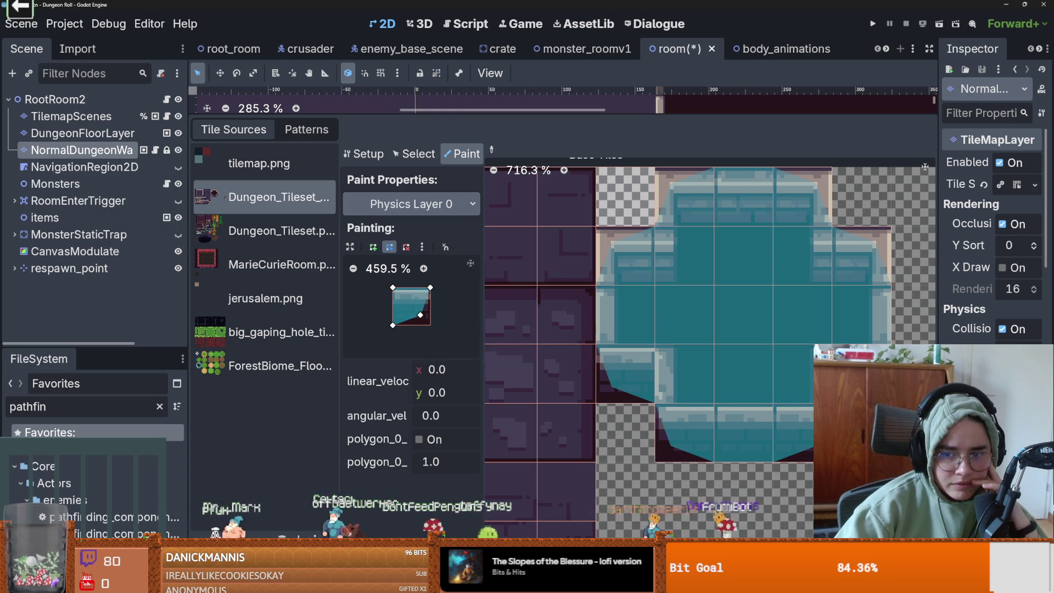
scroll(710, 351, down, 1)
scroll(809, 351, down, 5)
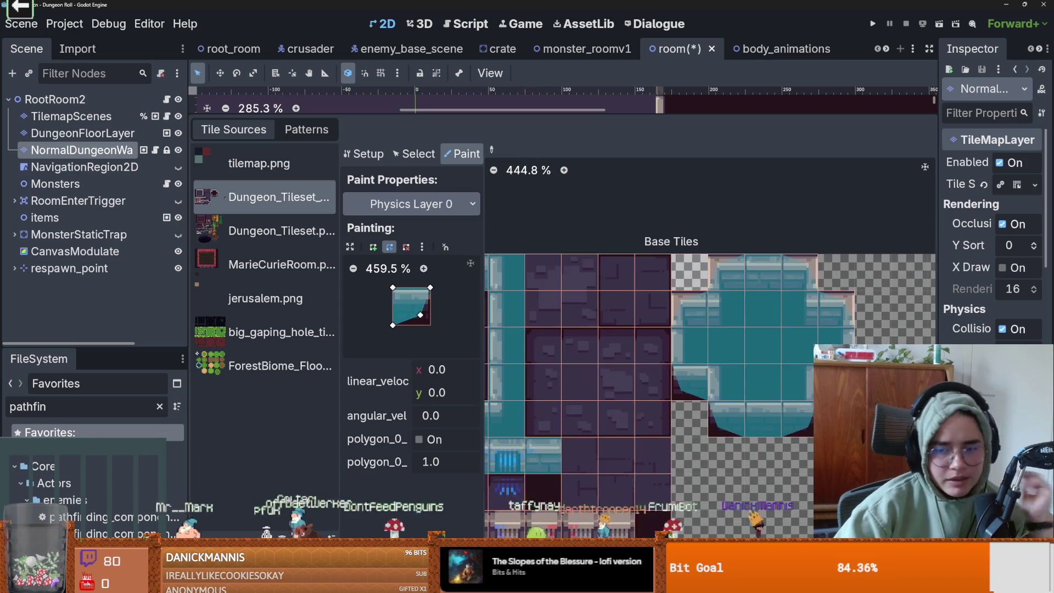
key(F5)
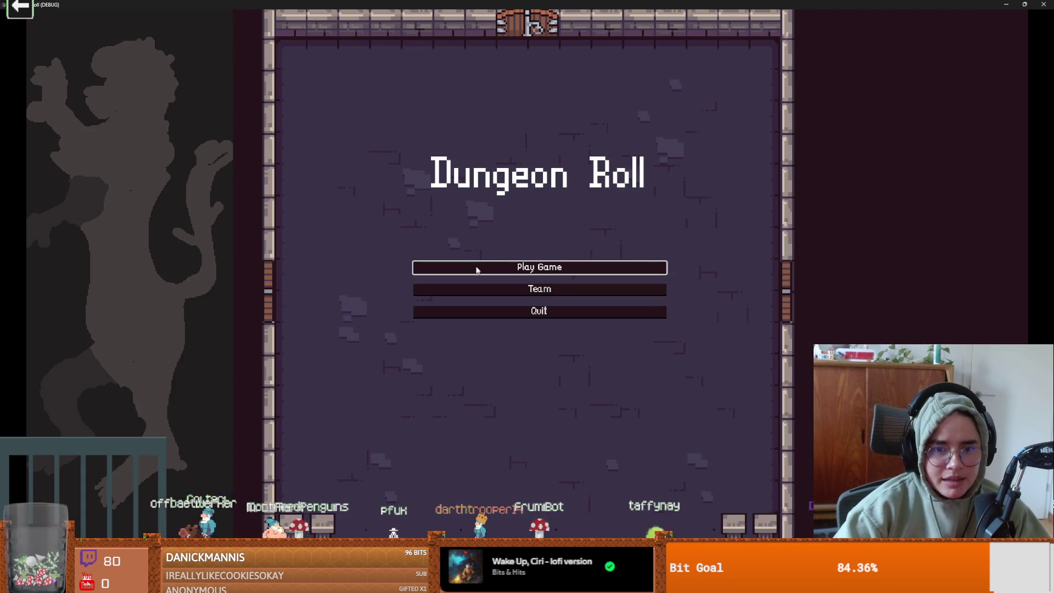
Start a new game as the Crusader, walk the first room and take the skull card reward.
click(477, 268)
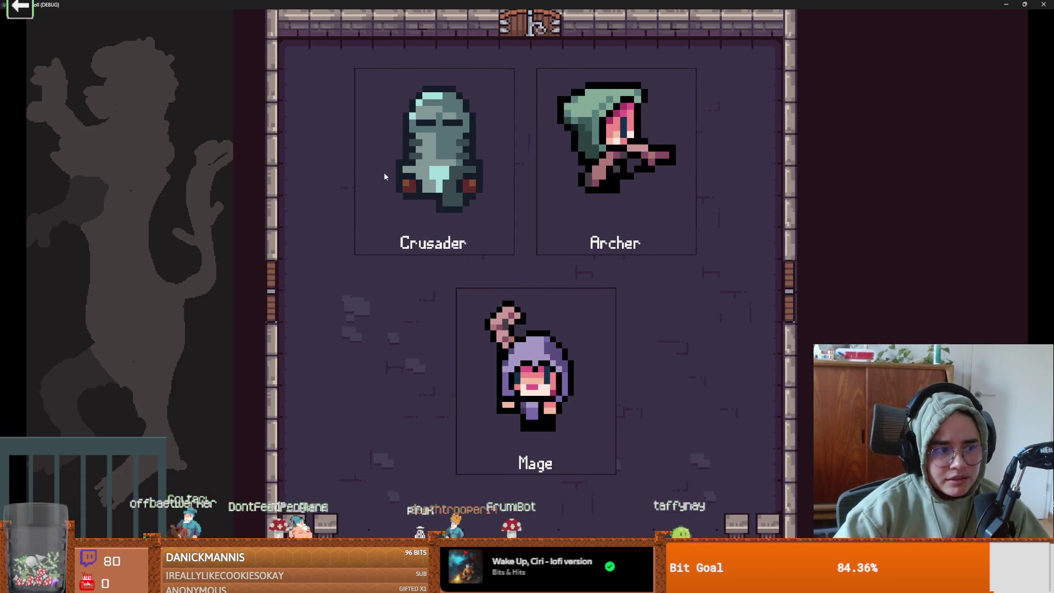
click(395, 172)
key(a)
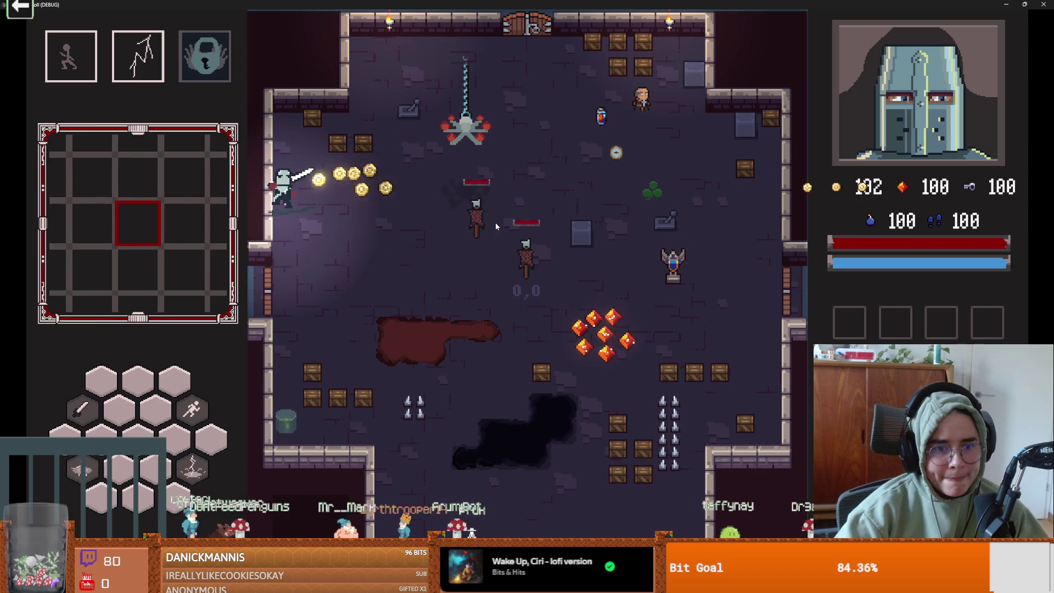
key(s)
key(w)
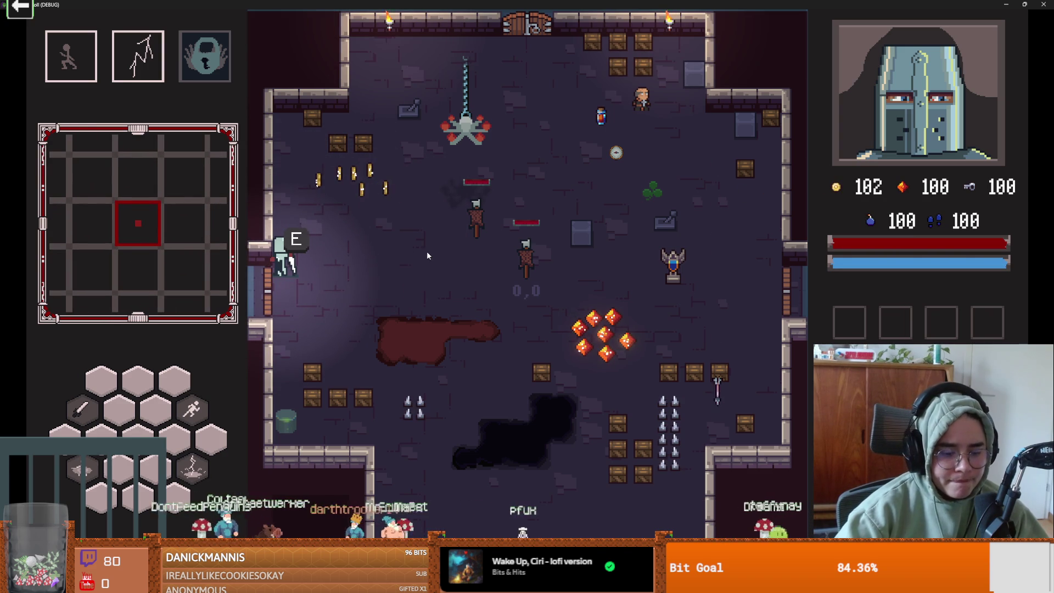
key(e)
click(518, 253)
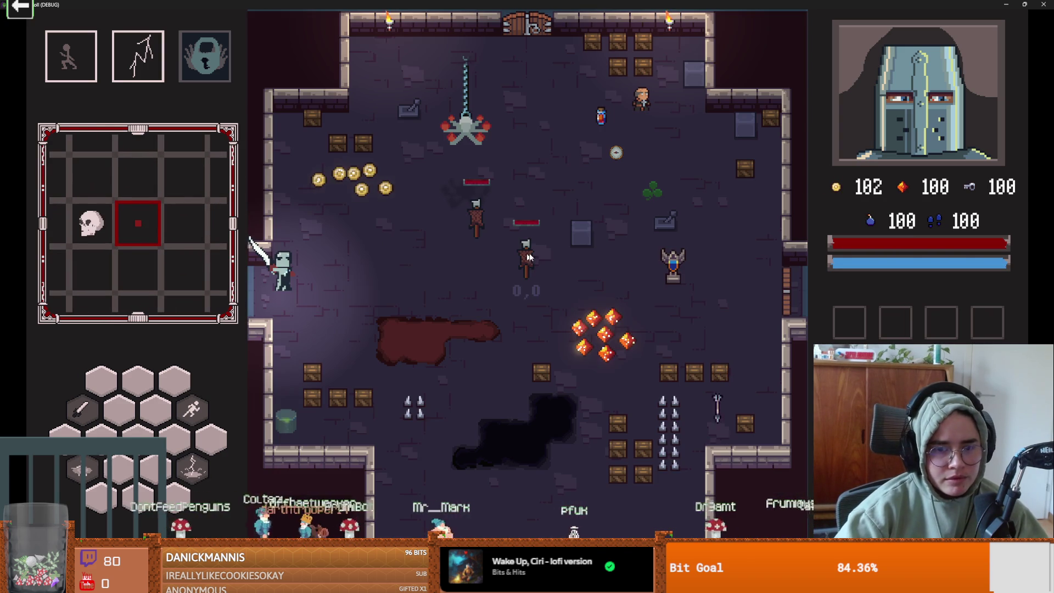
Walk out through the door and pick the next room from the three choices.
key(a)
key(w)
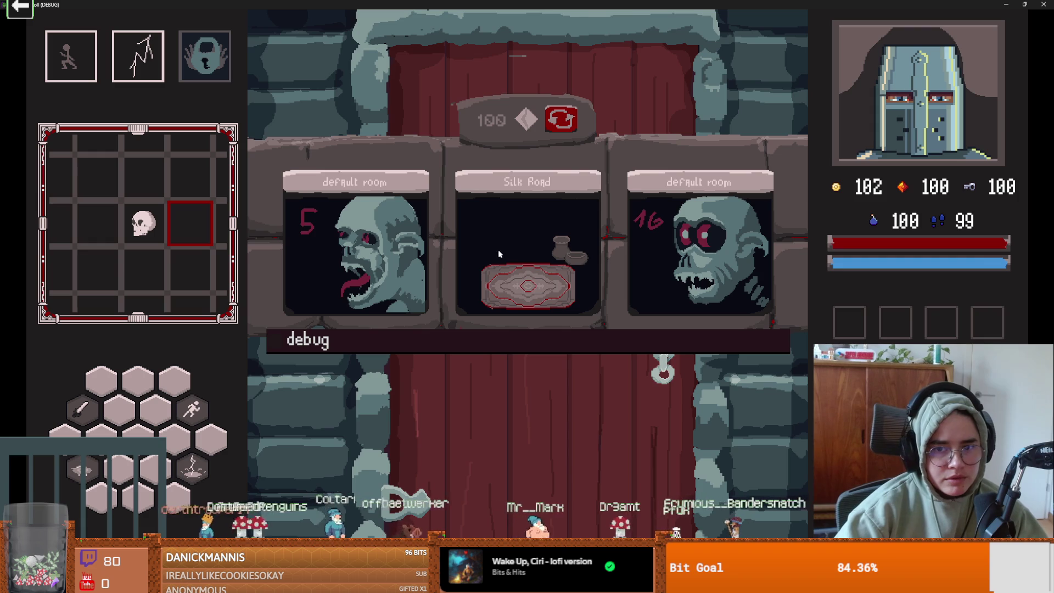
click(498, 254)
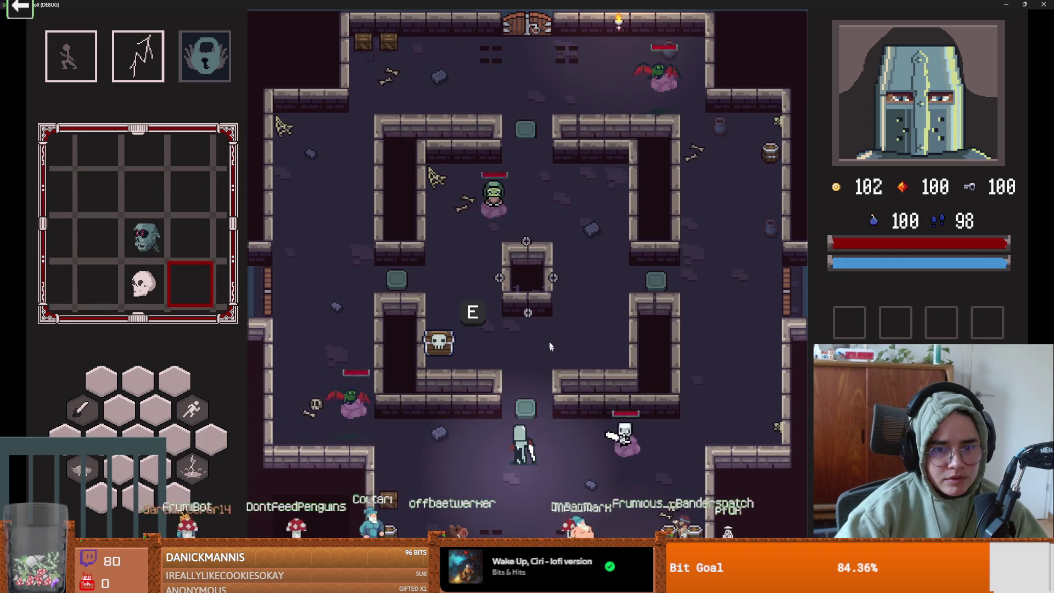
Fight the bats and skeleton with sword swings, dashes and lightning strikes.
click(514, 436)
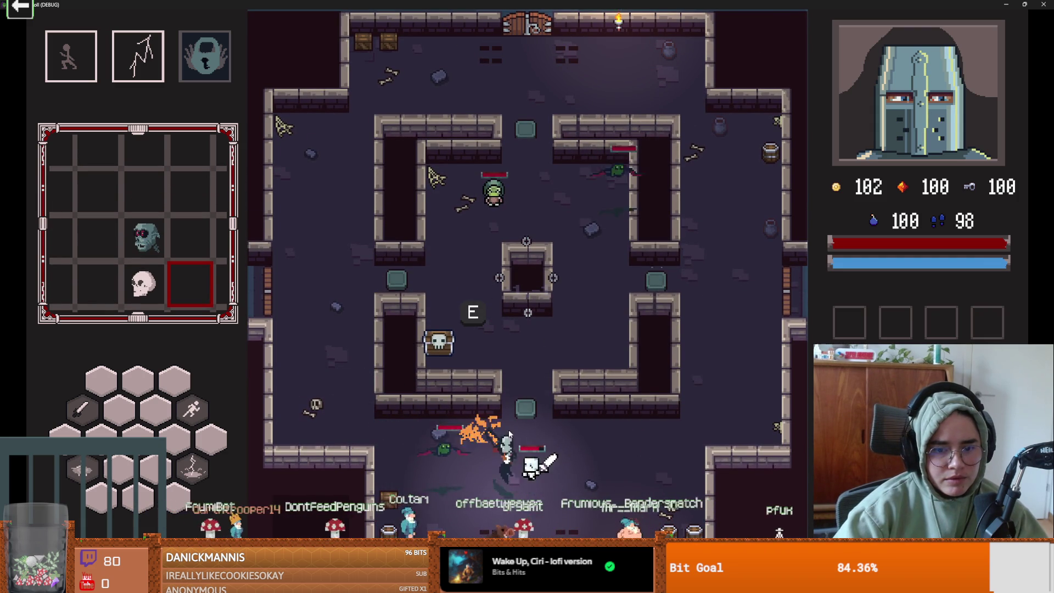
key(d)
key(space)
key(q)
click(481, 483)
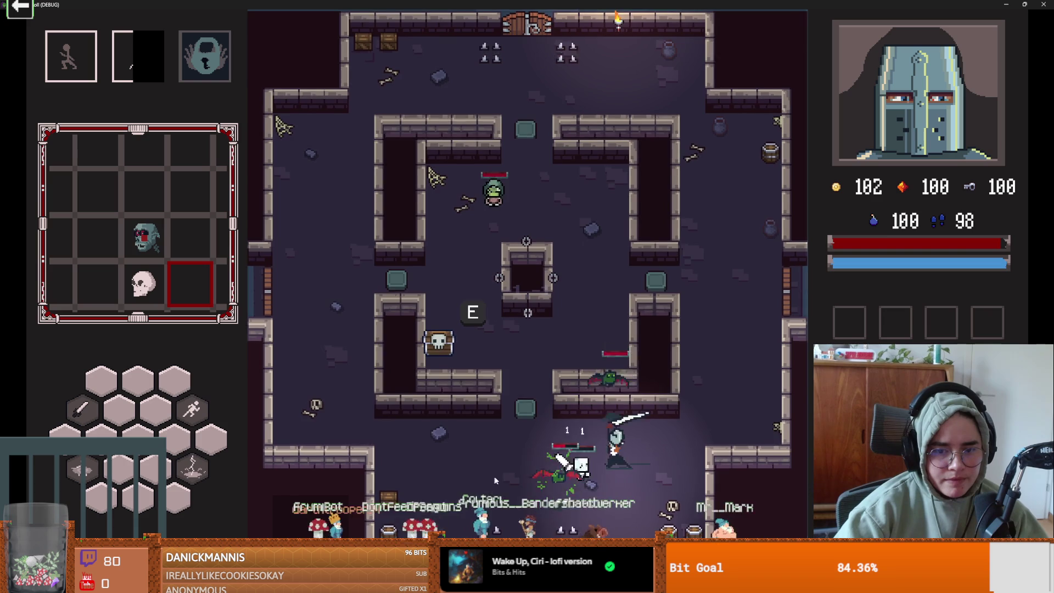
key(space)
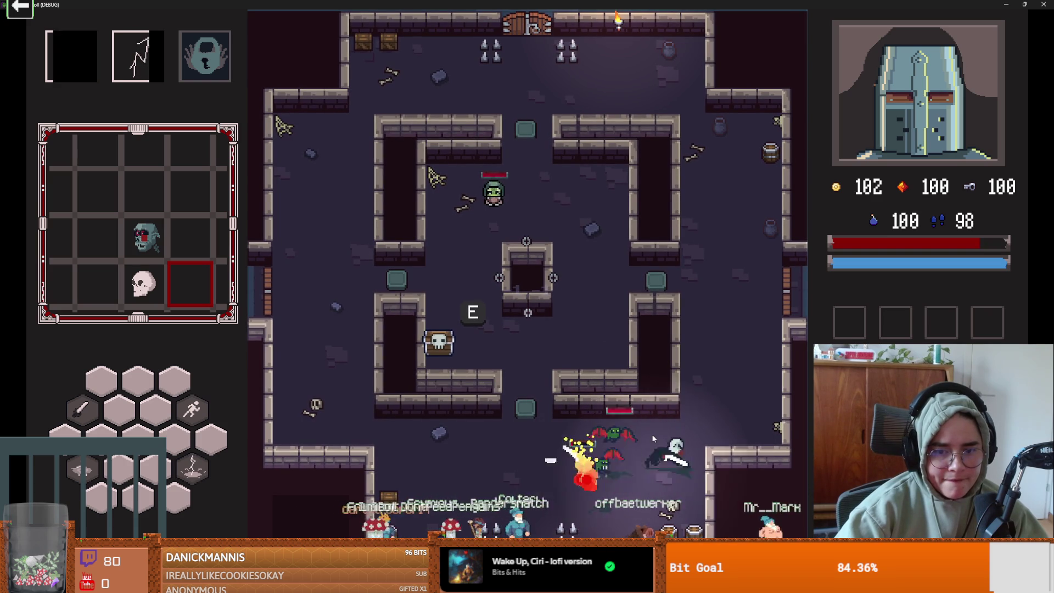
key(q)
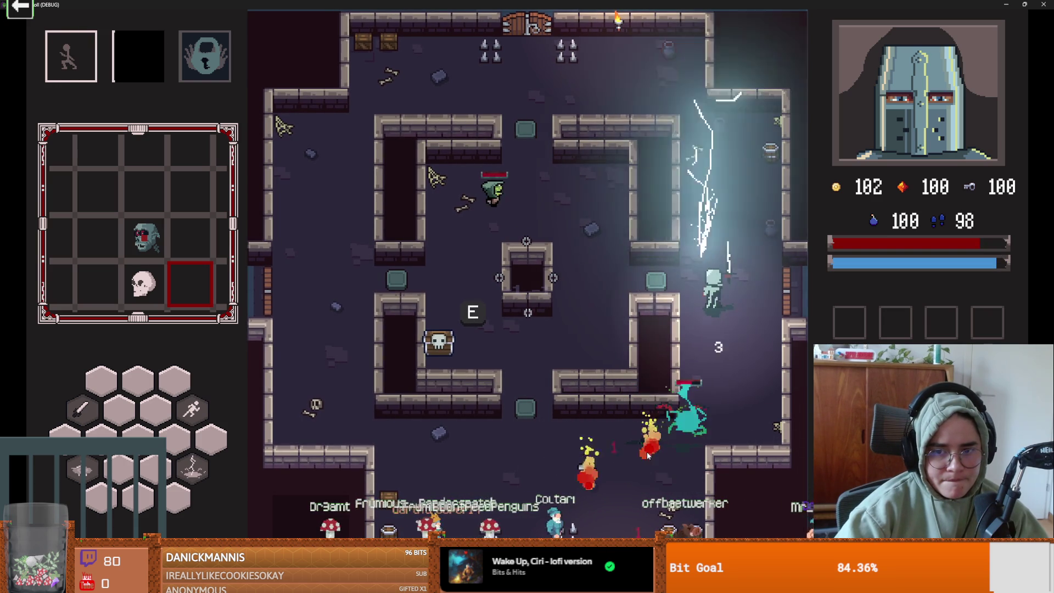
click(677, 470)
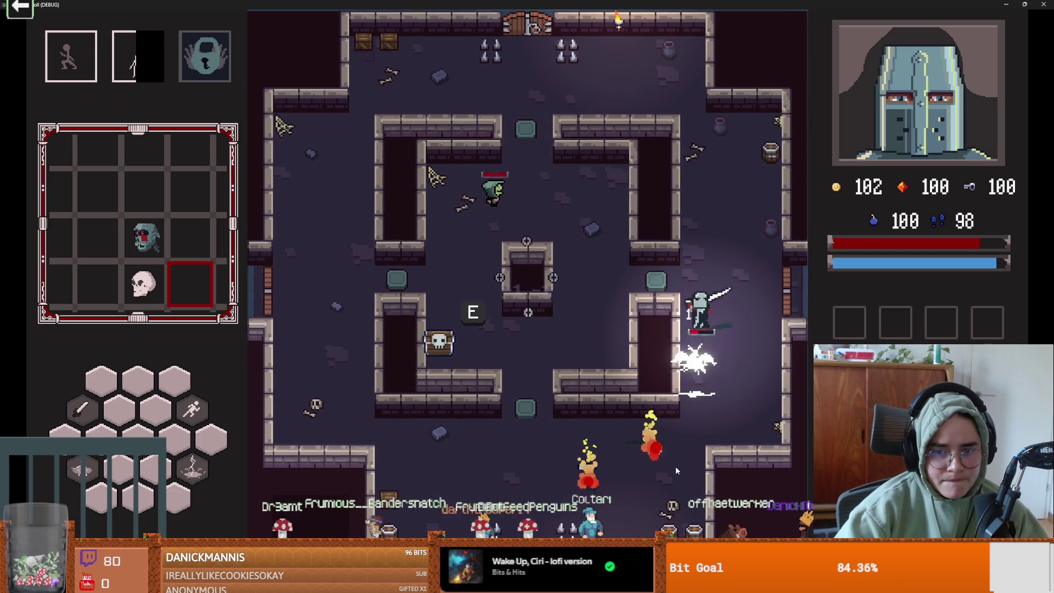
key(d)
key(w)
key(a)
key(s)
click(626, 367)
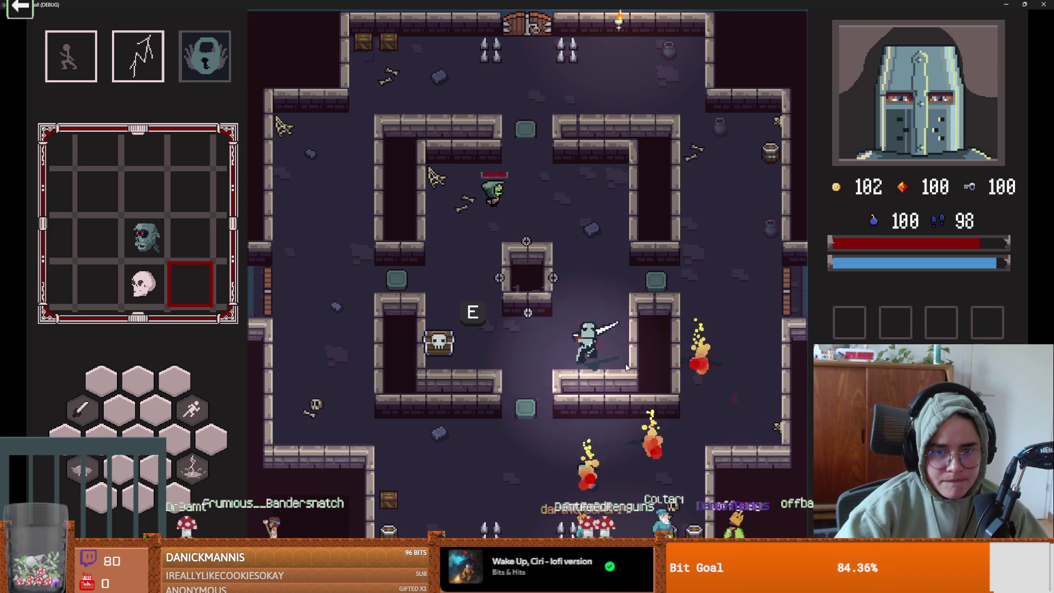
Reposition the knight below the walls and walk up past the chest.
key(s)
key(a)
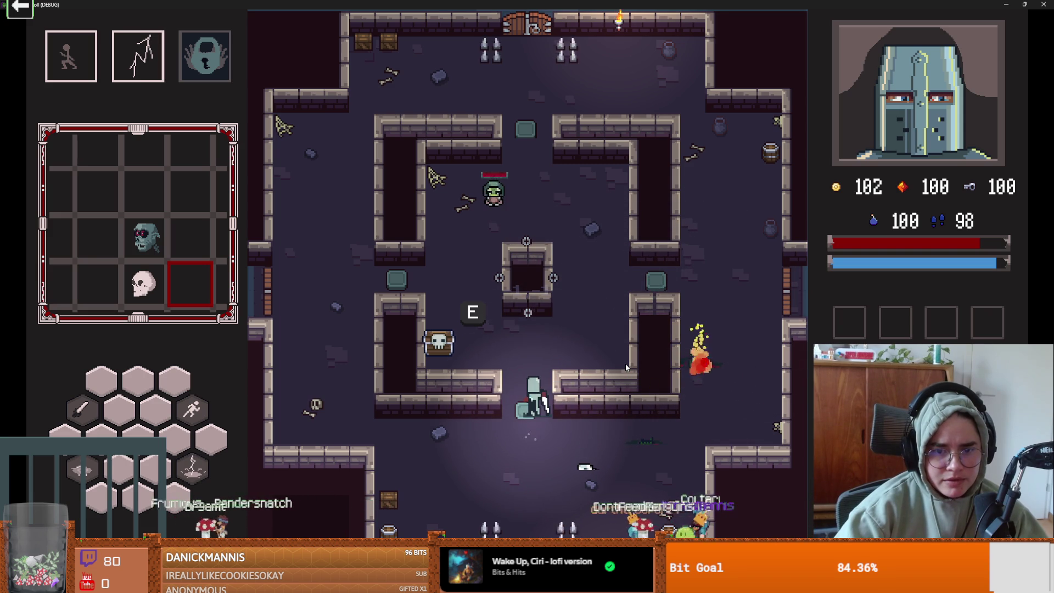
click(614, 350)
key(d)
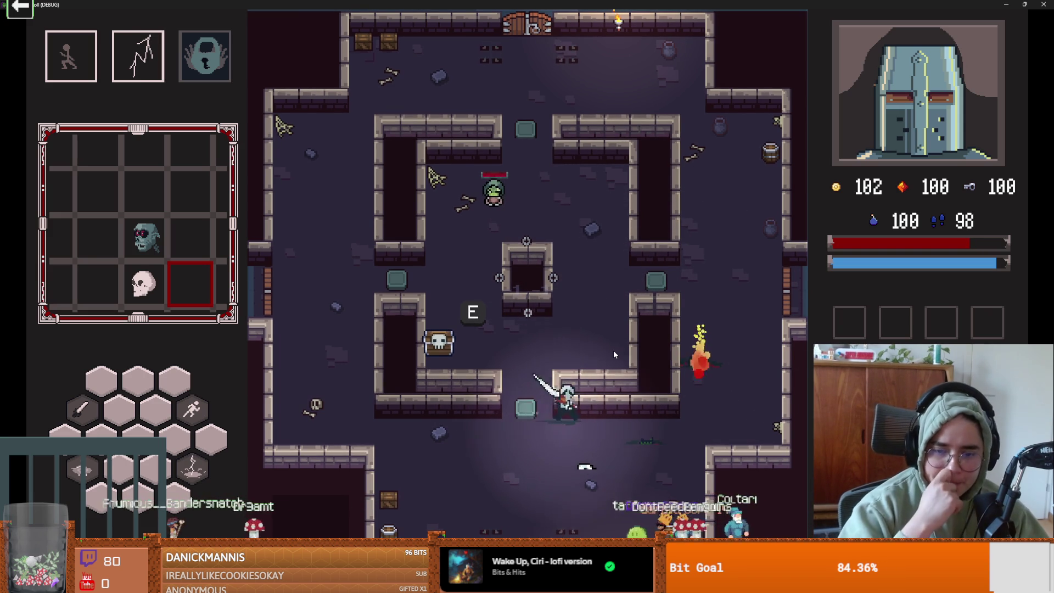
key(s)
key(a)
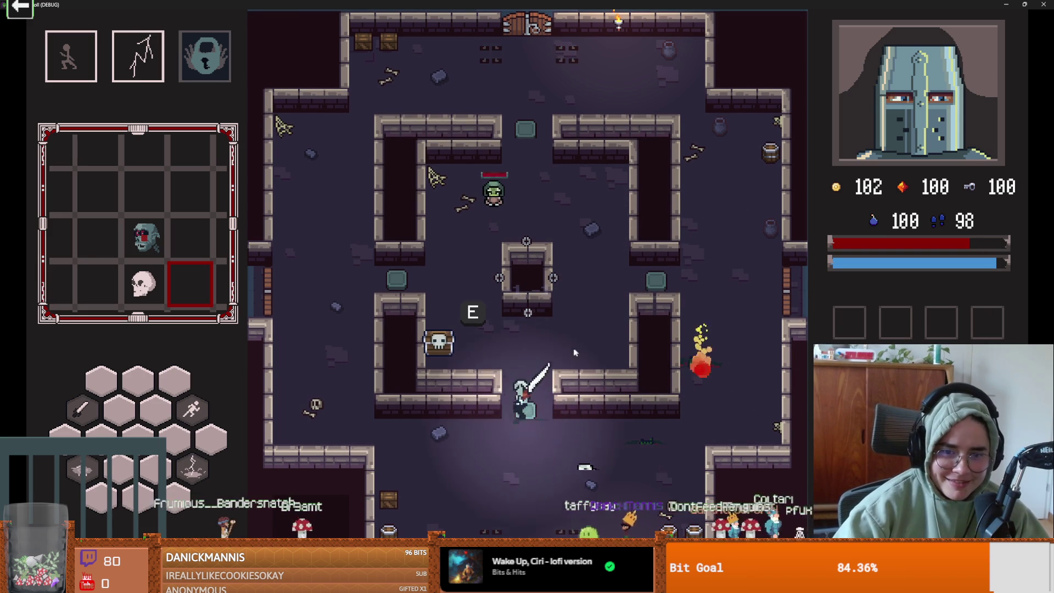
key(w)
key(a)
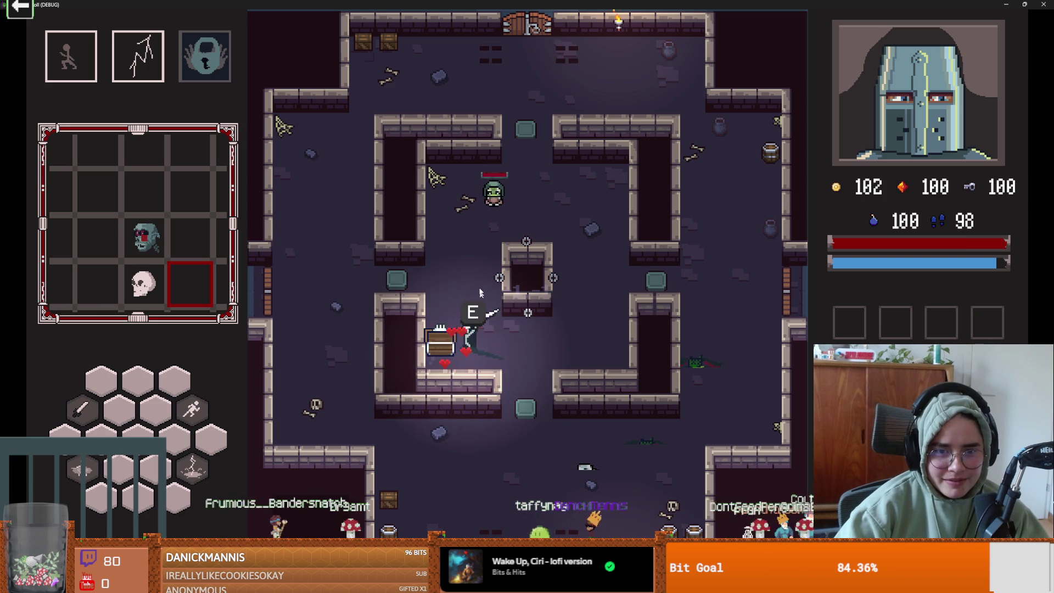
key(w)
key(w)
Slash the goblin twice, dash beside the central pillar and finish it with lightning.
click(533, 270)
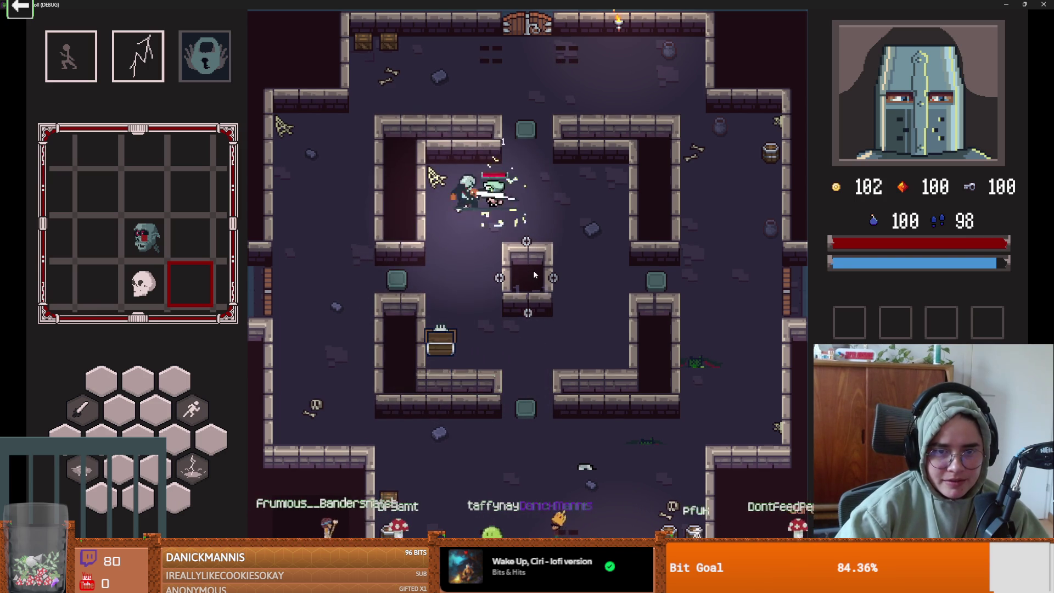
click(535, 275)
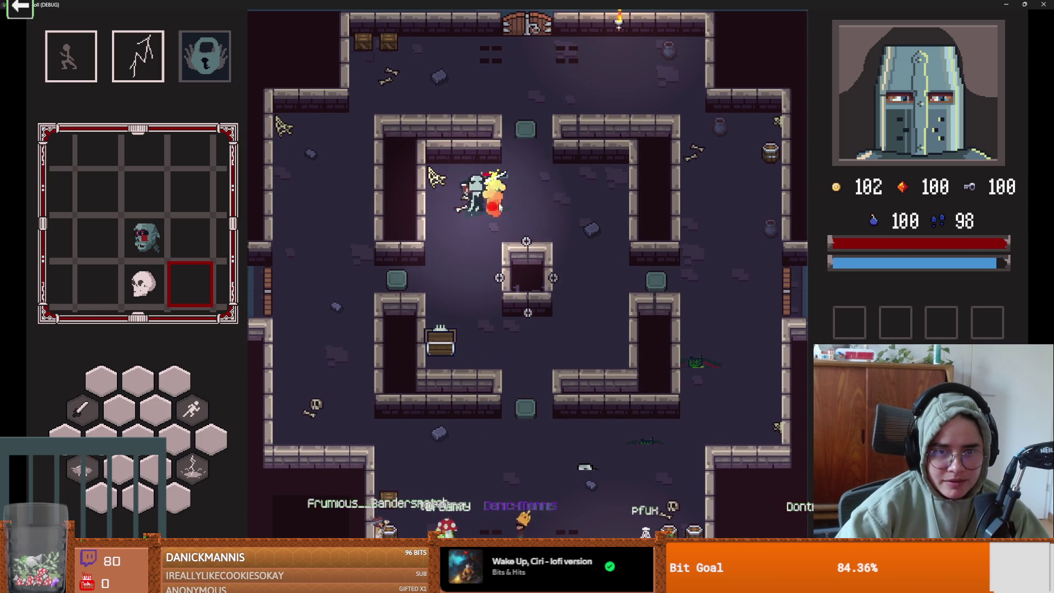
key(s)
key(space)
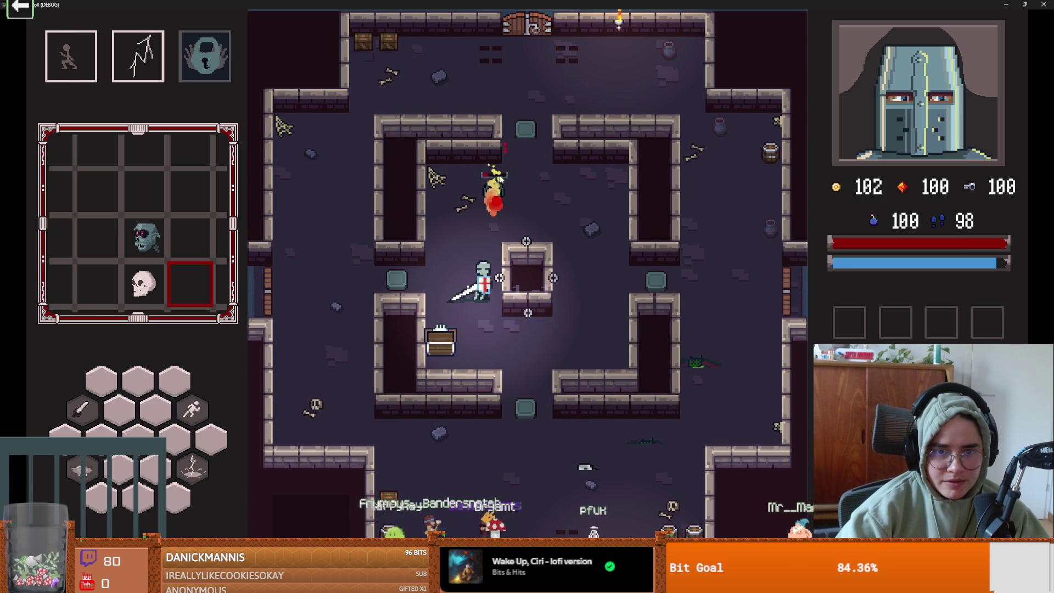
right_click(501, 179)
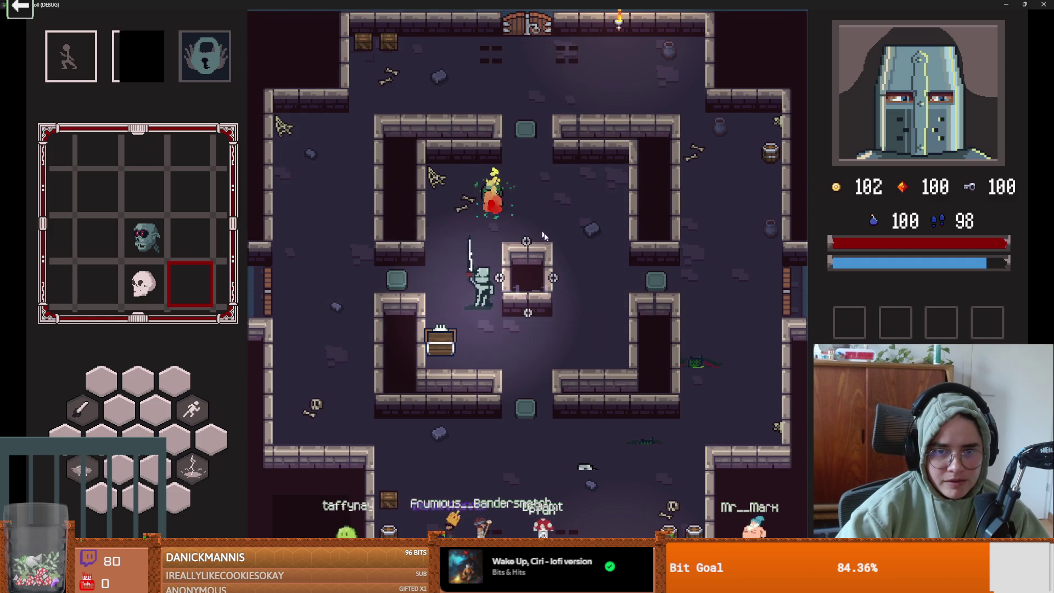
Walk down the right corridor out the right-side exit and pick a default room card.
key(w)
key(w)
key(d)
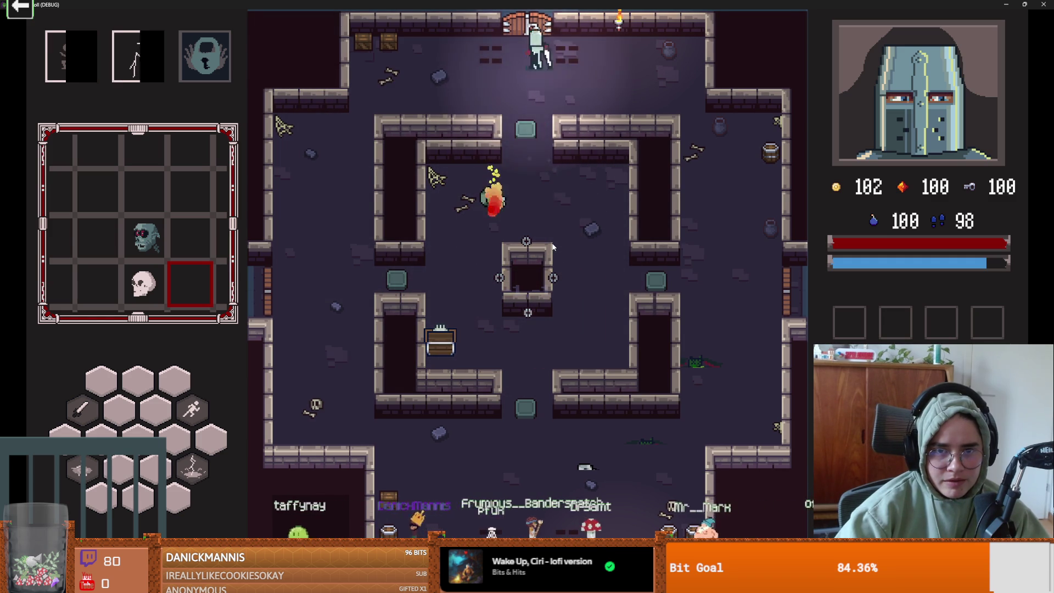
key(d)
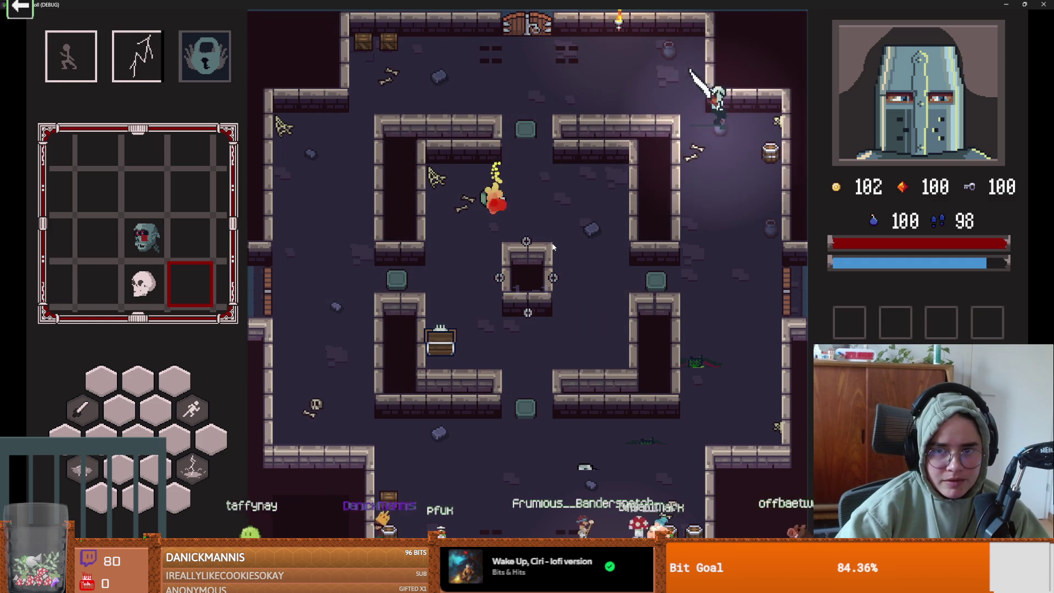
key(s)
key(d)
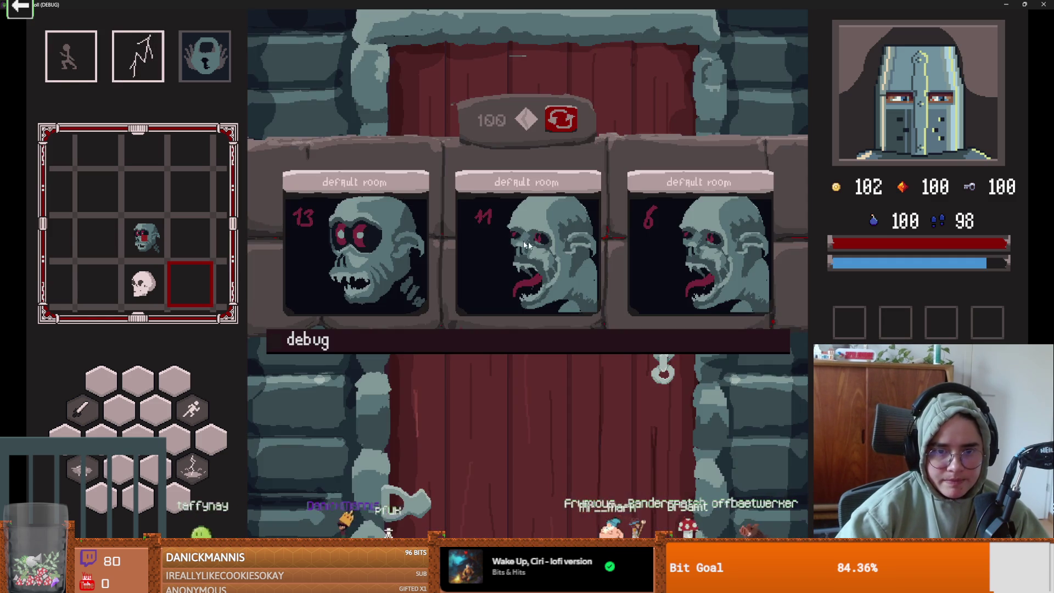
click(514, 235)
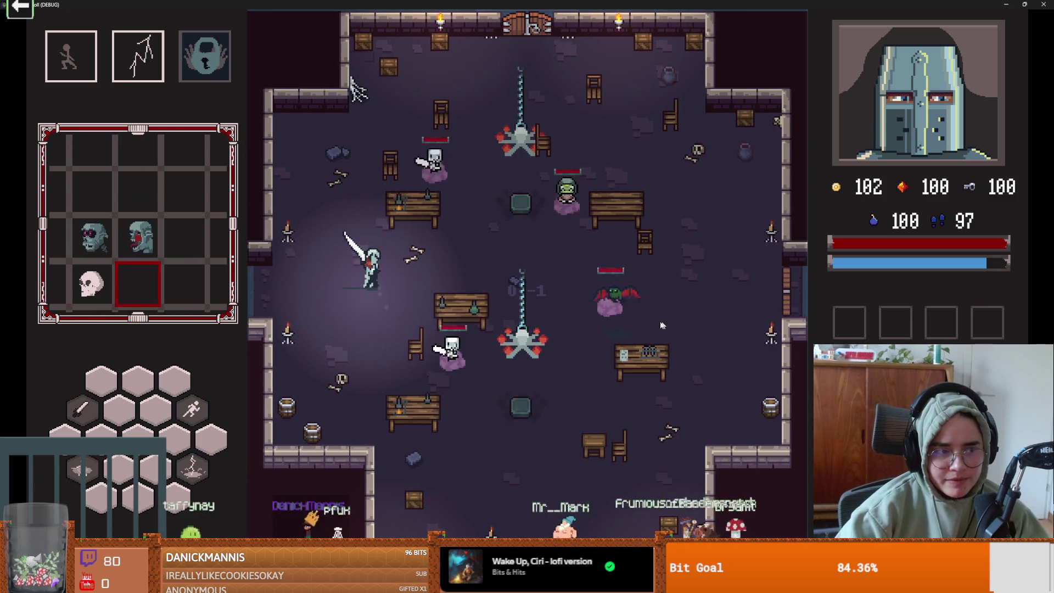
Dash the knight clear of the skeletons, slash one, and call lightning on the right side.
key(a)
key(space)
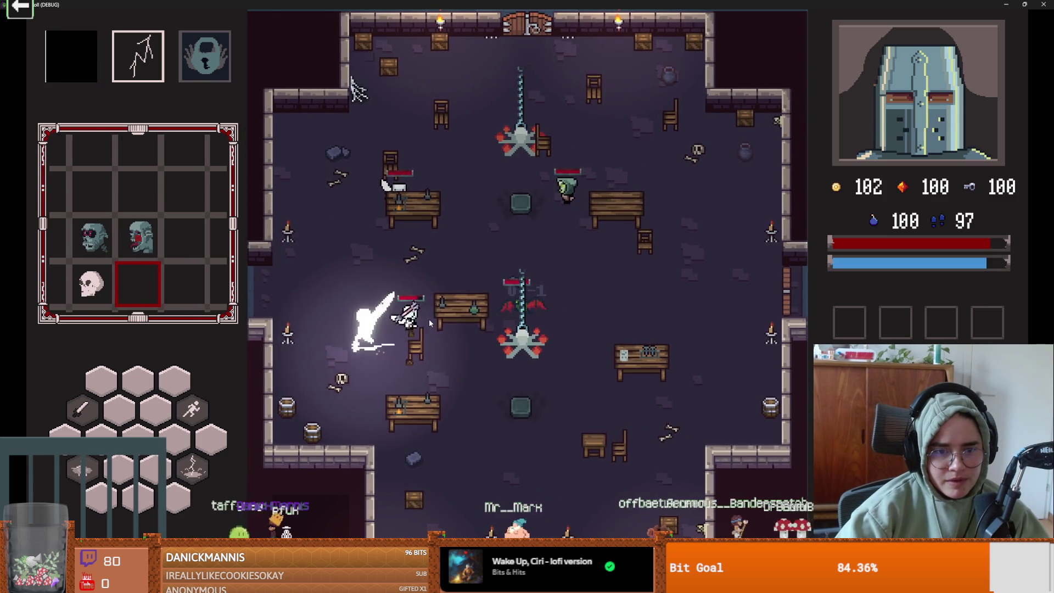
key(d)
key(s)
key(space)
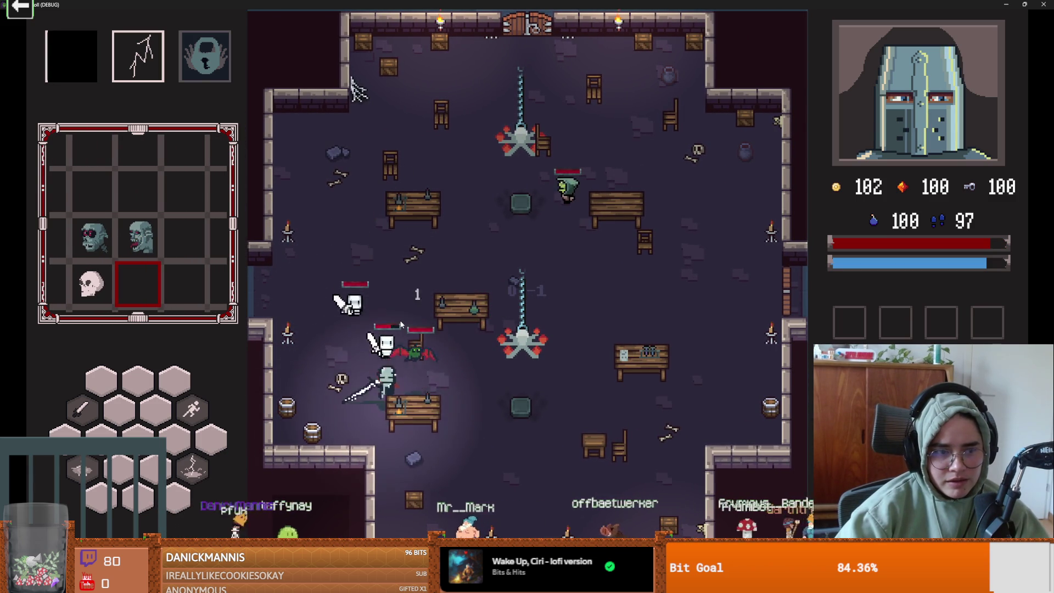
key(d)
click(383, 433)
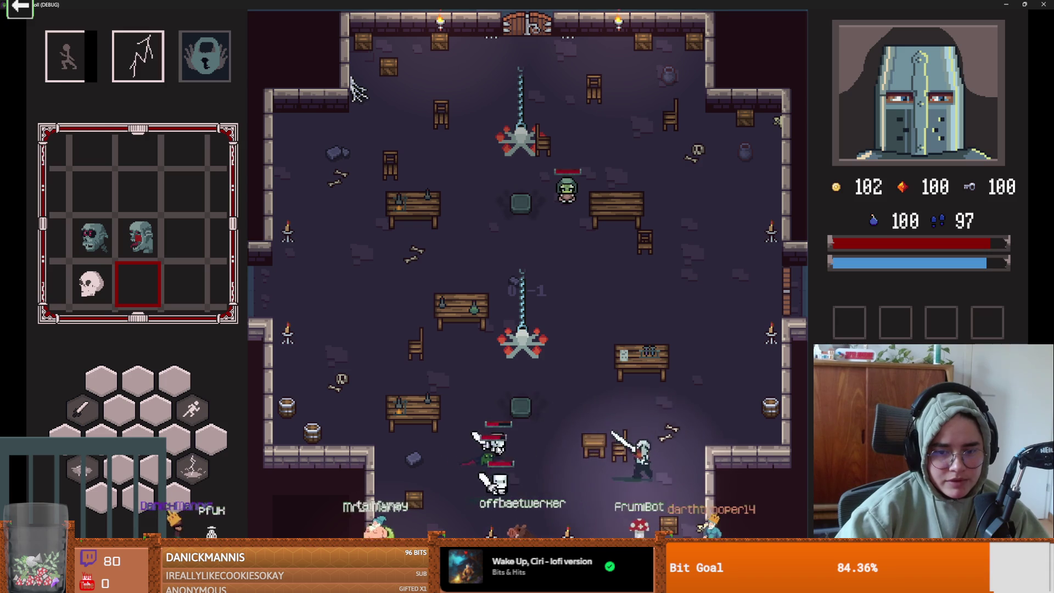
key(e)
Kite the skeletons around the top tables, then slash down-left at the pursuers.
key(d)
key(w)
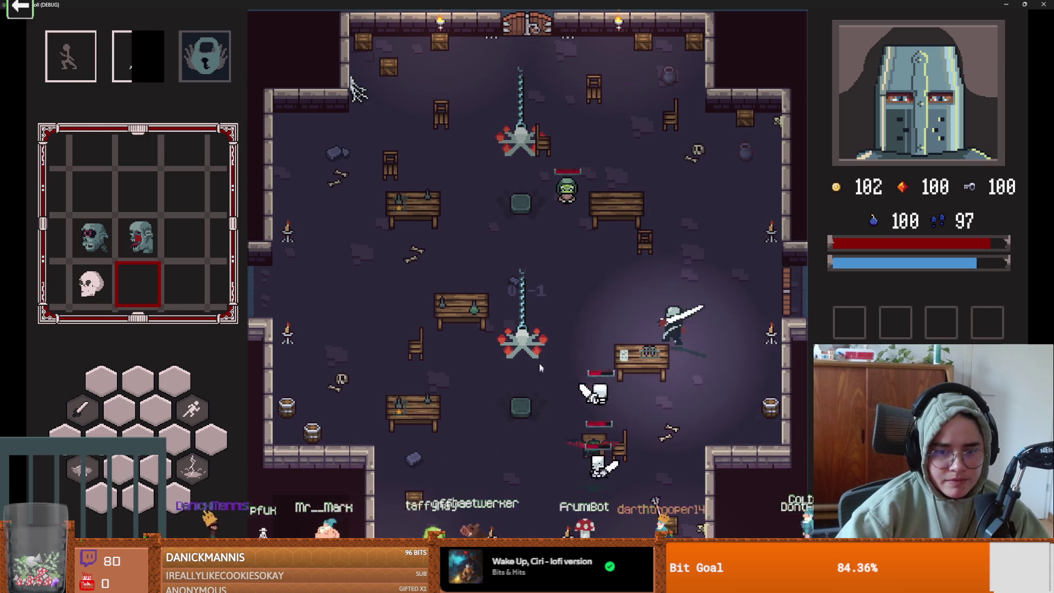
key(w)
key(a)
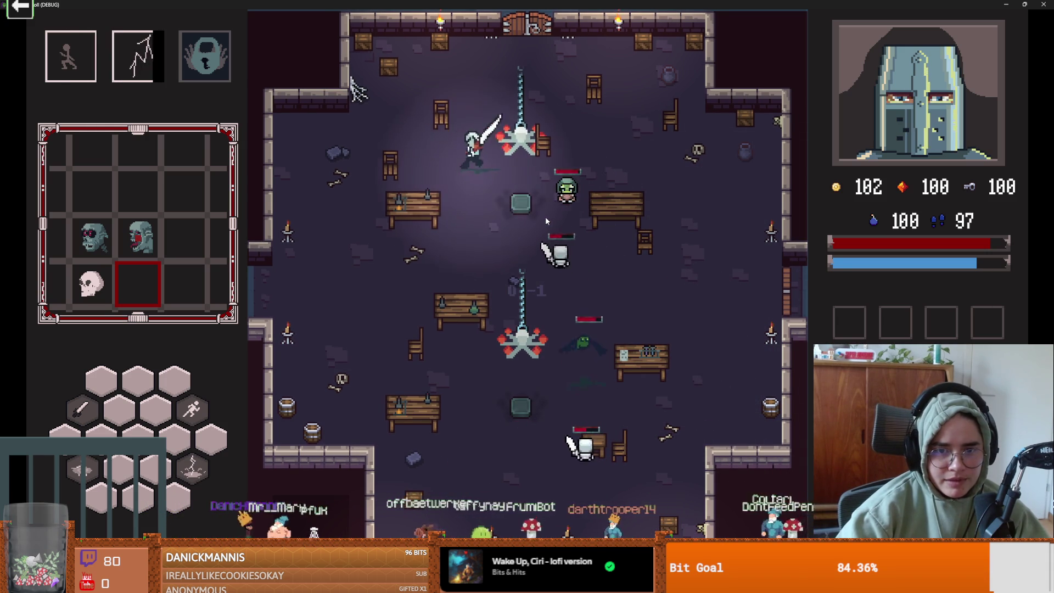
key(a)
key(s)
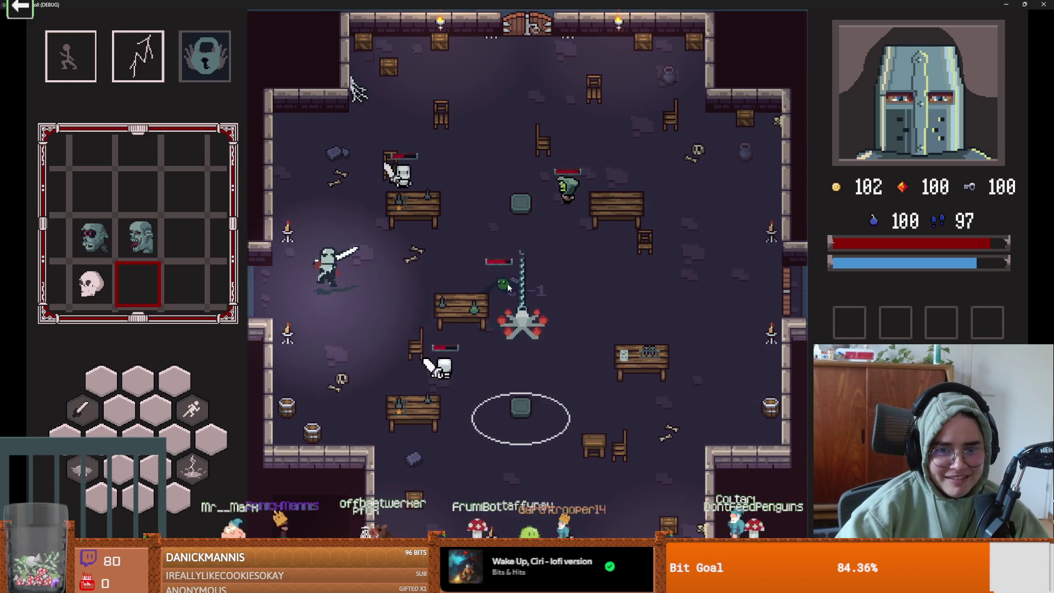
key(s)
key(d)
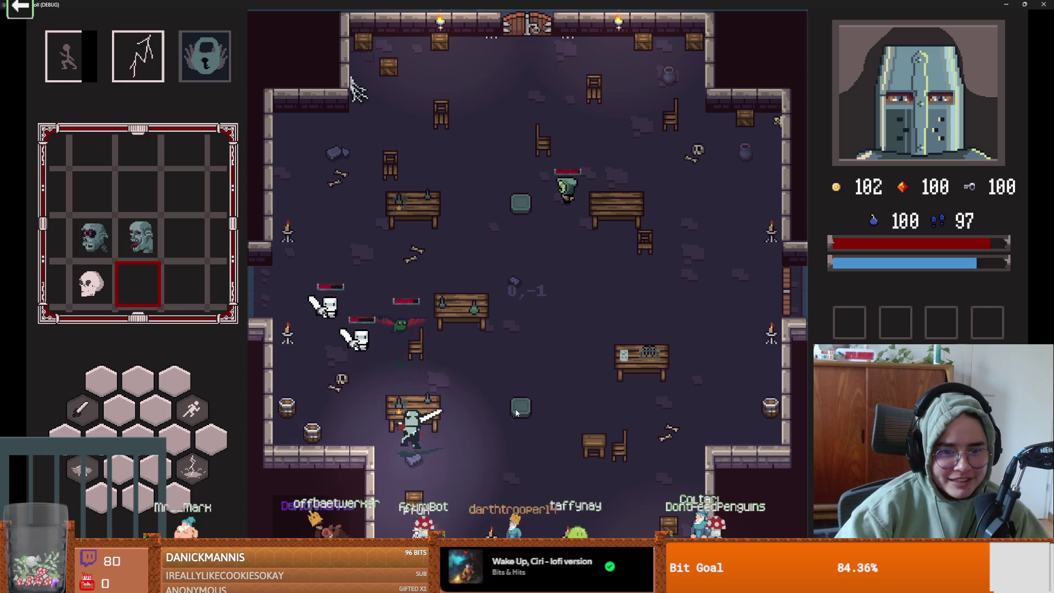
key(w)
key(d)
click(506, 418)
Lead the enemies to the right wall and slash into the skeletons twice.
key(d)
key(w)
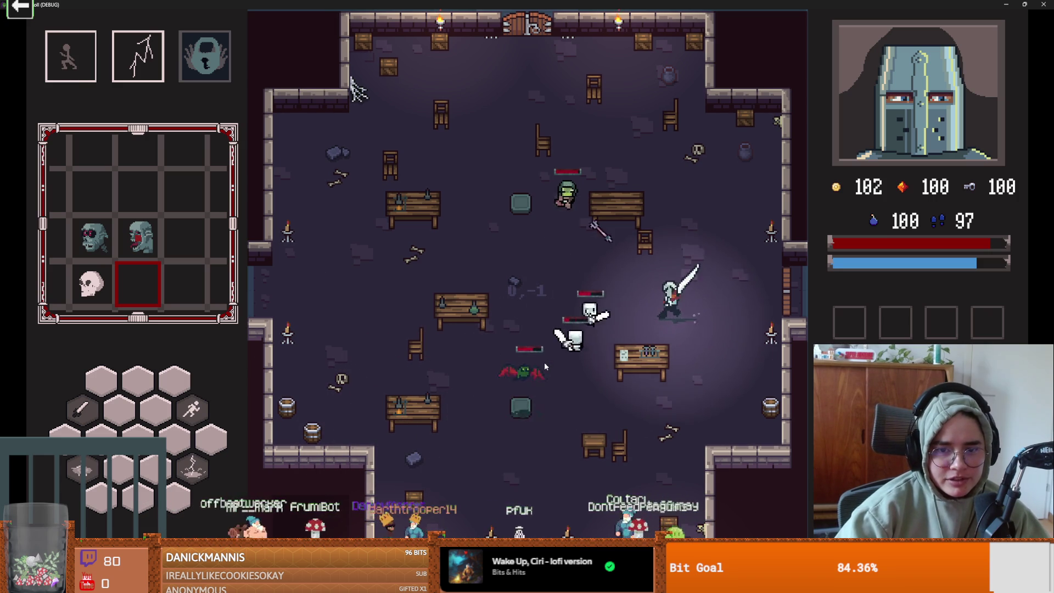
key(d)
key(w)
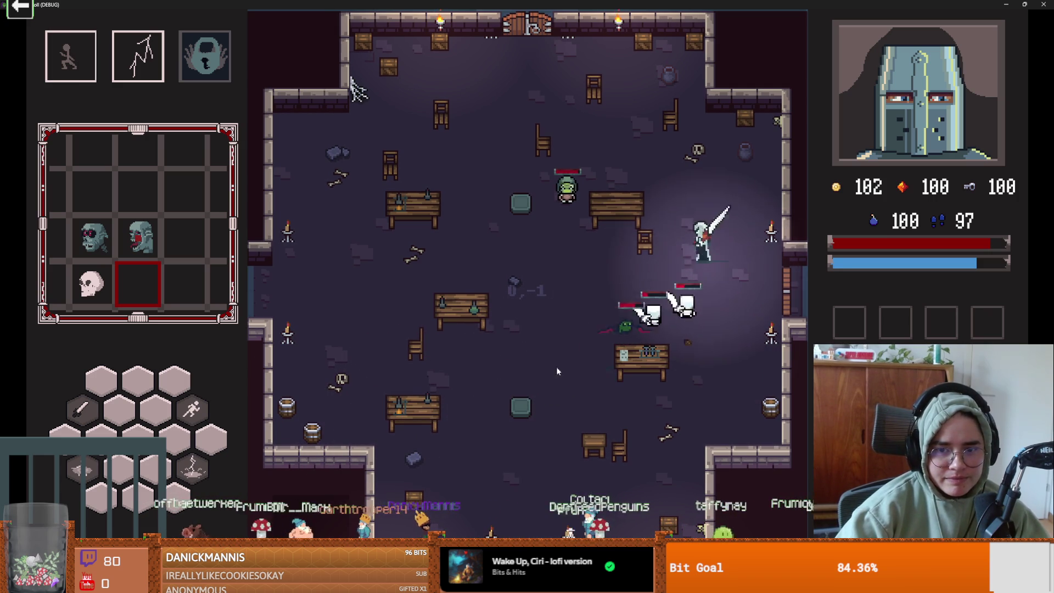
key(s)
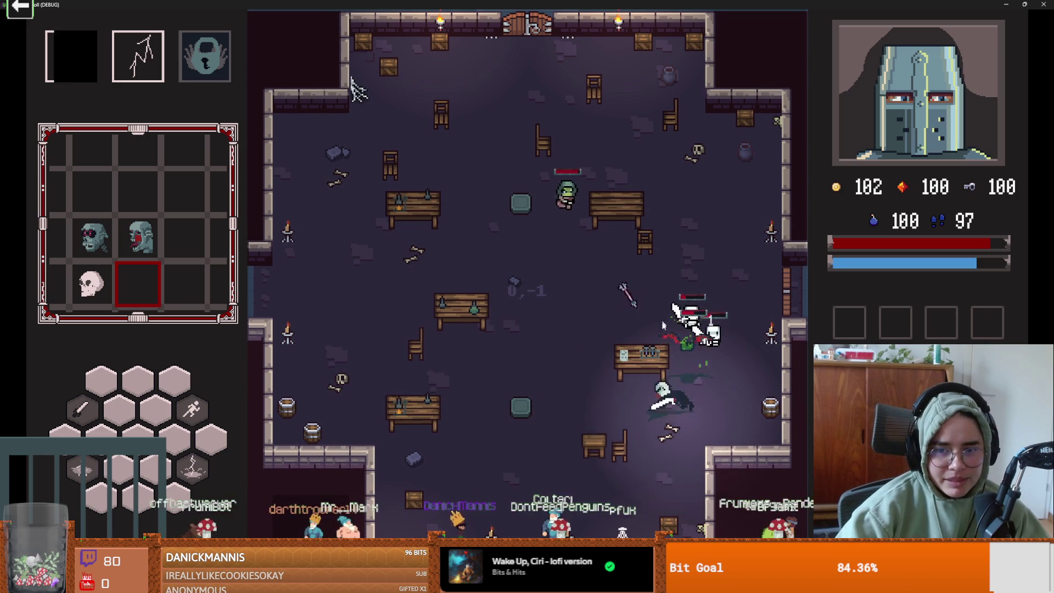
key(w)
key(a)
click(670, 392)
click(617, 385)
Move up to the goblin and hit it twice, then dash left and strike lightning mid-room.
key(a)
key(s)
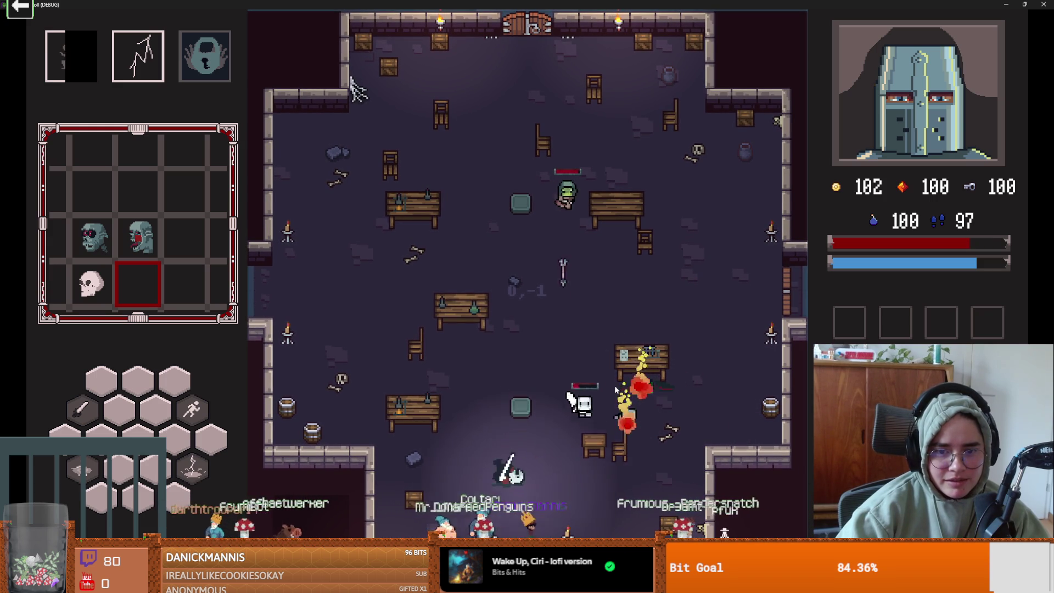
key(d)
key(w)
key(w)
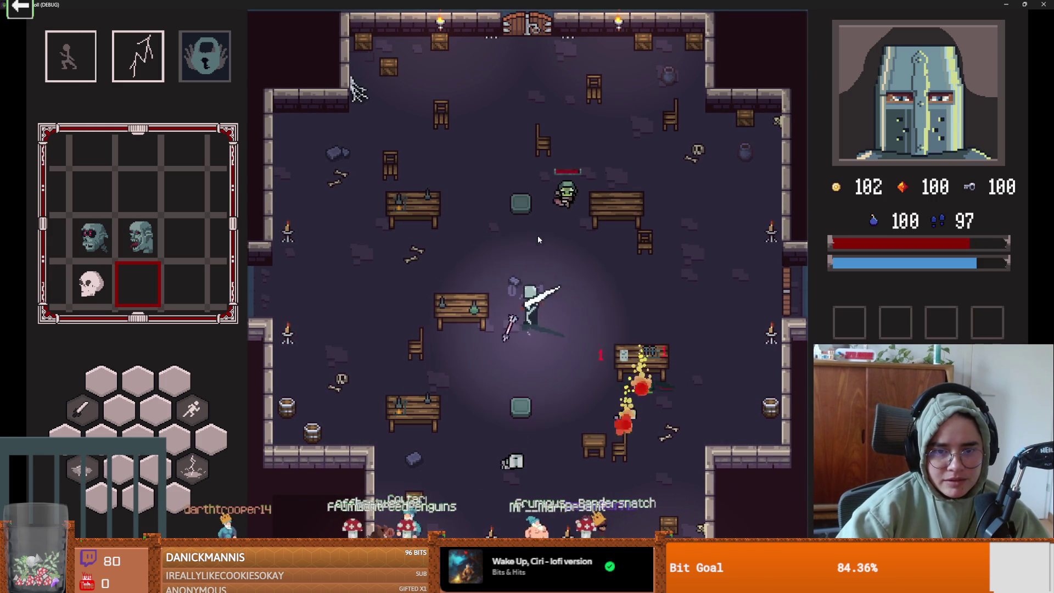
key(d)
click(560, 207)
click(561, 206)
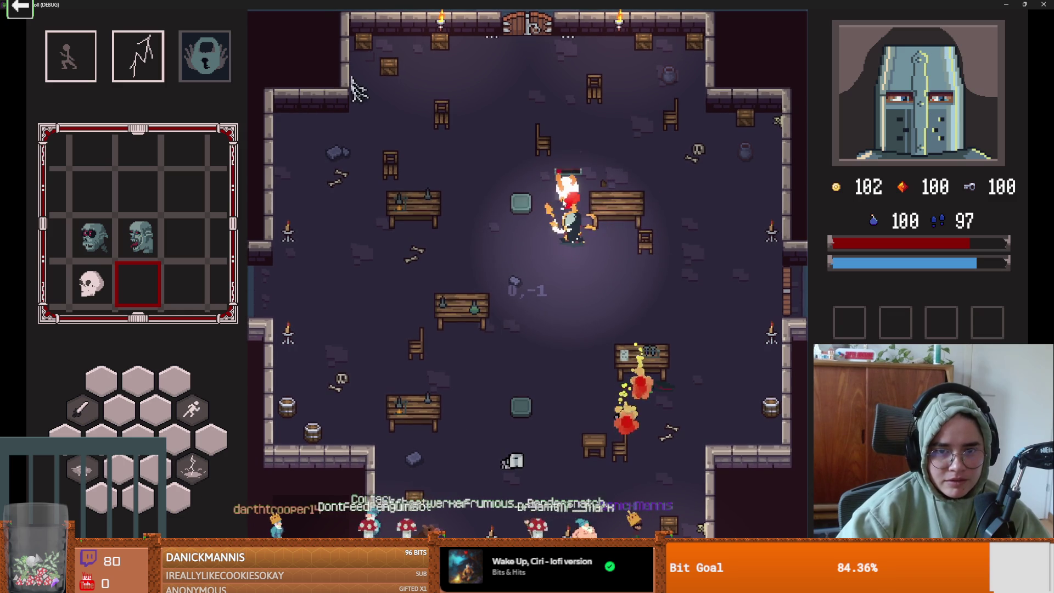
key(a)
key(shift)
key(e)
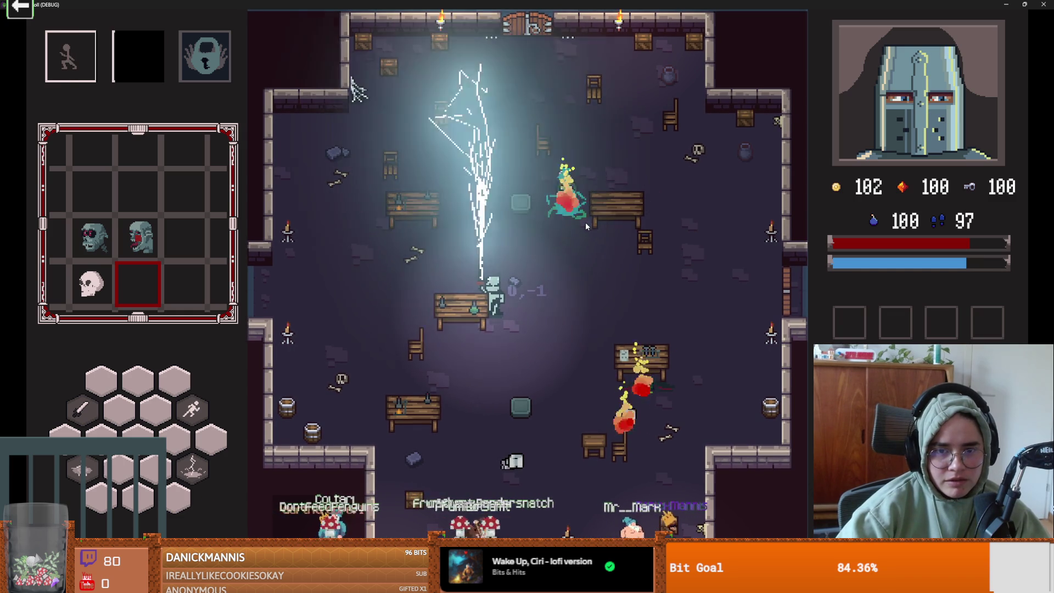
Clear the top-right corner with two sword swings to the right.
key(w)
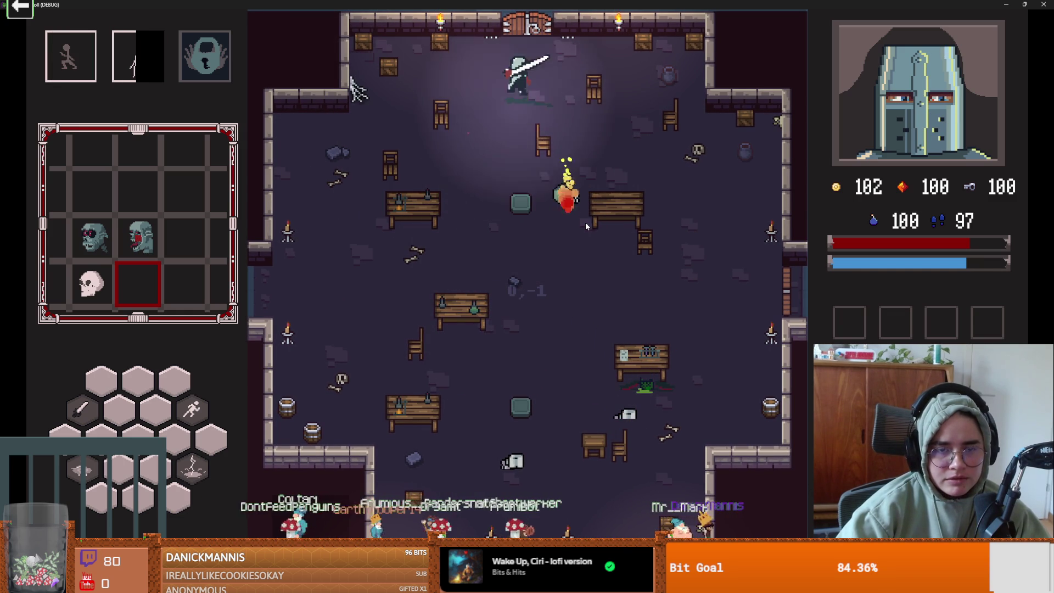
key(a)
key(a)
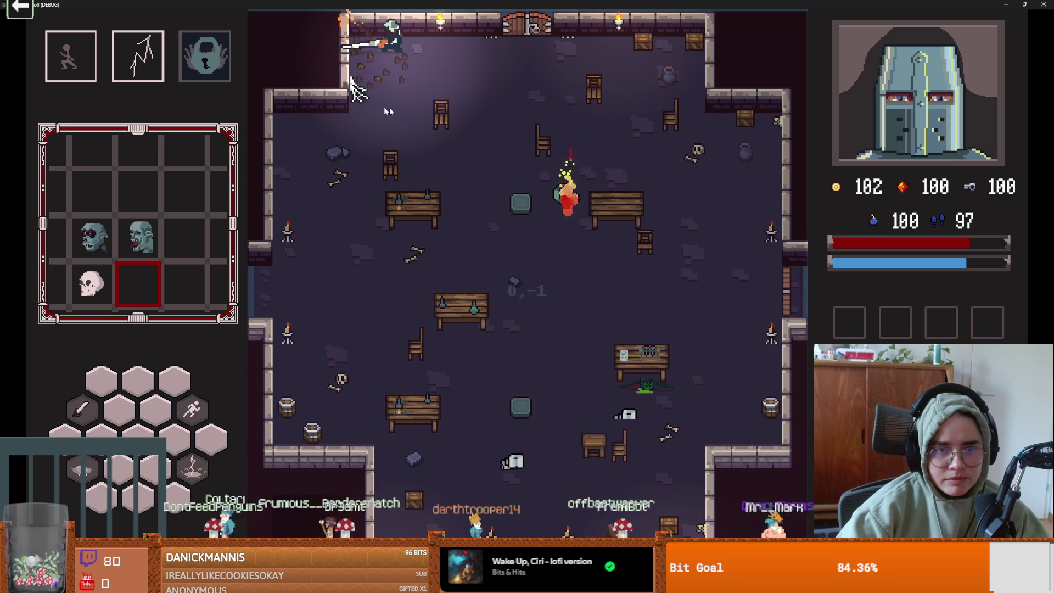
key(d)
key(s)
key(d)
key(w)
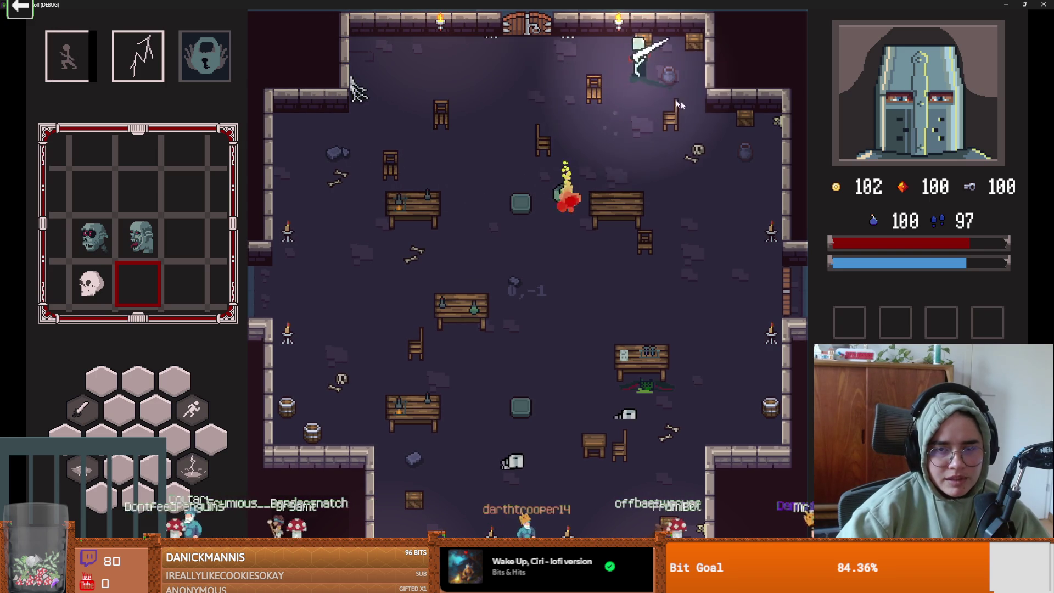
key(s)
click(671, 140)
click(671, 141)
Sweep along the top wall swinging the sword and collecting gold.
key(w)
click(677, 121)
key(d)
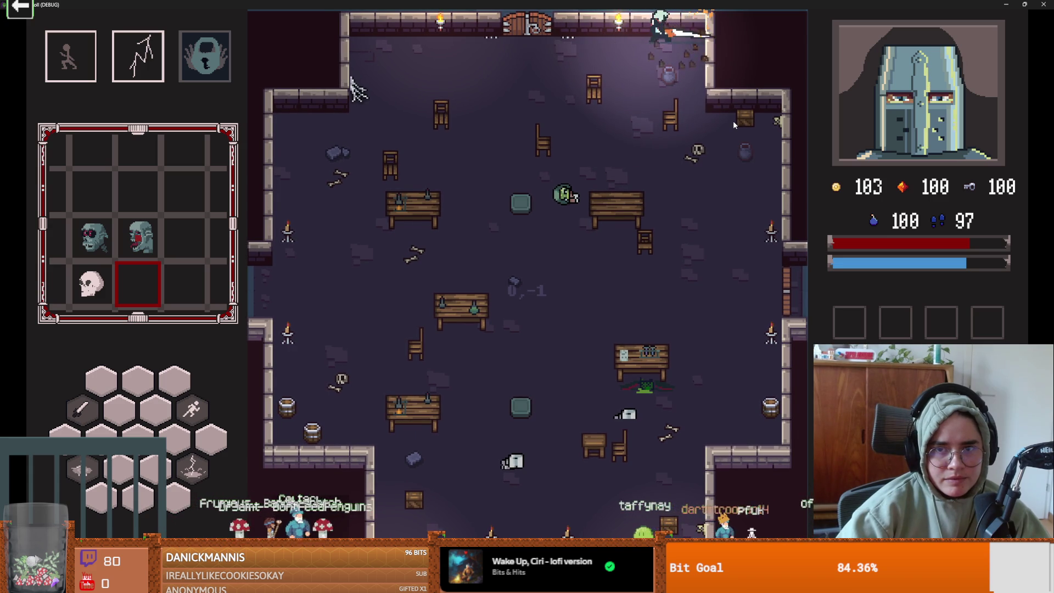
key(a)
click(733, 126)
Unlock the top door with a key and take the head card reward.
key(w)
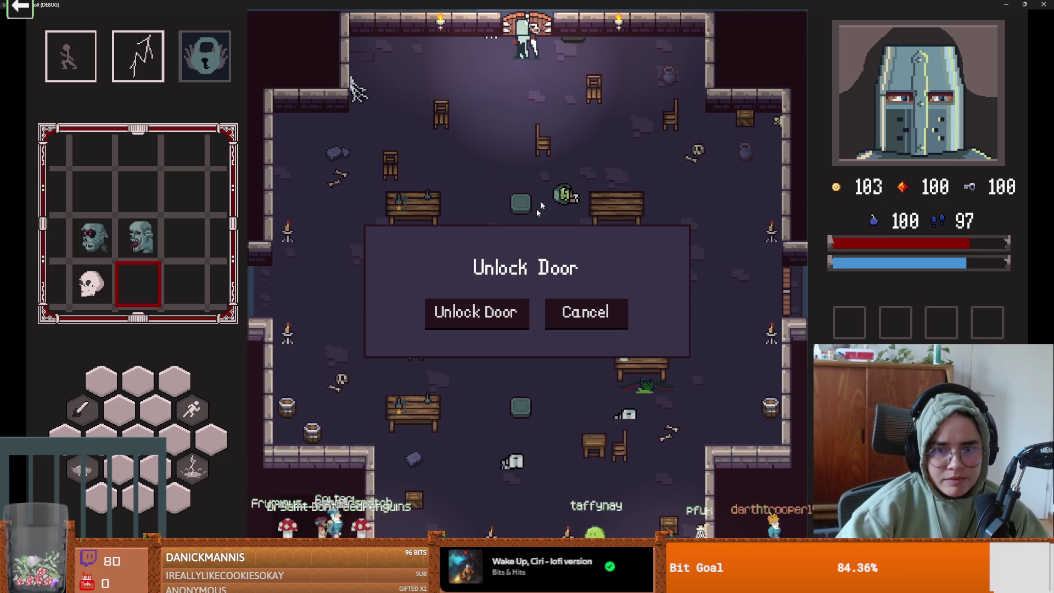
click(510, 318)
click(488, 256)
Enter the crate room, dash up the right side, and hit the skeletons with lightning and a slash.
key(w)
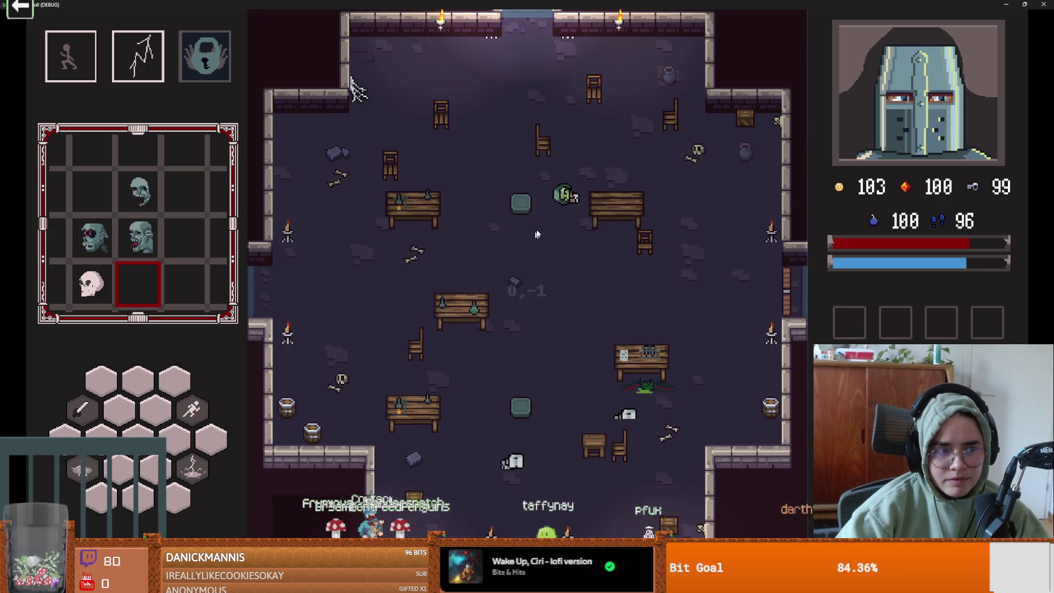
key(a)
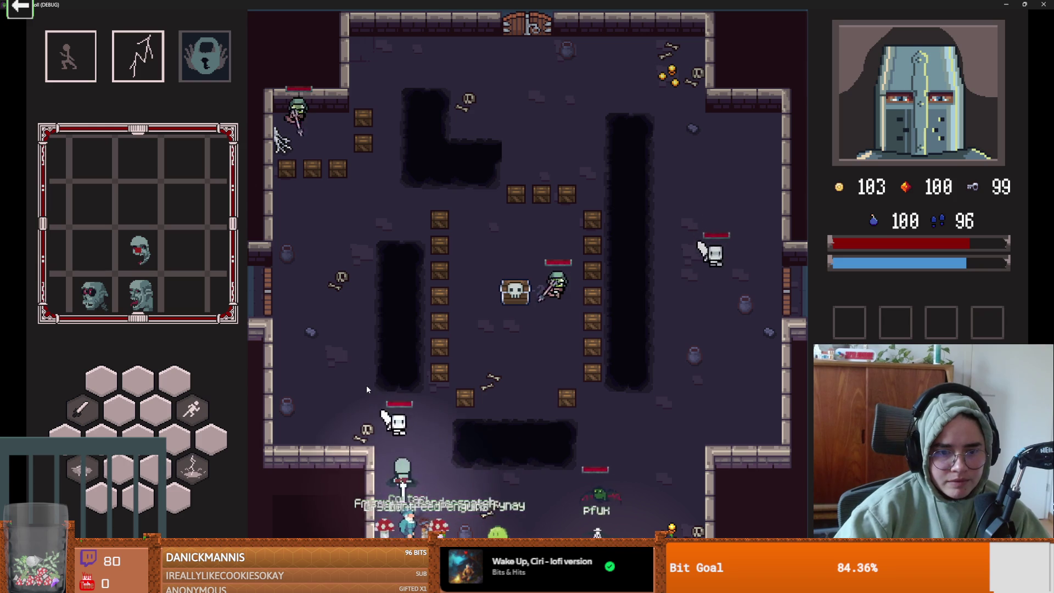
key(d)
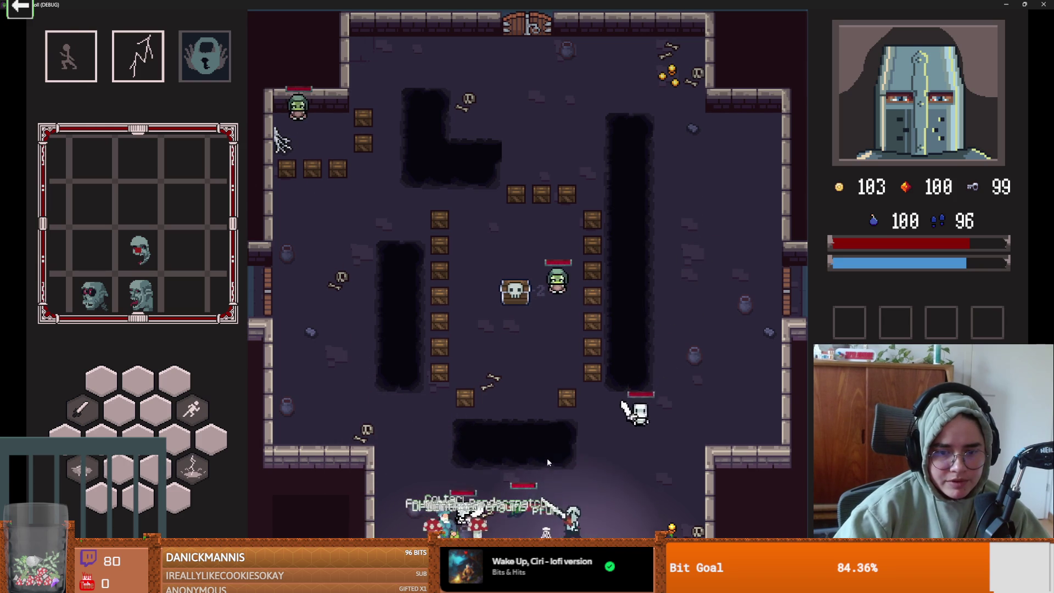
key(w)
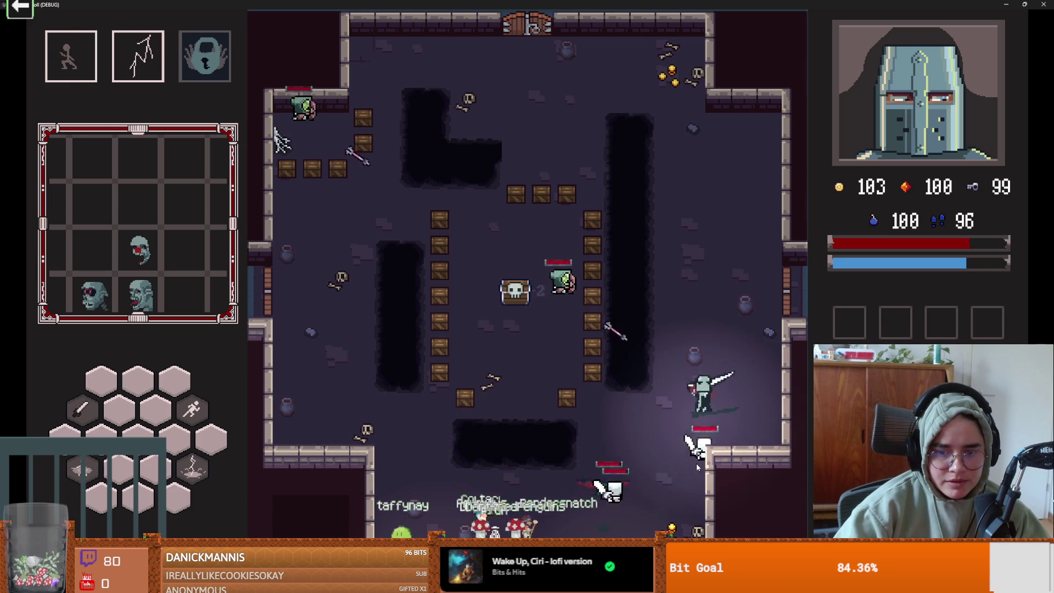
key(w)
key(space)
key(e)
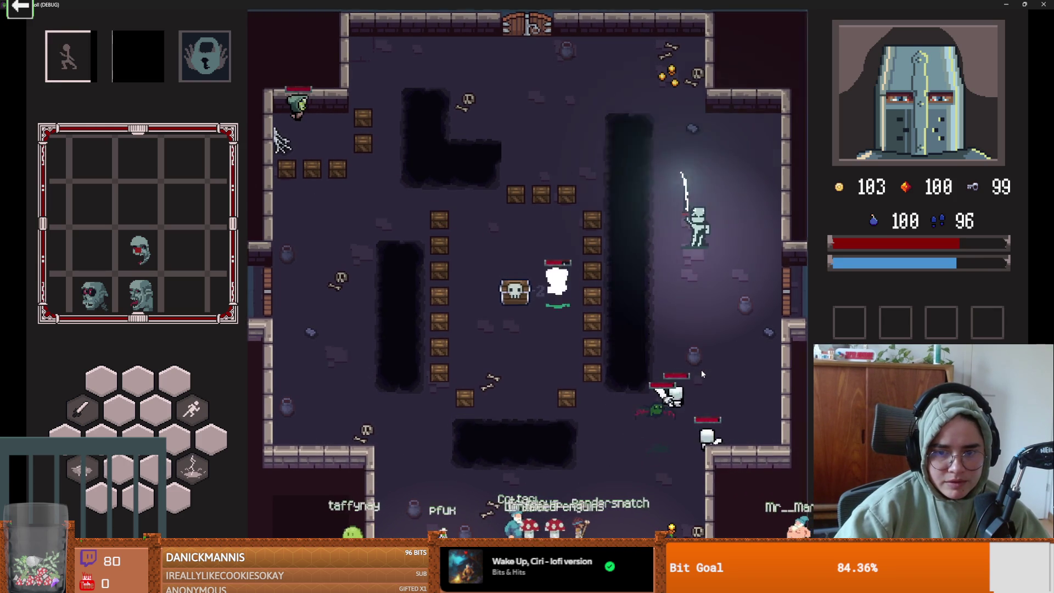
key(space)
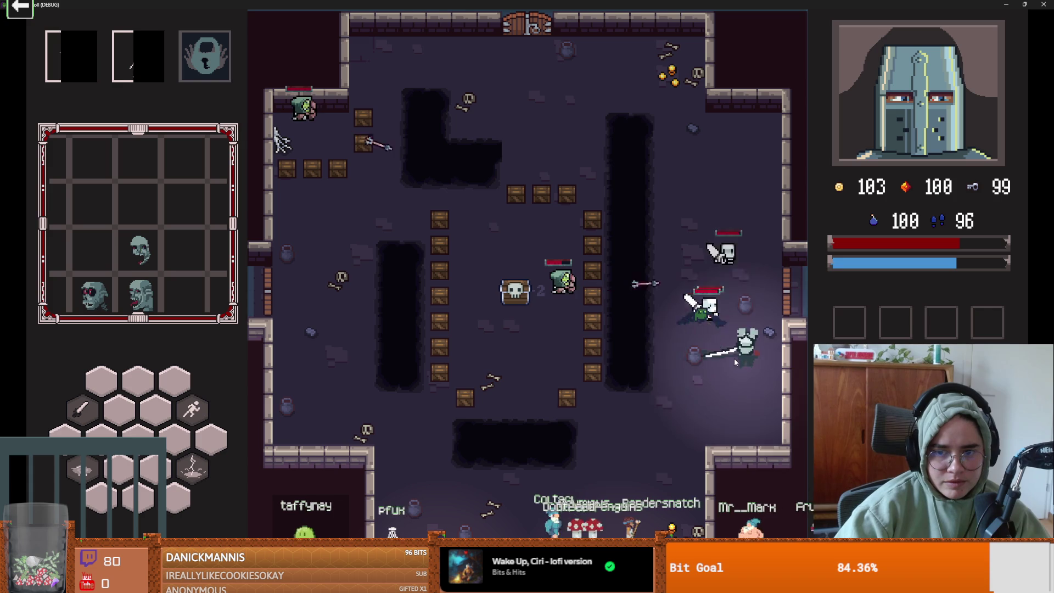
click(734, 358)
Dash down-left for a lightning strike, then dash among the crates and slash a skeleton.
key(s)
key(a)
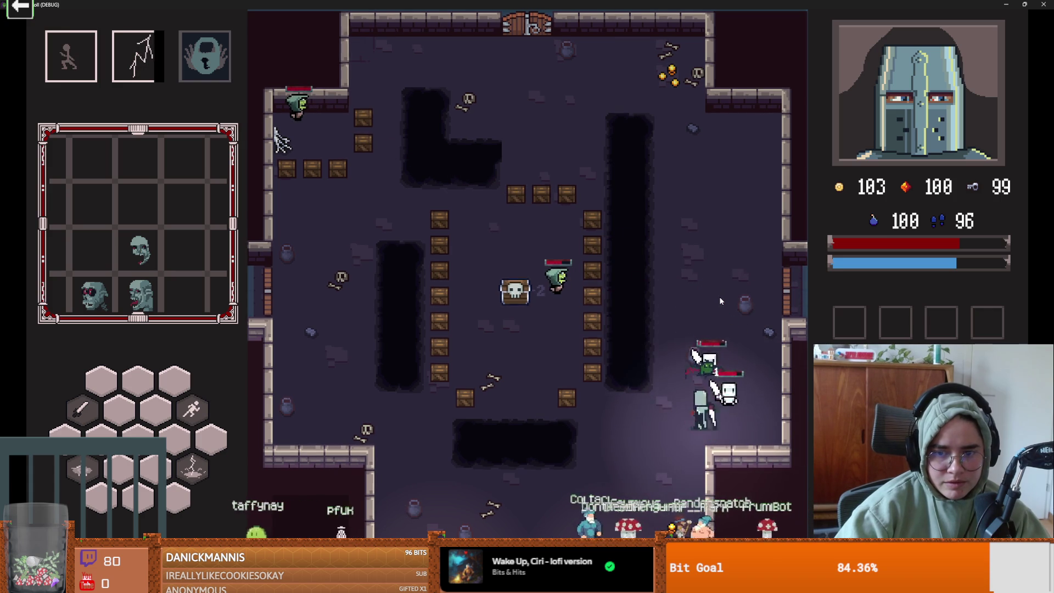
key(space)
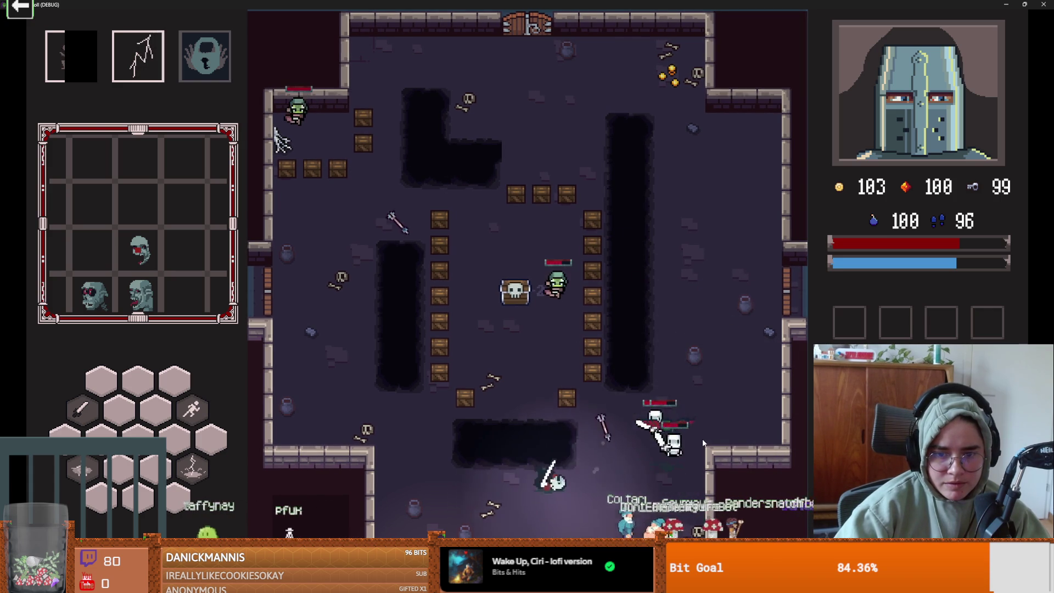
key(q)
key(w)
key(a)
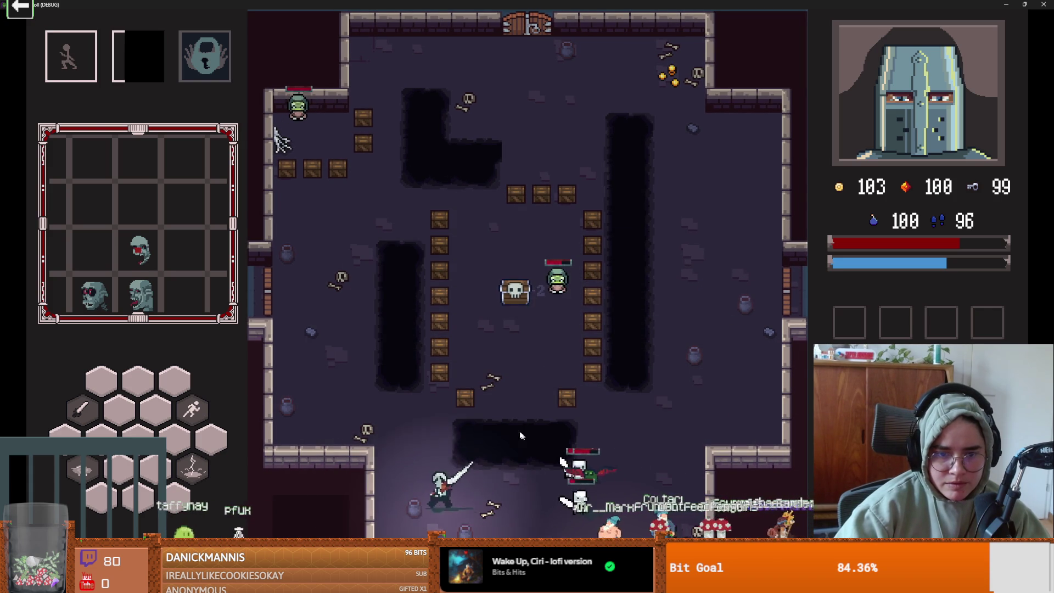
key(w)
key(d)
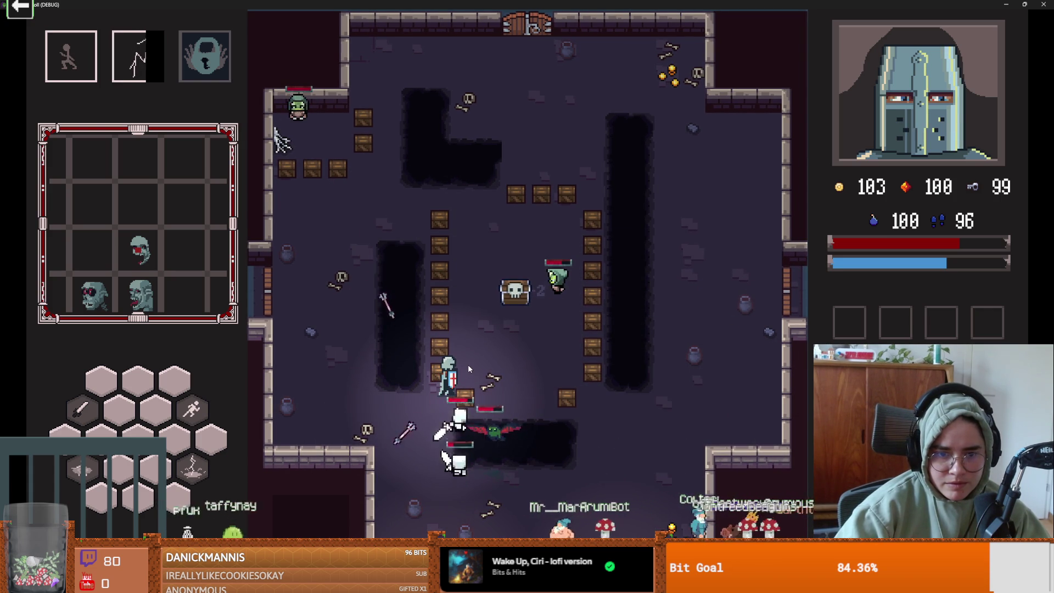
key(w)
key(d)
key(space)
click(549, 260)
Strike the skeletons by the crates with lightning and repeated sword swings.
key(w)
key(space)
key(q)
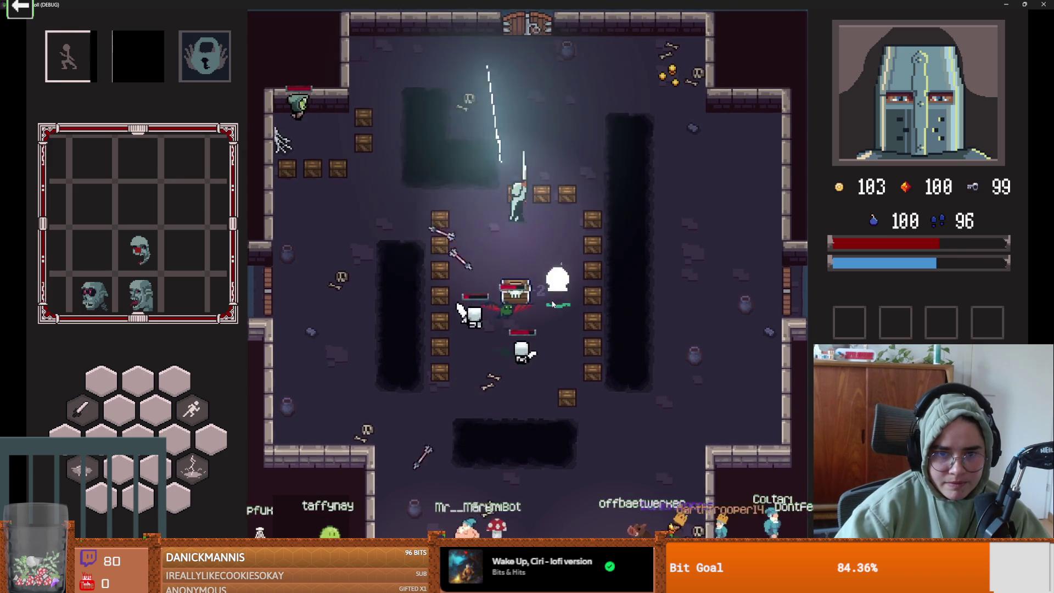
key(s)
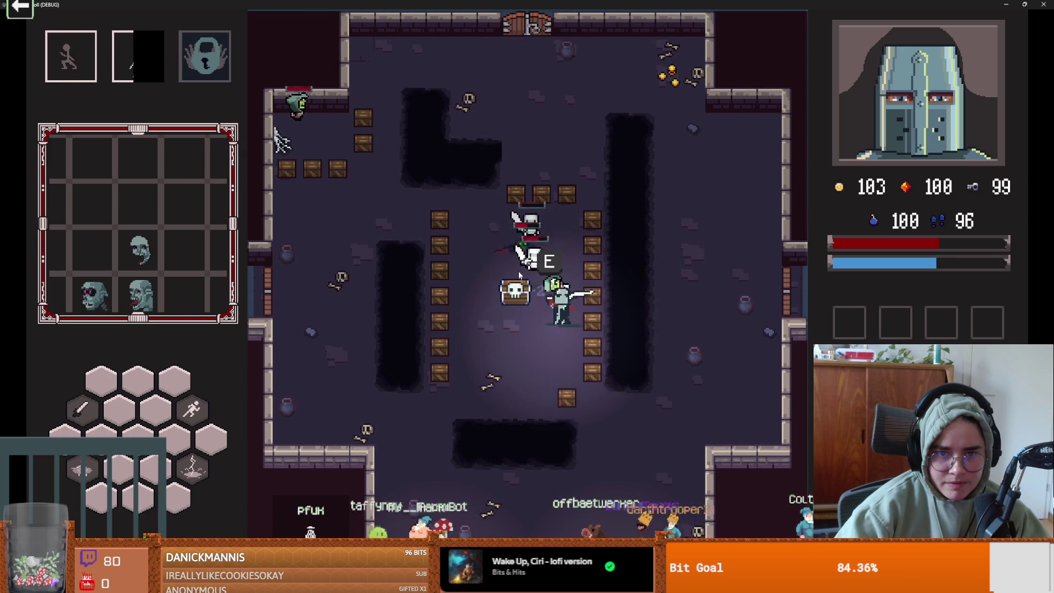
click(514, 244)
key(w)
click(529, 254)
key(s)
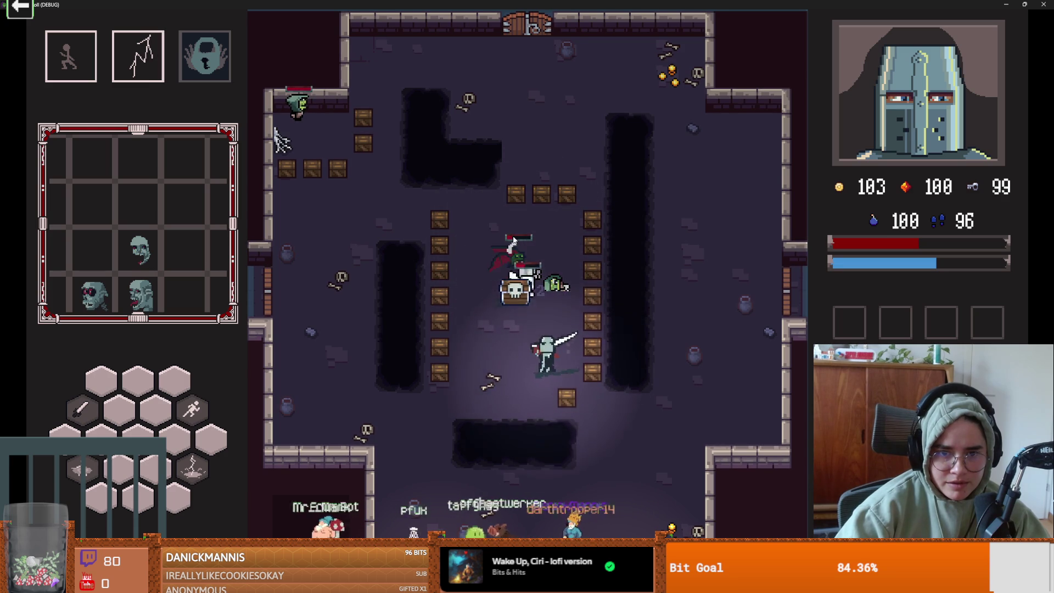
key(q)
Fight the green and chest enemies around the skull chest with slashes and right-click lightning.
key(s)
click(551, 332)
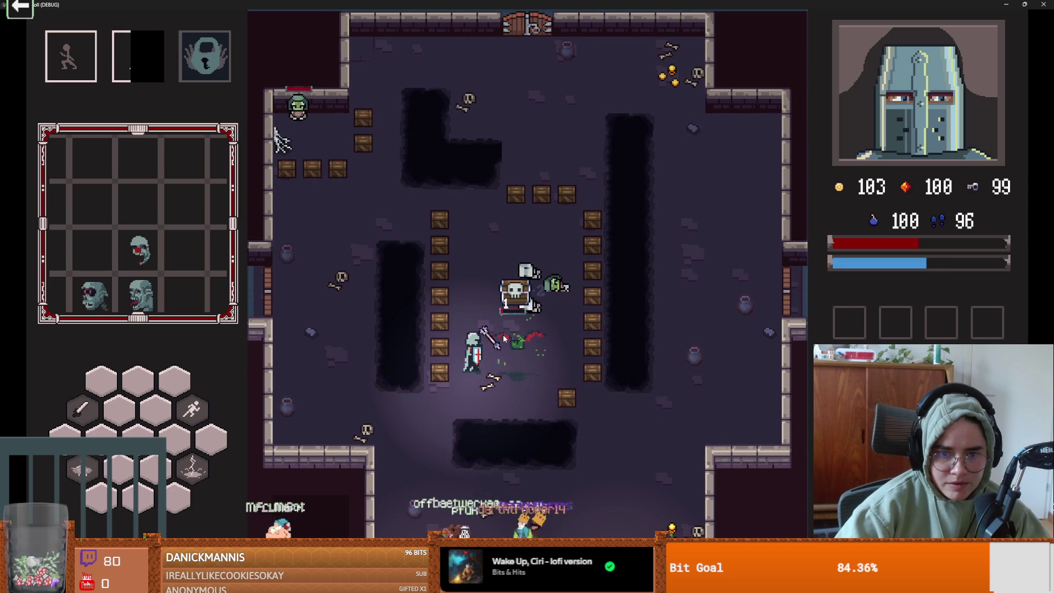
key(w)
click(497, 282)
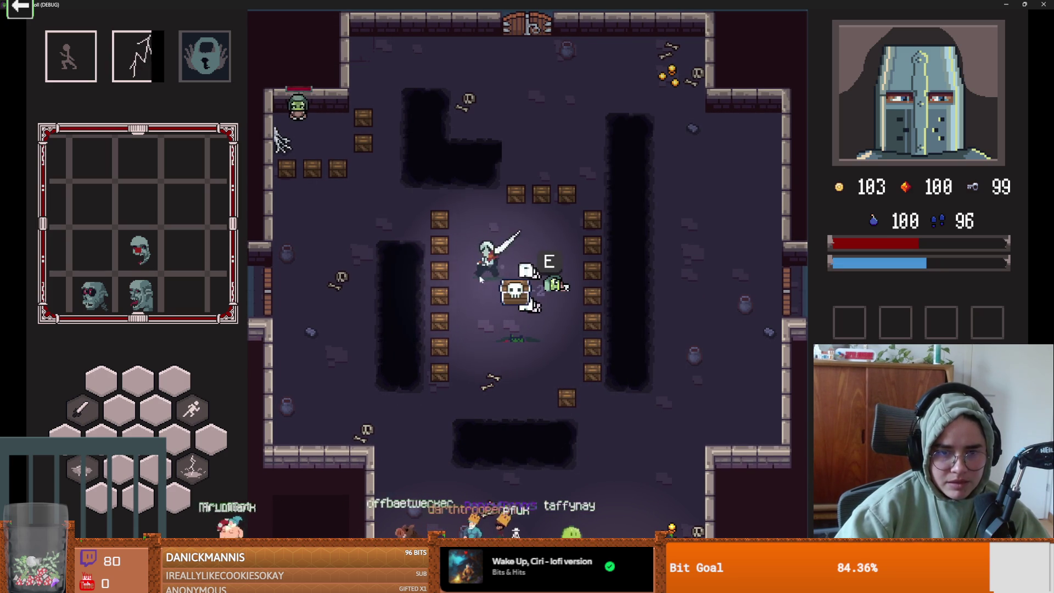
key(a)
click(403, 278)
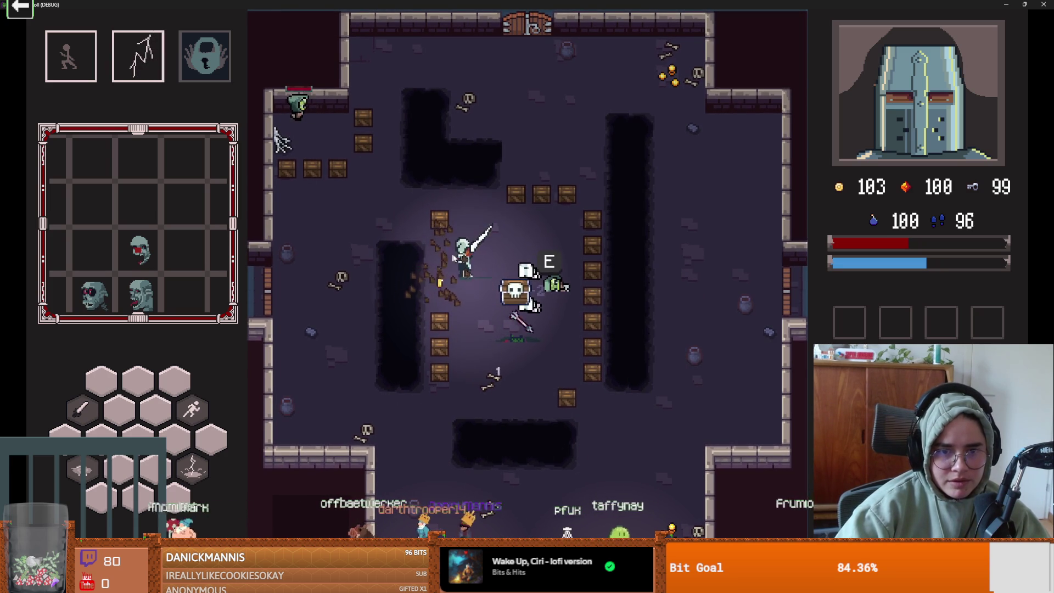
click(476, 261)
right_click(454, 240)
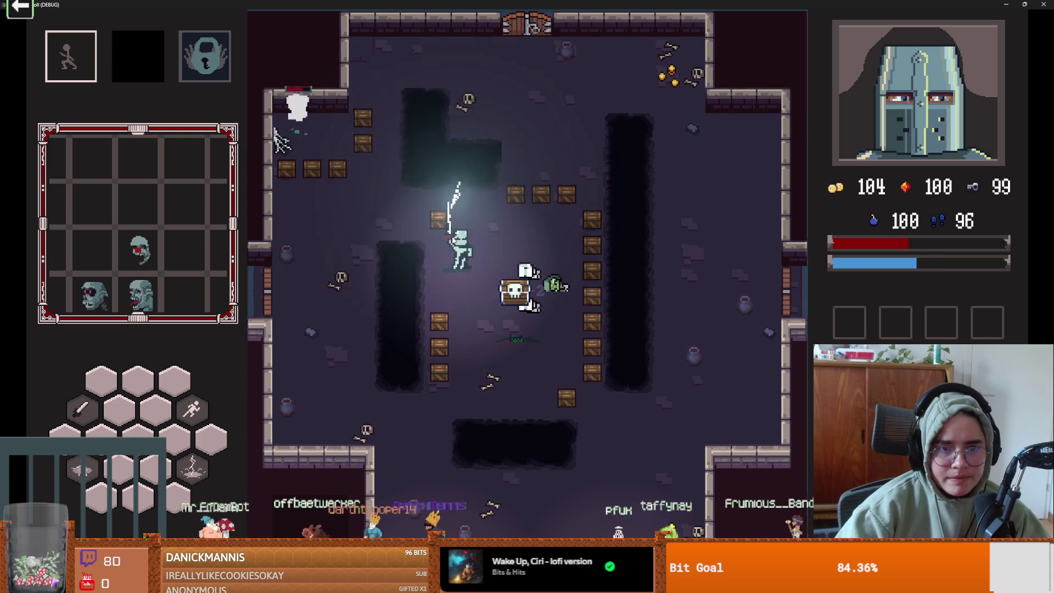
click(395, 218)
Smash the crates above the skull chest and those near the top-left corner.
key(d)
key(s)
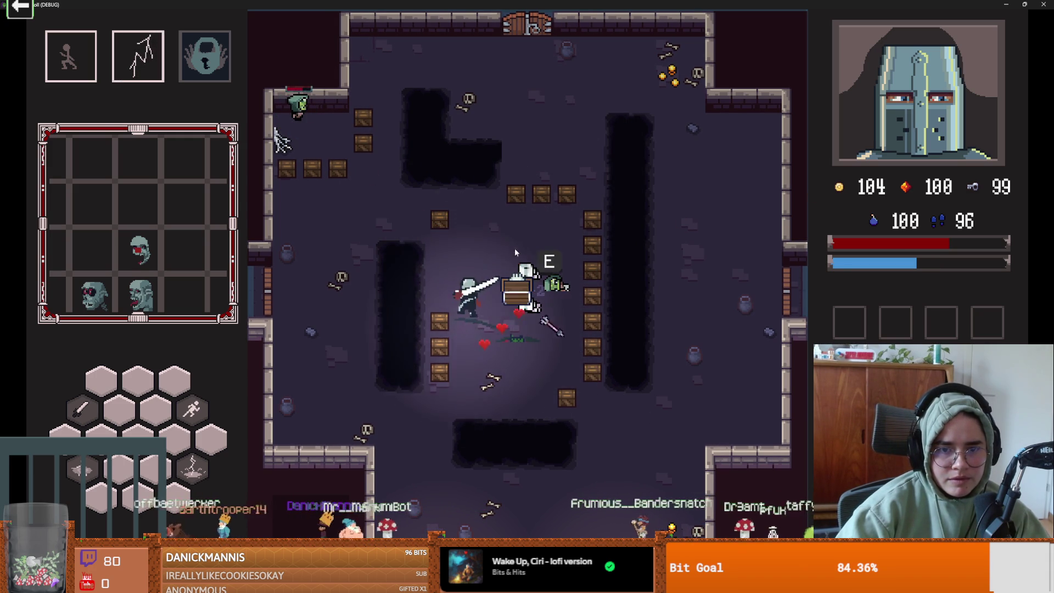
key(w)
click(536, 195)
click(534, 192)
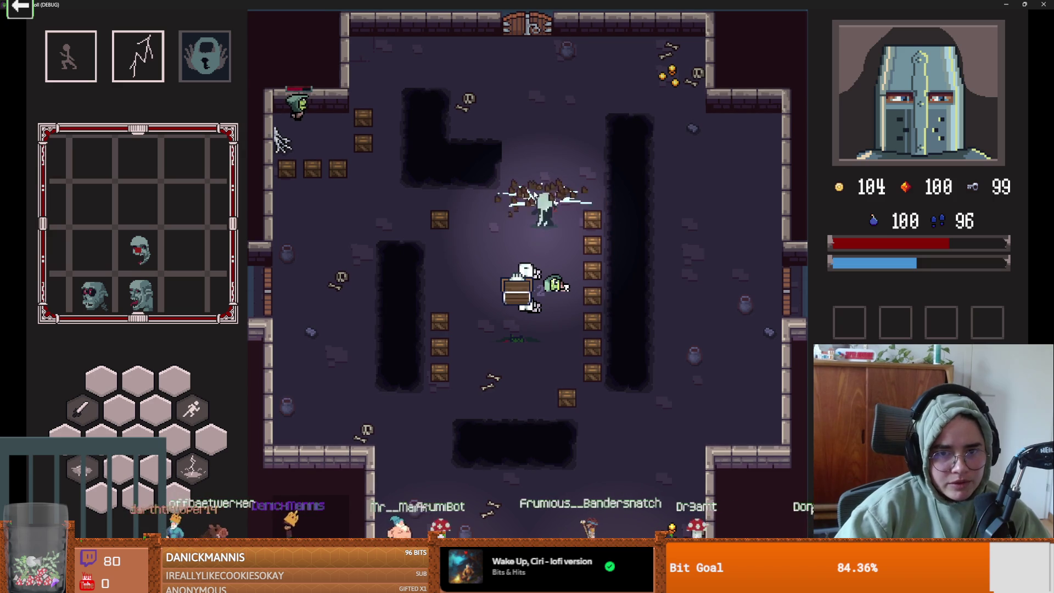
key(w)
key(a)
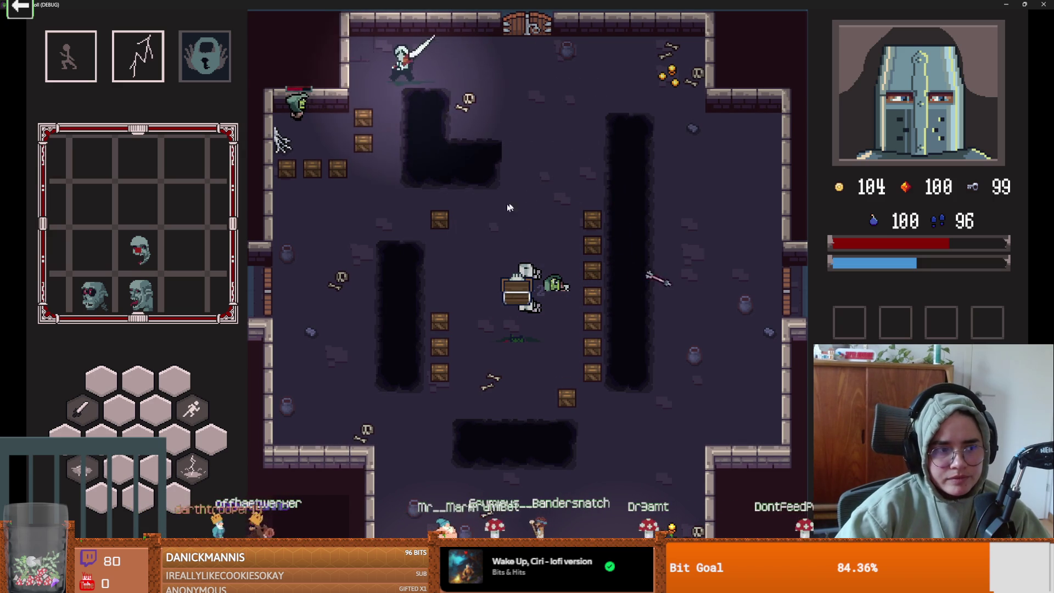
click(418, 249)
click(417, 243)
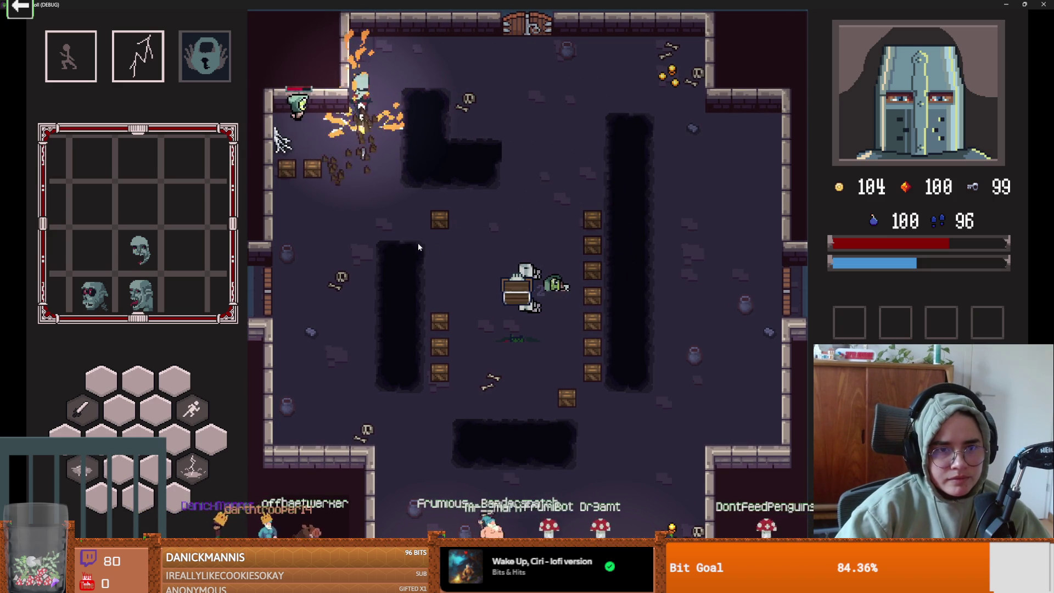
Finish the goblin with slashes and lightning, grab the coin and key, then head into the top door.
key(s)
key(a)
click(364, 166)
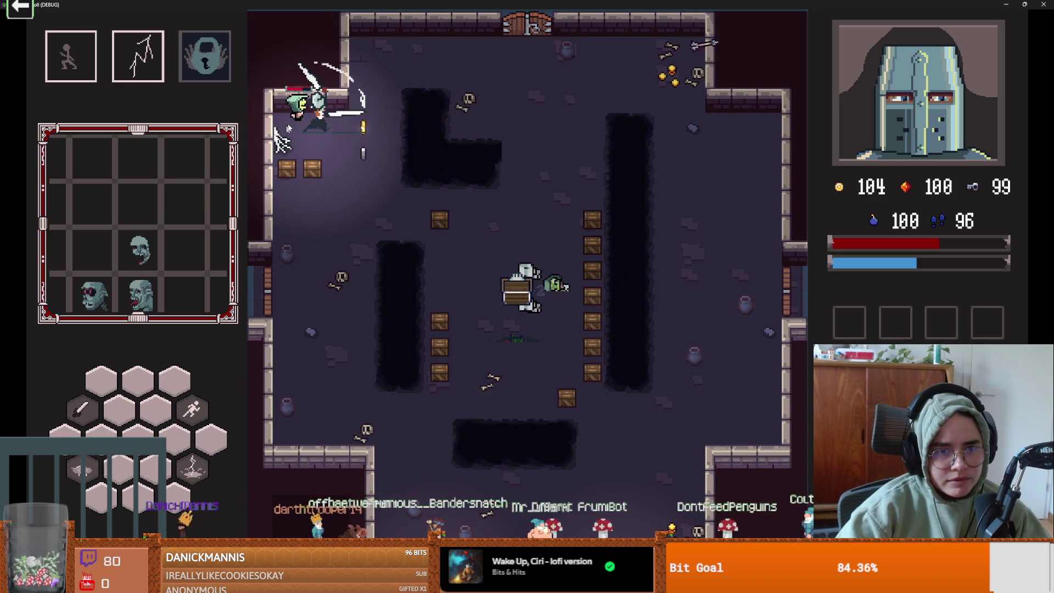
click(275, 127)
key(e)
key(d)
click(327, 126)
key(w)
key(d)
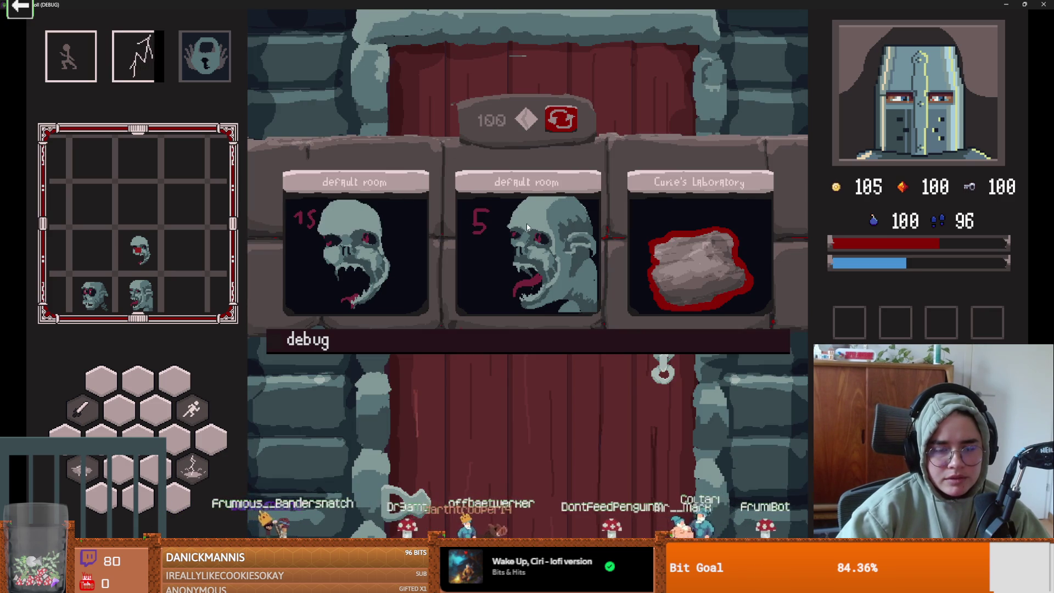
Choose the first default room, walk in, swing the sword as enemies spawn, and dash onto the red altar.
click(413, 209)
key(w)
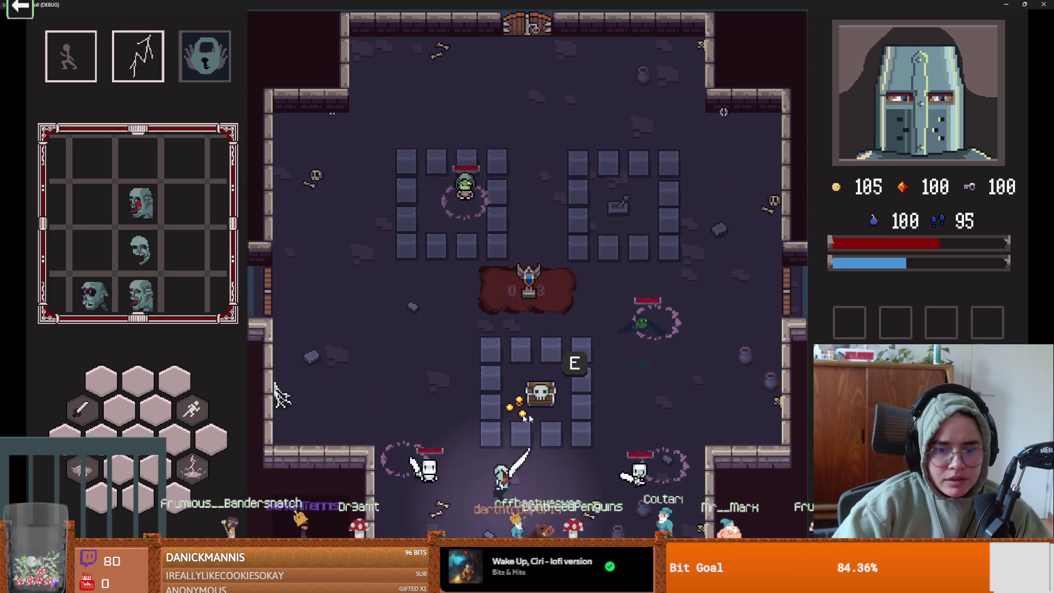
key(a)
click(562, 368)
key(d)
key(w)
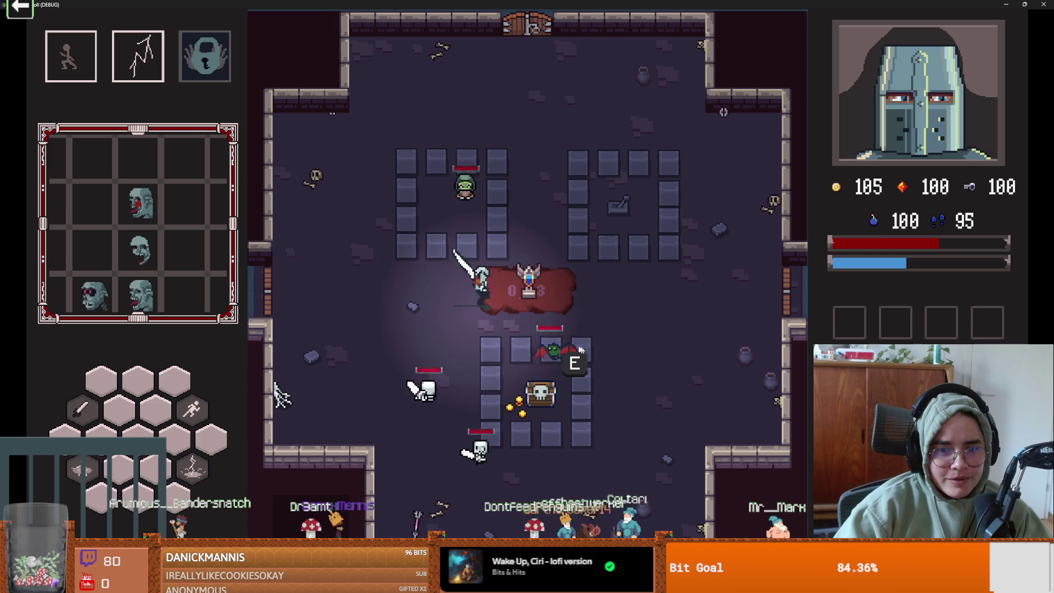
key(space)
Cast lightning on the top skeleton, circle to the upper right, and return to the red altar.
key(w)
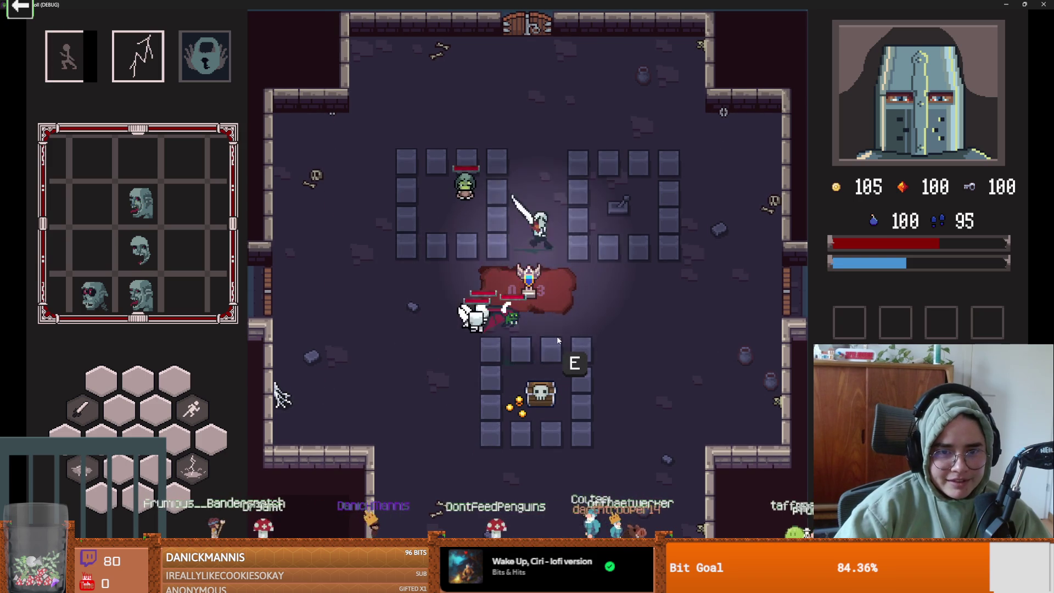
key(q)
key(w)
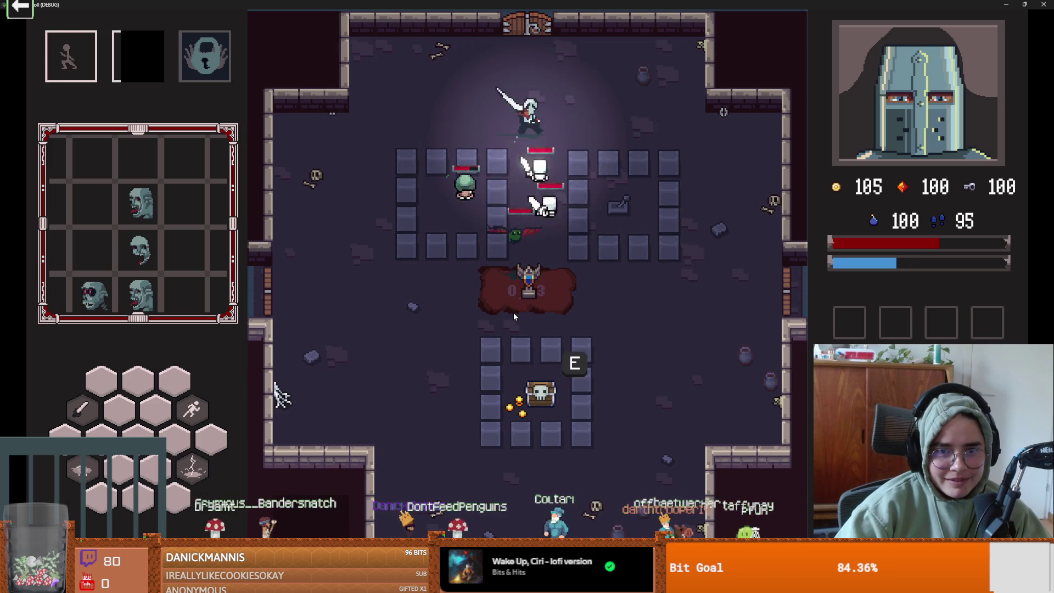
key(d)
key(s)
key(a)
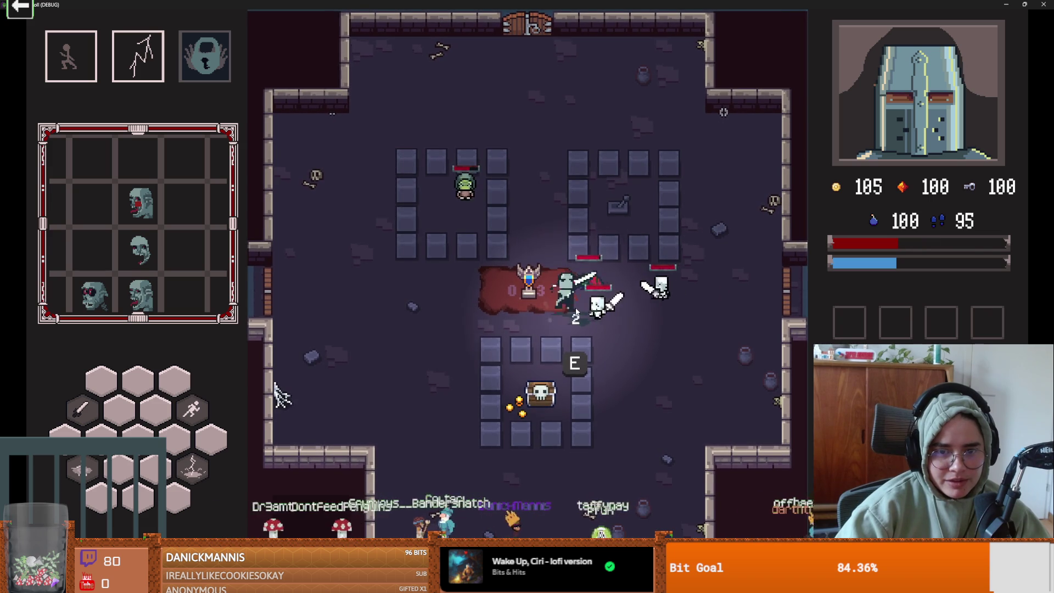
Dodge around the red altar, retreating lower-left, then dashing past it up-right.
key(a)
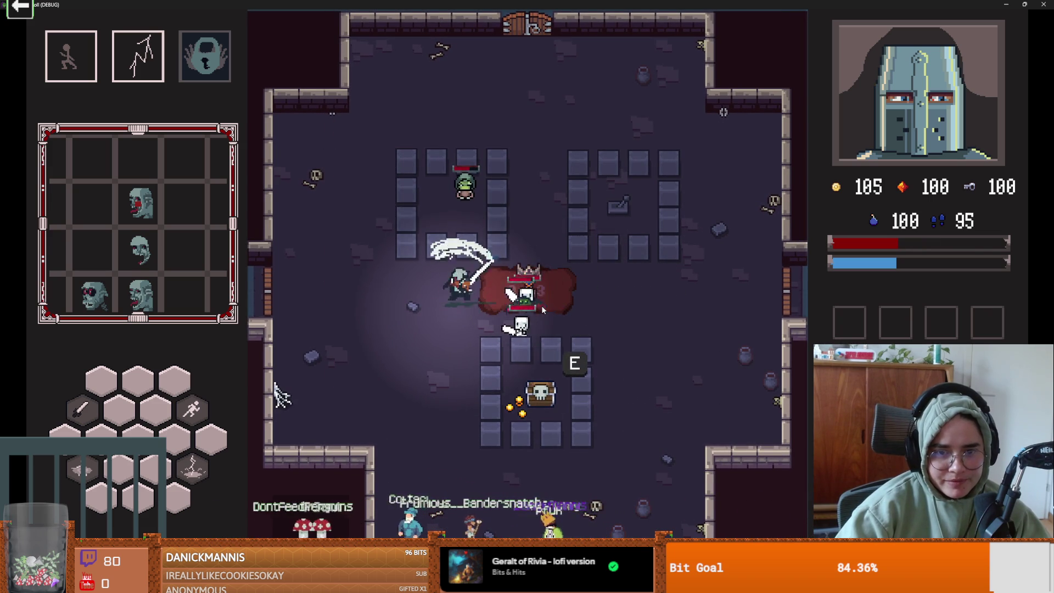
key(s)
key(w)
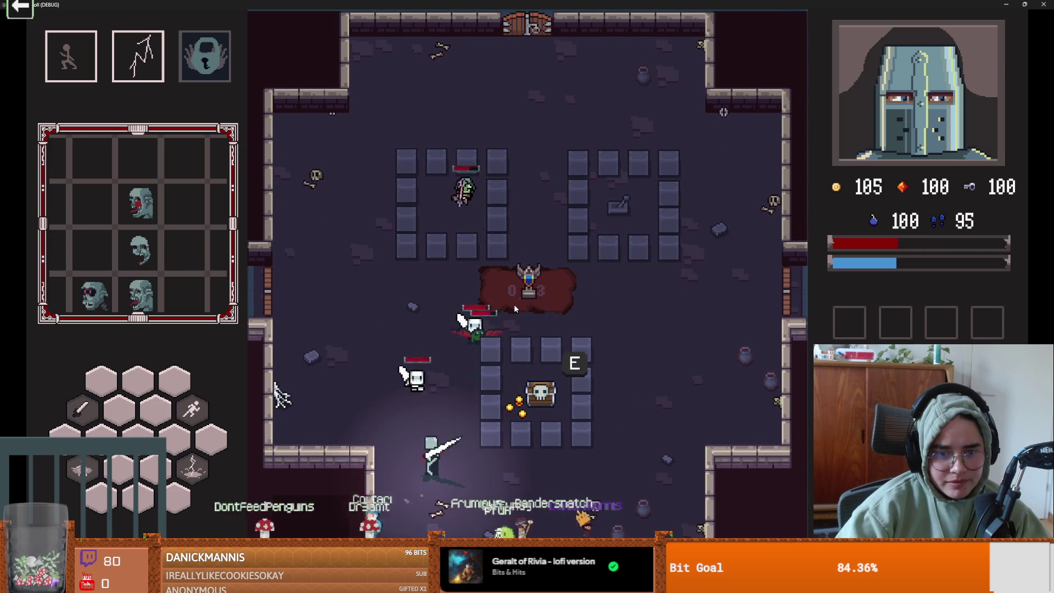
key(space)
key(d)
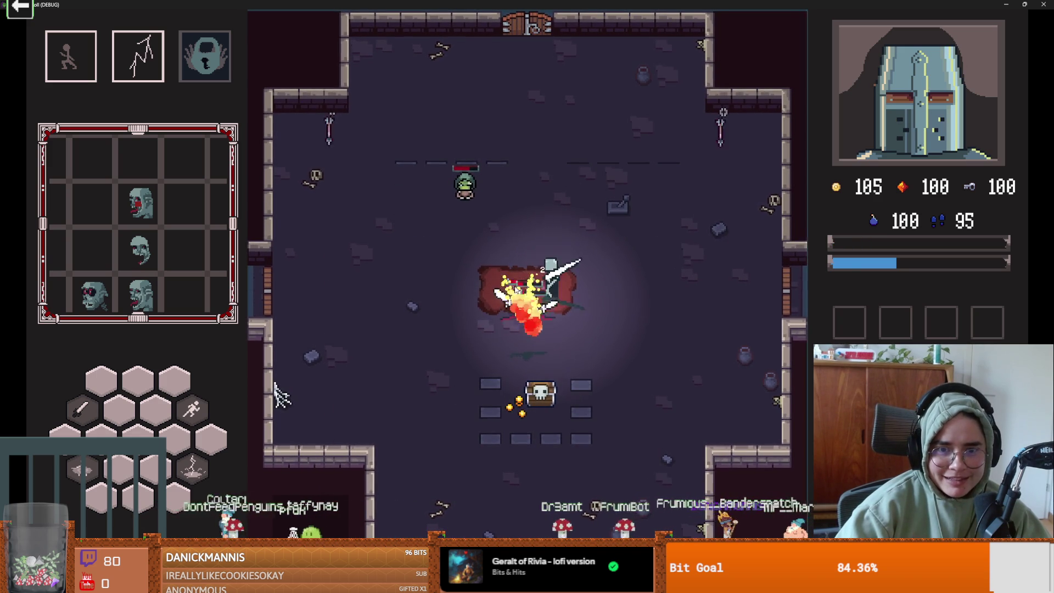
key(space)
Cross the room, call a lightning strike near the knight, and slash the goblin.
key(a)
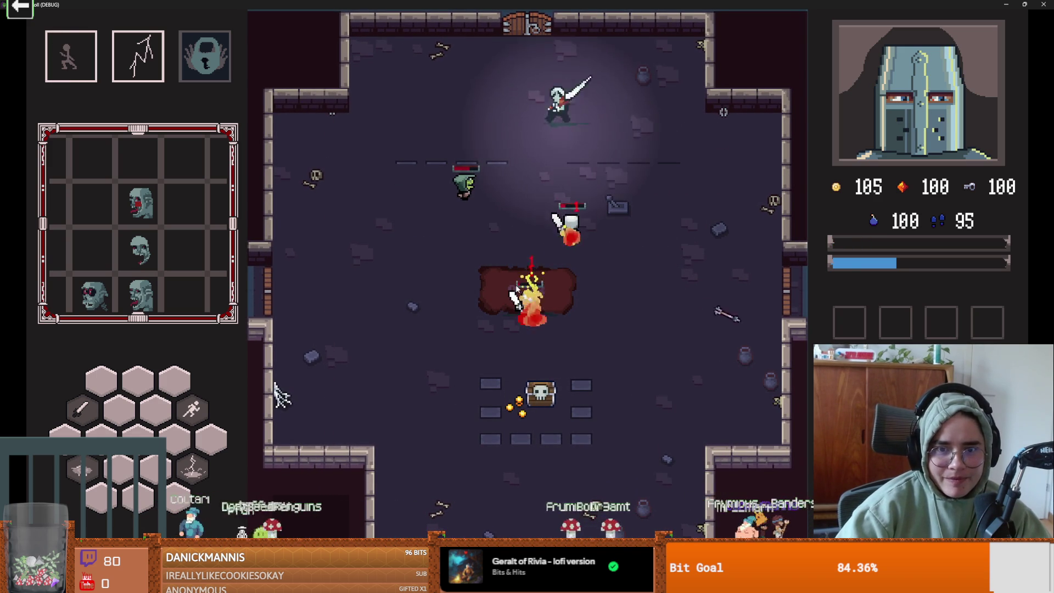
key(s)
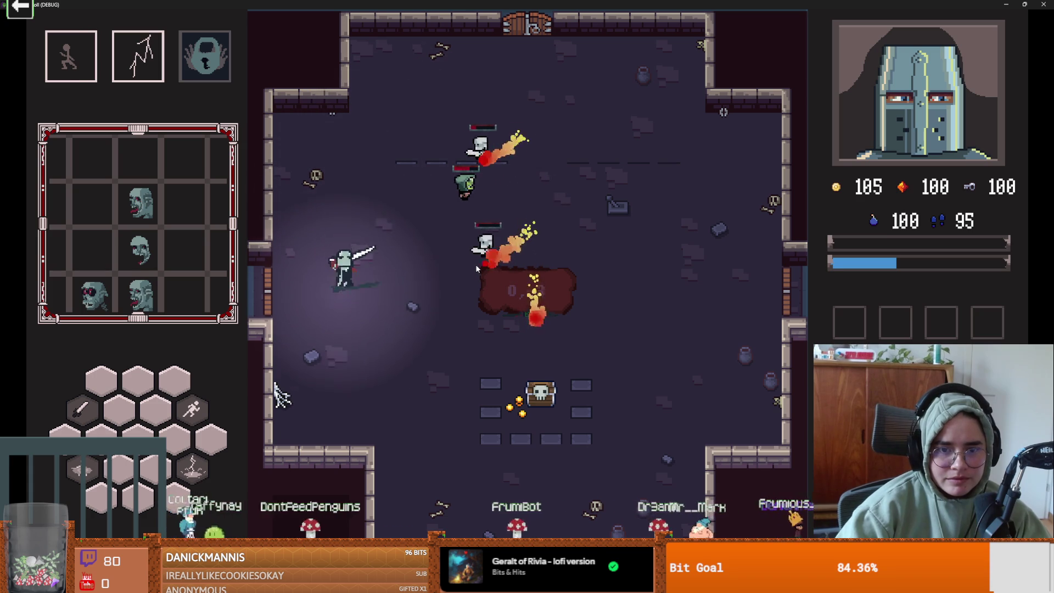
key(d)
right_click(475, 265)
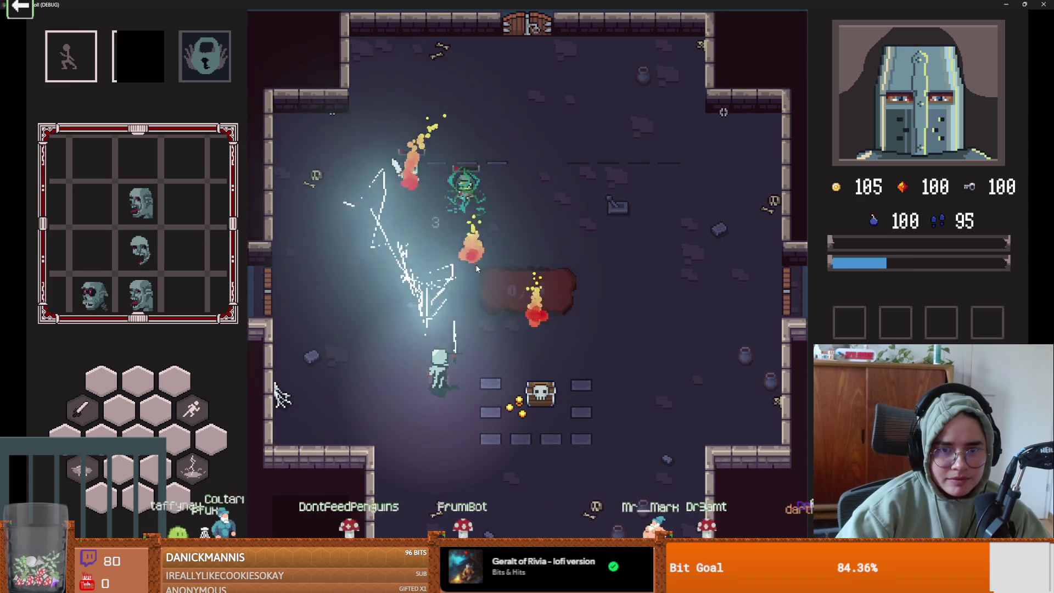
key(w)
key(a)
key(w)
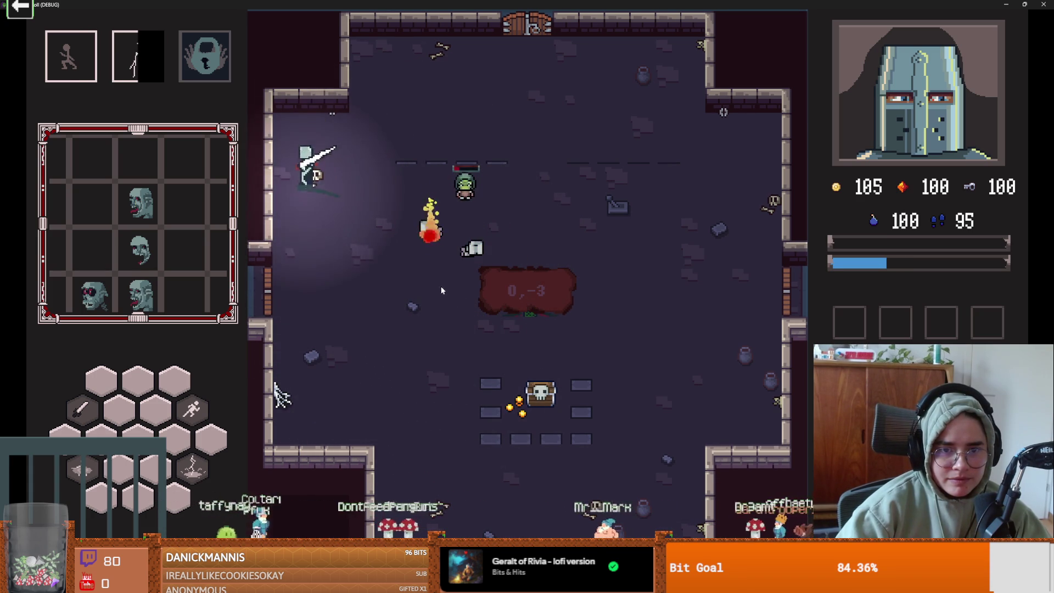
key(d)
key(s)
key(s)
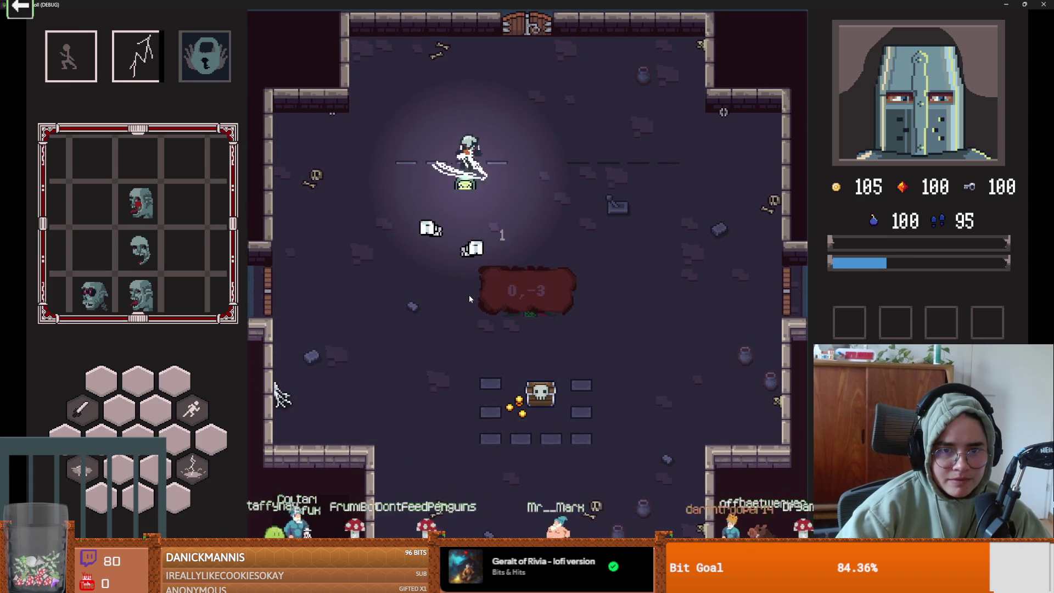
click(493, 260)
Walk the knight past the 0,-3 sign toward the top wall and bring up the dungeon map.
key(d)
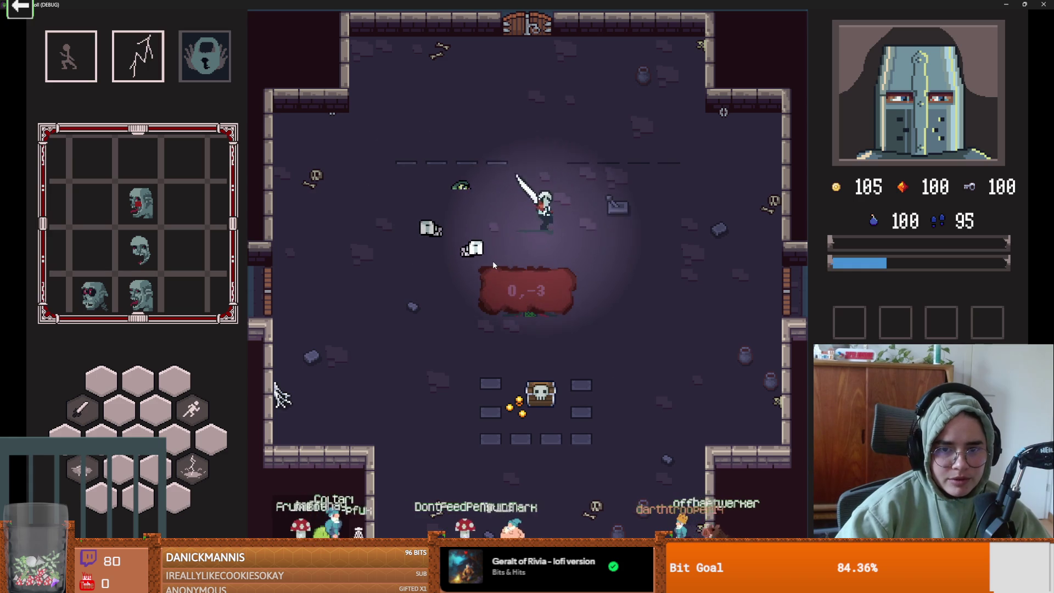
key(a)
key(s)
key(s)
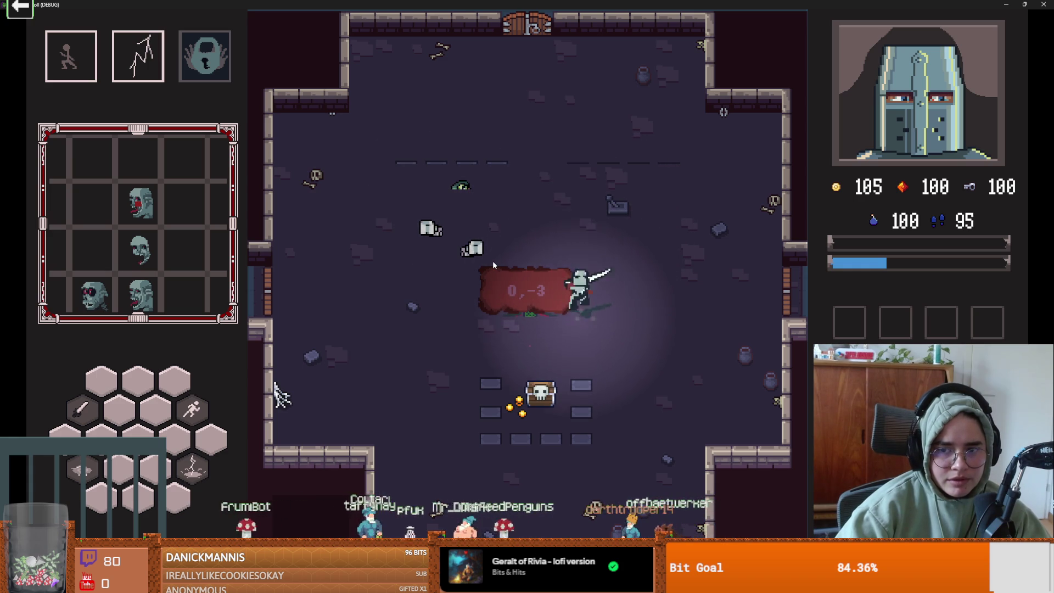
key(w)
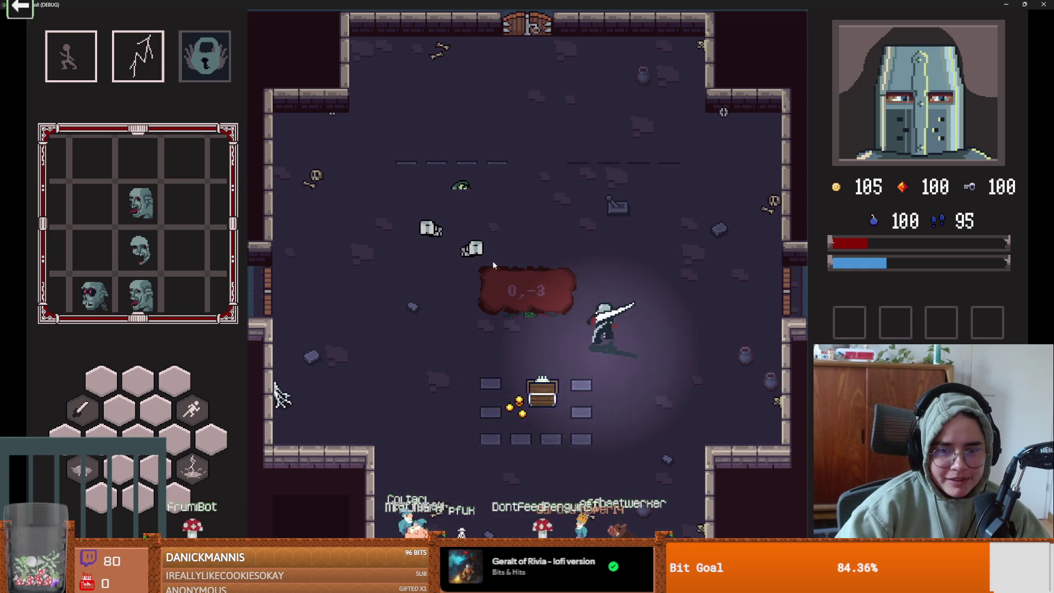
key(space)
key(a)
key(Tab)
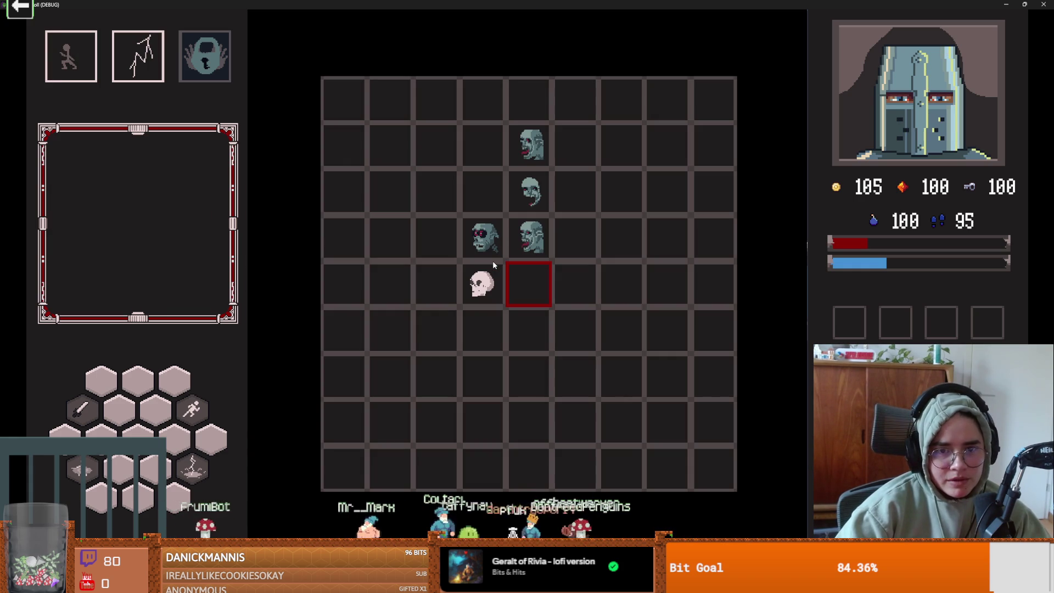
Close the map, move to the top door, and pick a room card to enter next.
key(Tab)
key(w)
key(w)
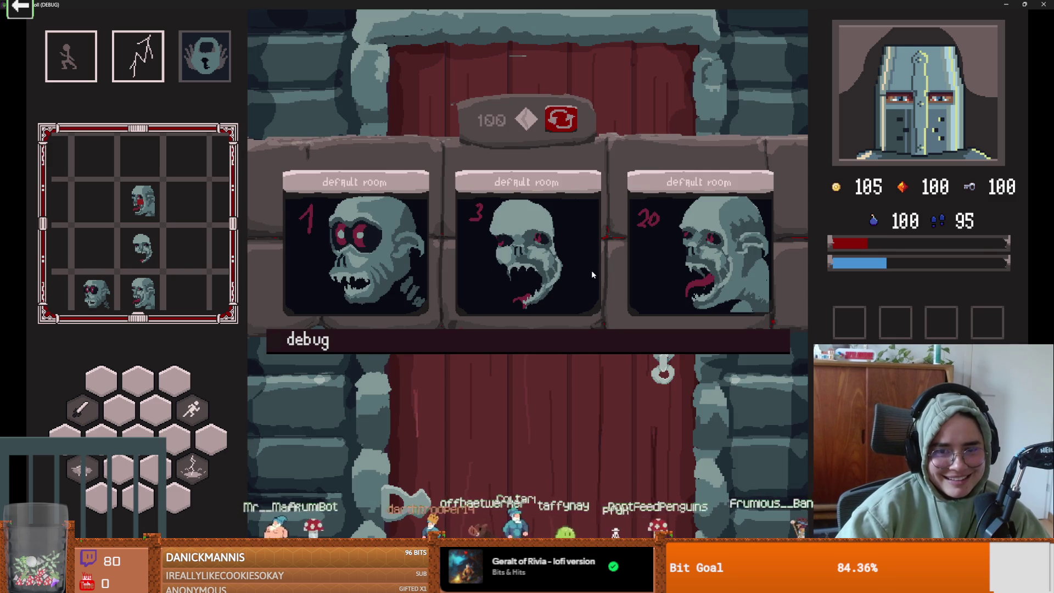
key(super+Down)
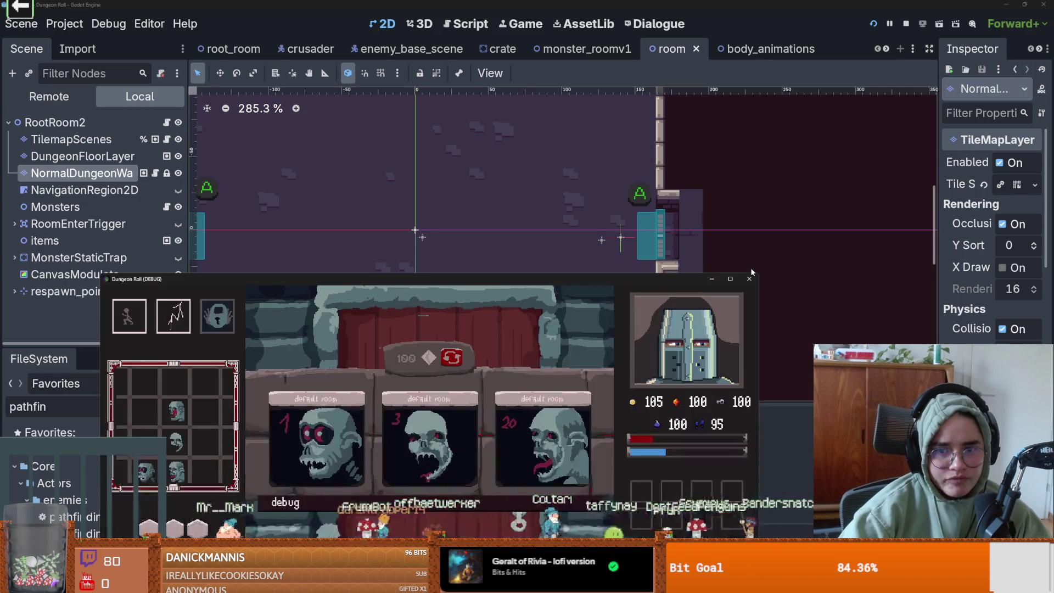
click(731, 279)
click(657, 266)
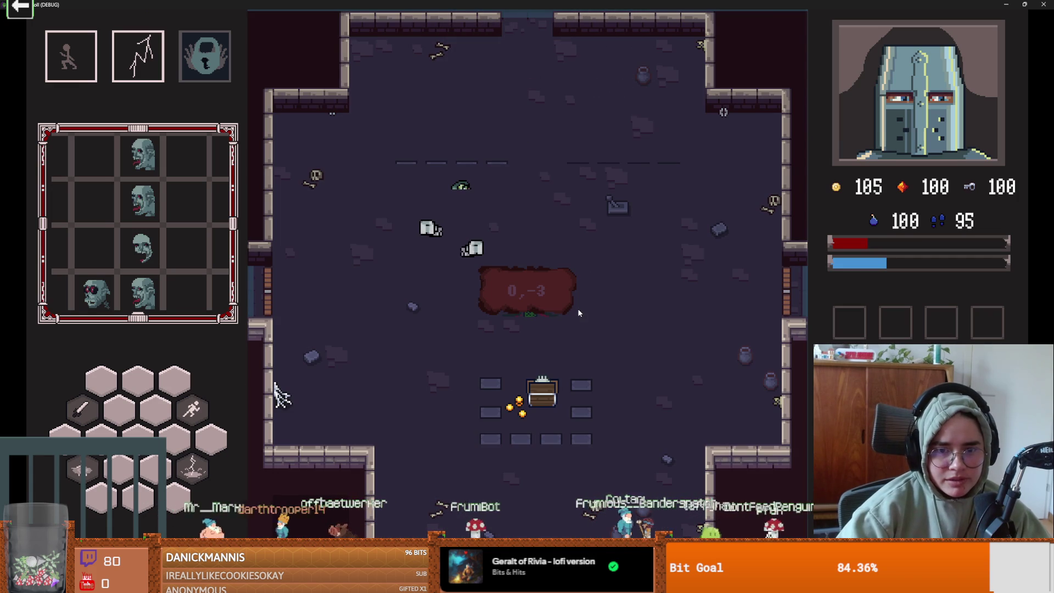
Glance at the map, then shrink the game window and close it to stop debugging.
key(m)
key(m)
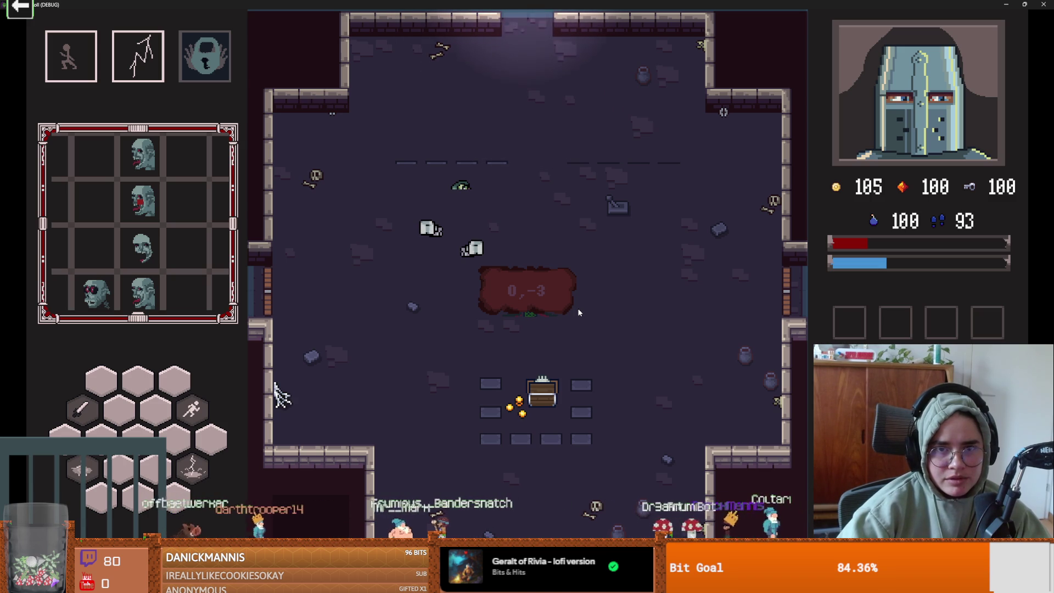
double_click(587, 4)
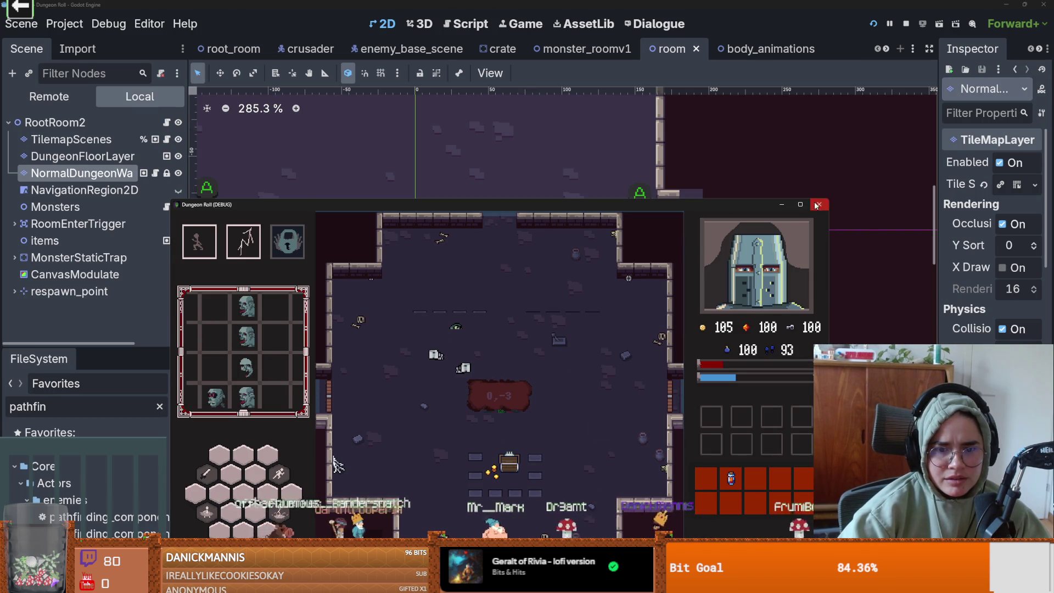
click(820, 205)
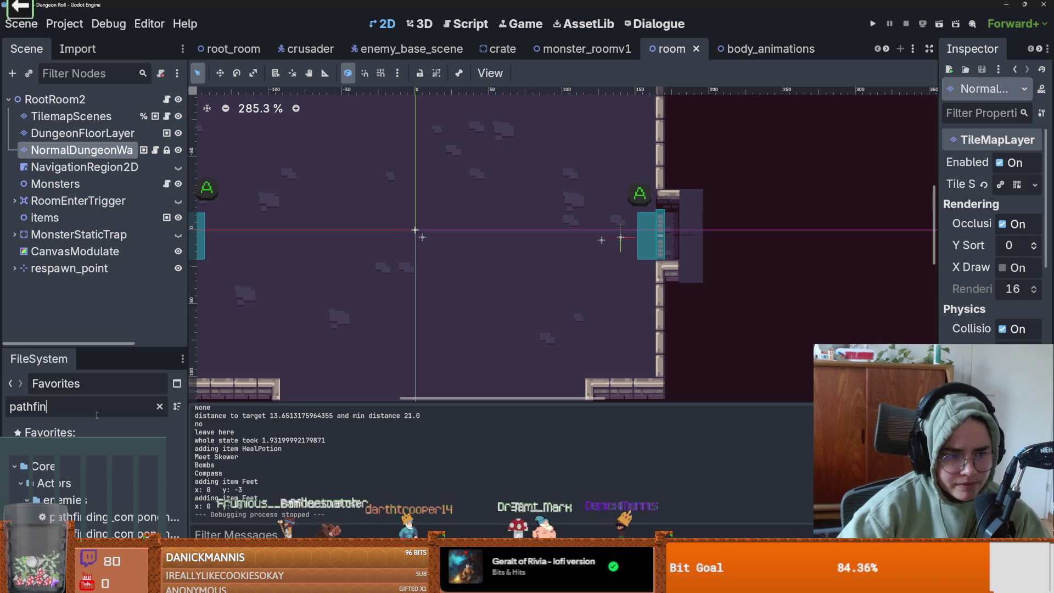
Filter FileSystem for 'monster' and open the monster_room_20.tscn scene.
text(monster)
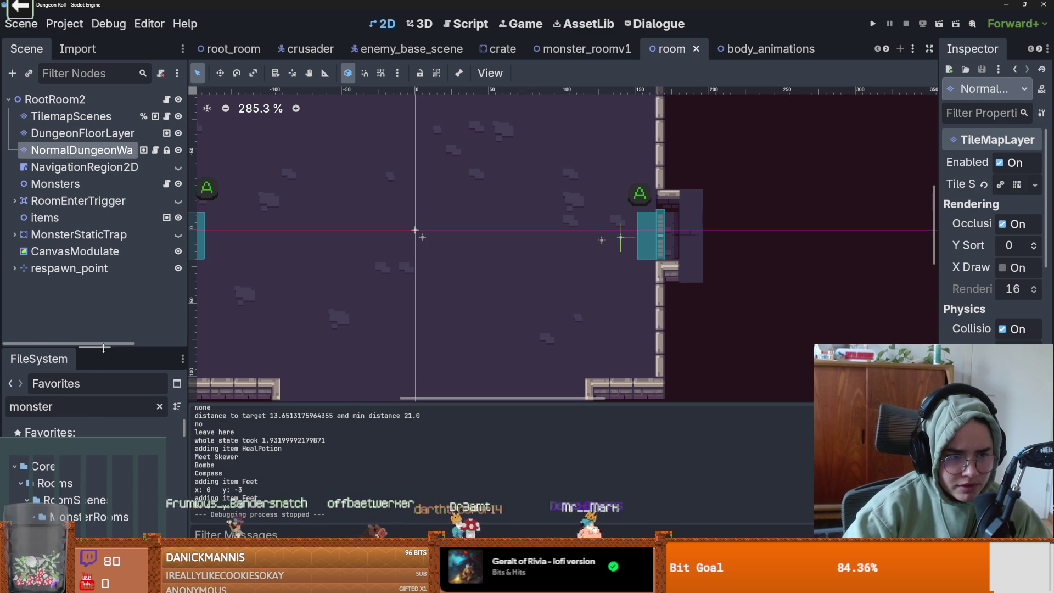
drag(103, 348, 103, 306)
scroll(123, 494, down, 10)
scroll(123, 504, down, 8)
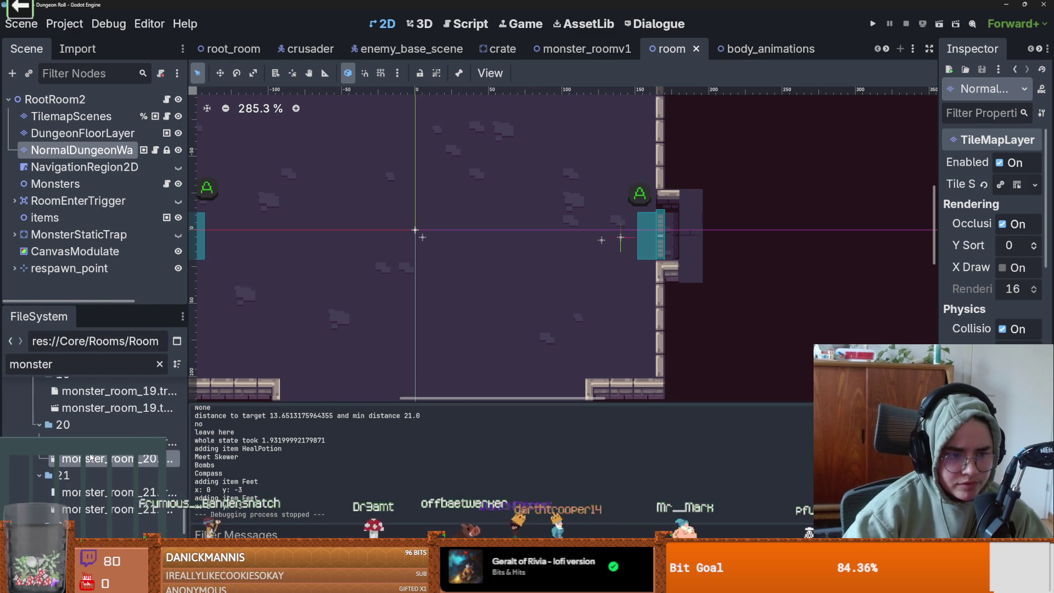
double_click(91, 458)
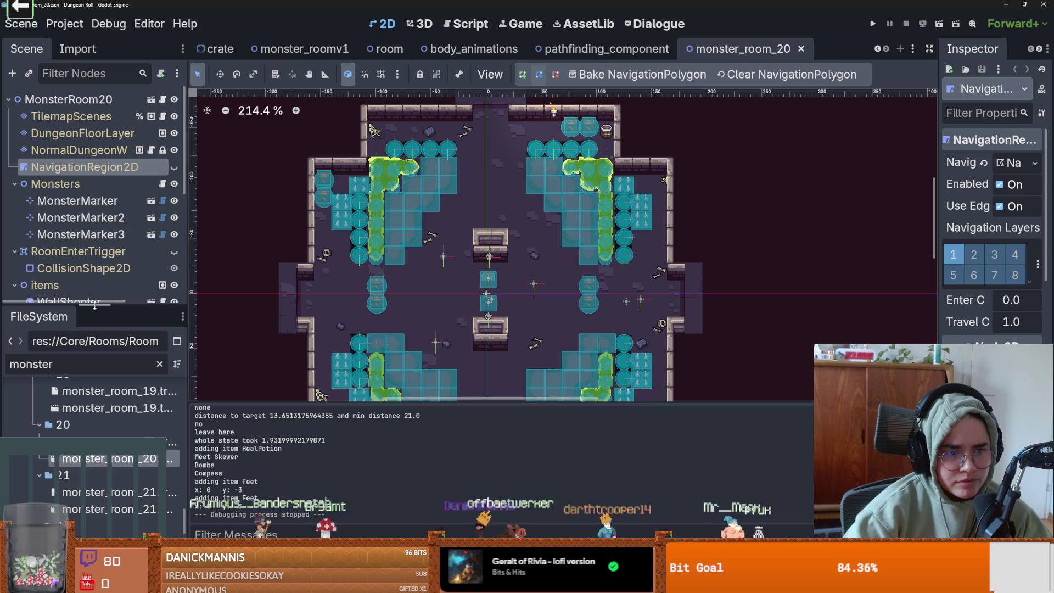
Toggle the RoomEnterTrigger area on and off, save the scene, and run the project.
click(175, 253)
scroll(418, 269, up, 1)
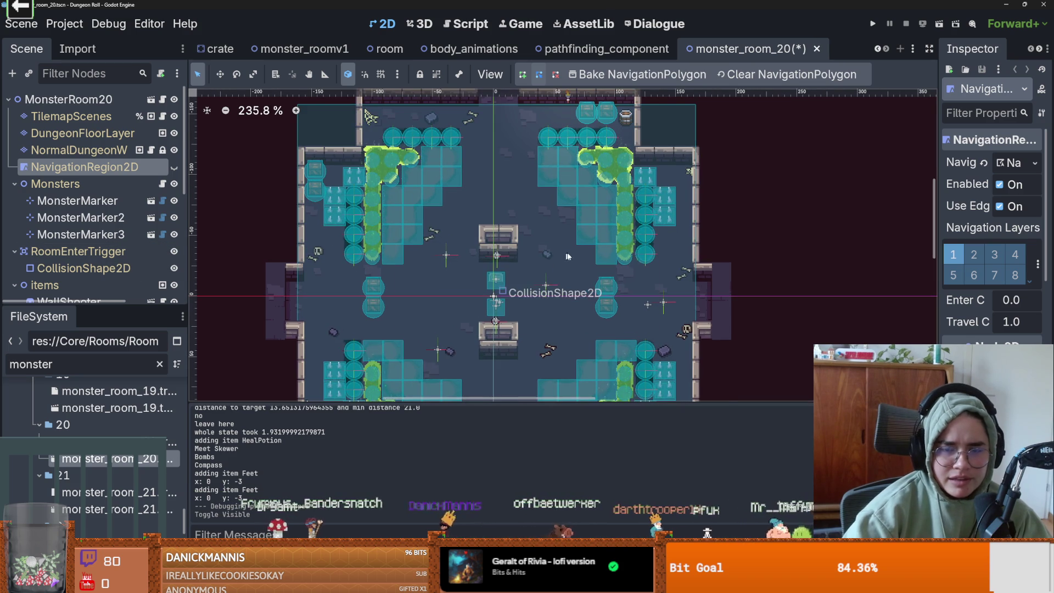
click(174, 253)
key(ctrl+s)
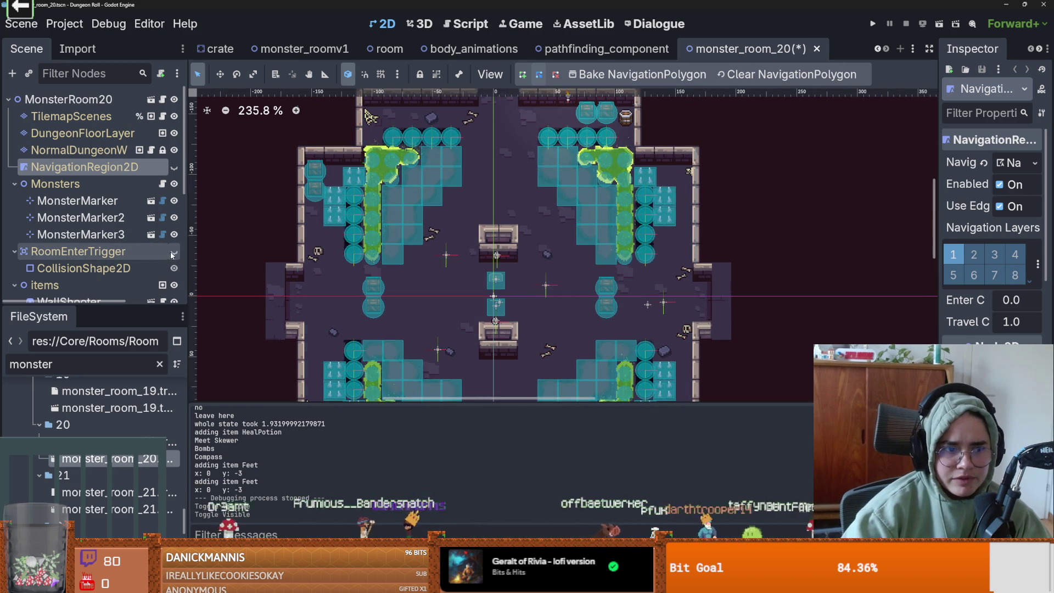
click(872, 25)
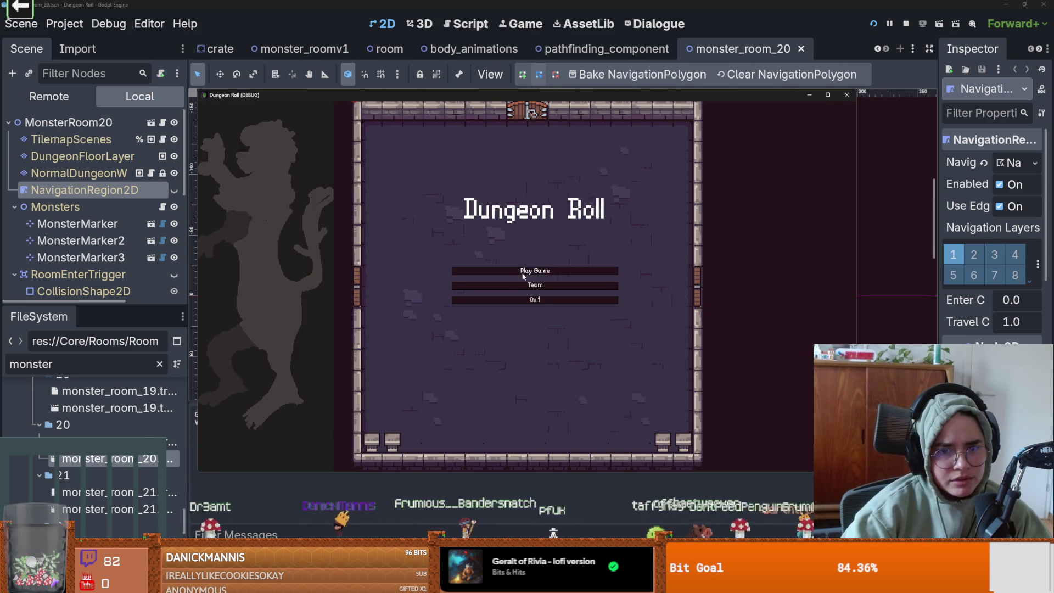
Start a new game as the Crusader and enter a room from the debug list.
click(522, 274)
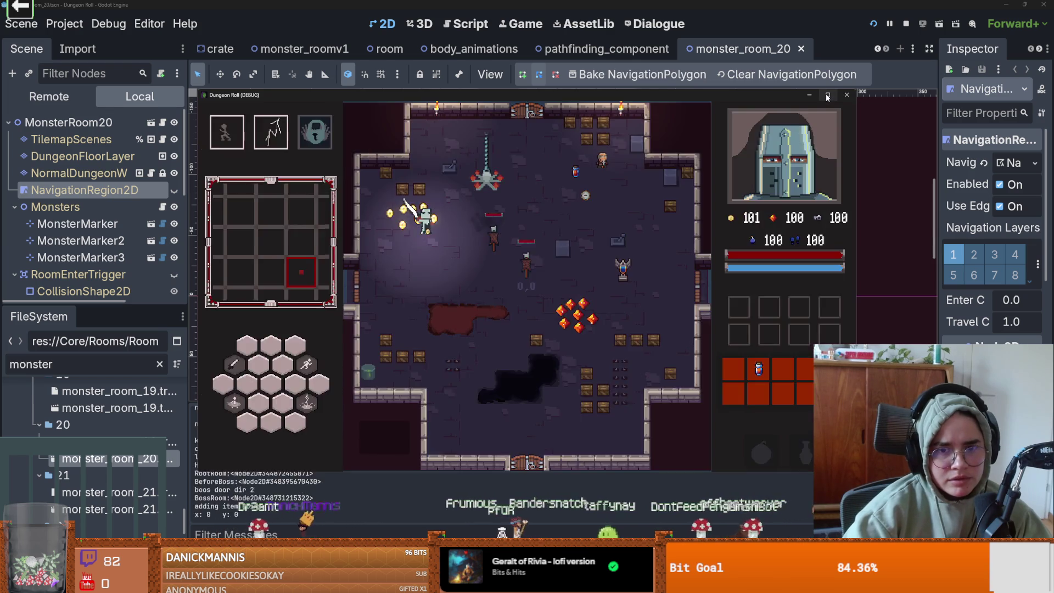
click(827, 94)
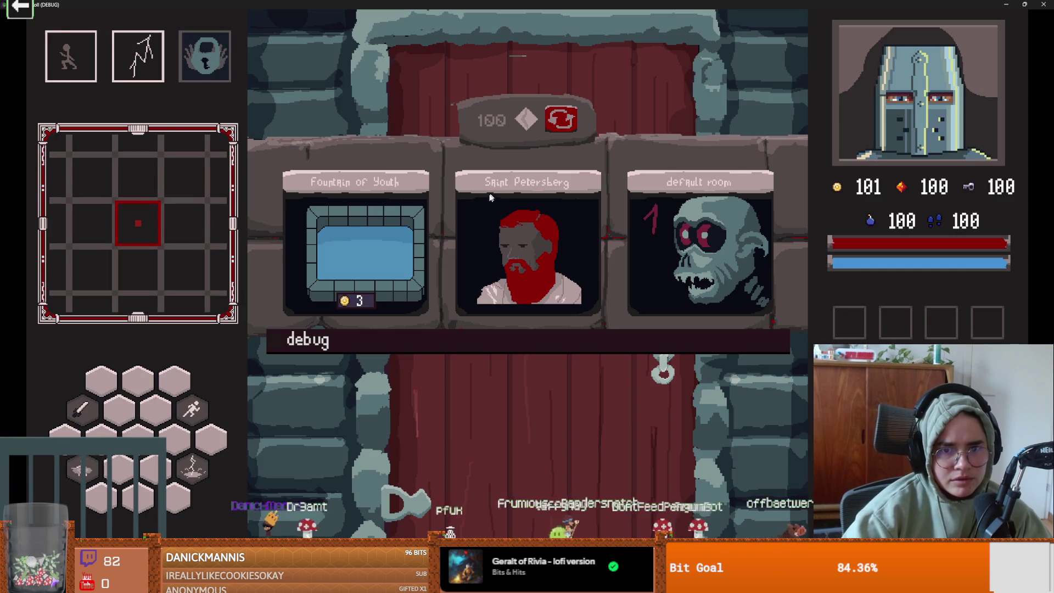
click(275, 341)
scroll(528, 499, down, 3)
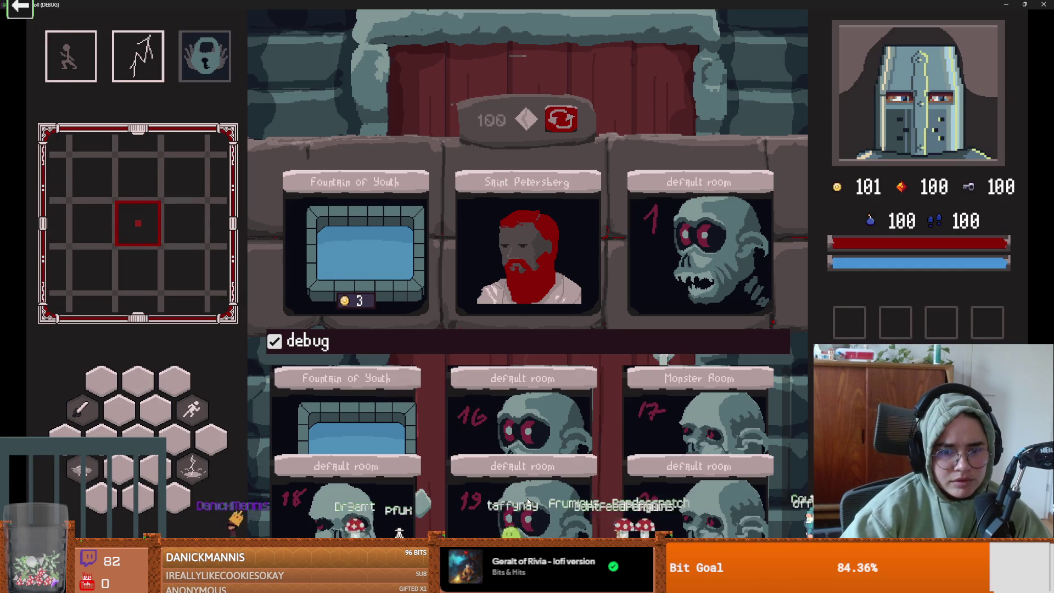
click(693, 506)
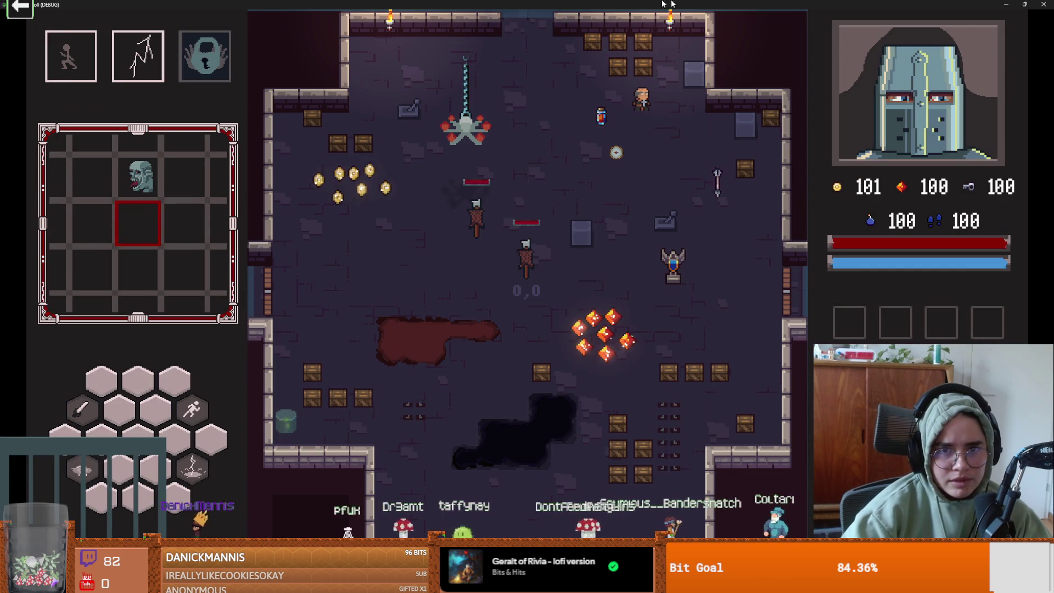
Close the game, hide the NavigationRegion2D overlay, show the RoomEnterTrigger area, and rerun.
key(super+Down)
click(842, 173)
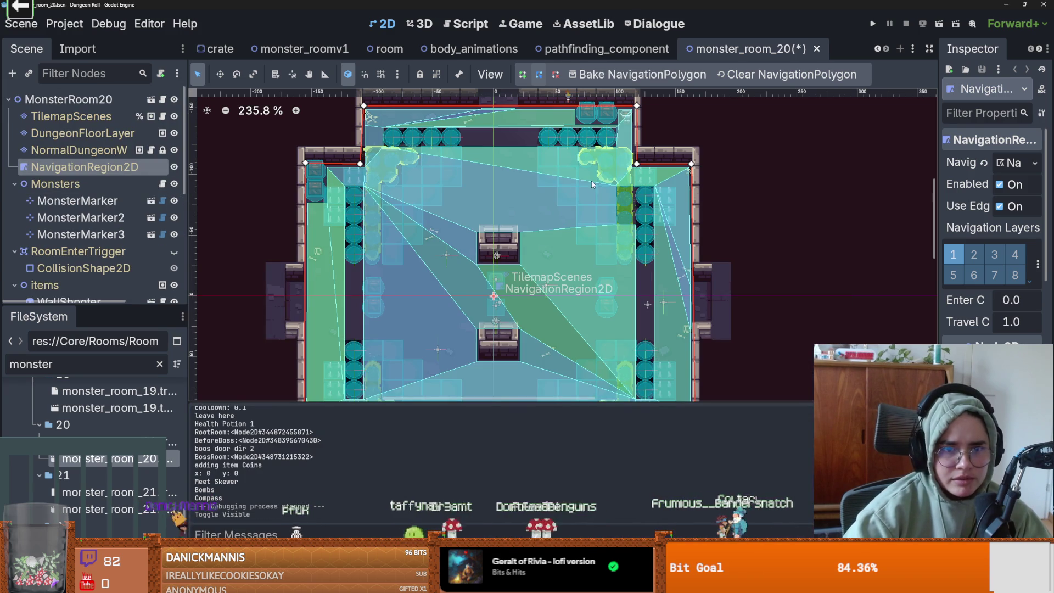
click(172, 166)
click(173, 167)
click(172, 167)
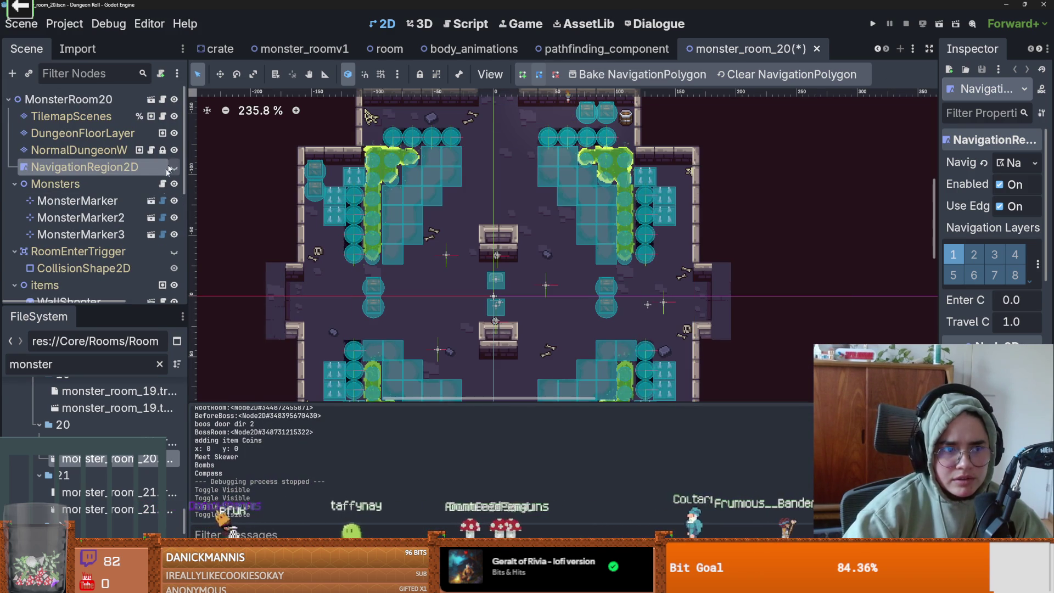
click(174, 251)
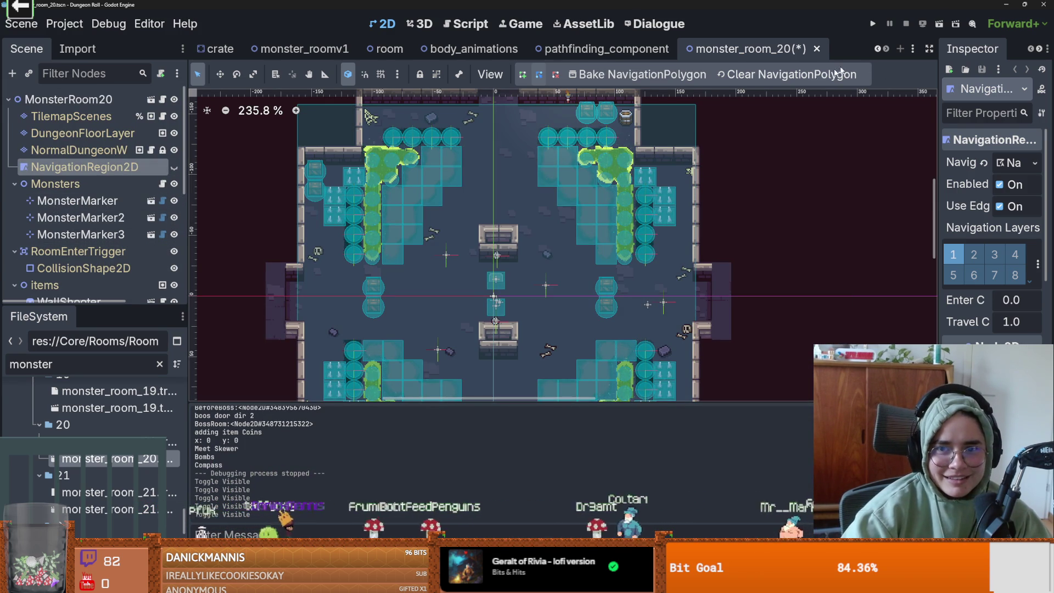
click(870, 23)
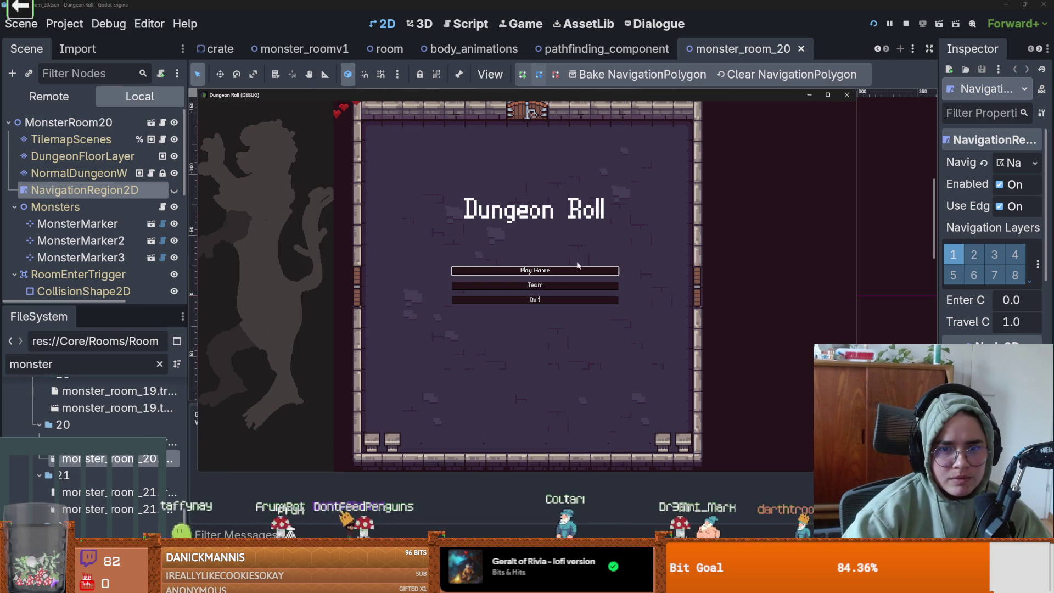
Start a Crusader game with debug on, enter room 20, then stop with F8.
click(566, 269)
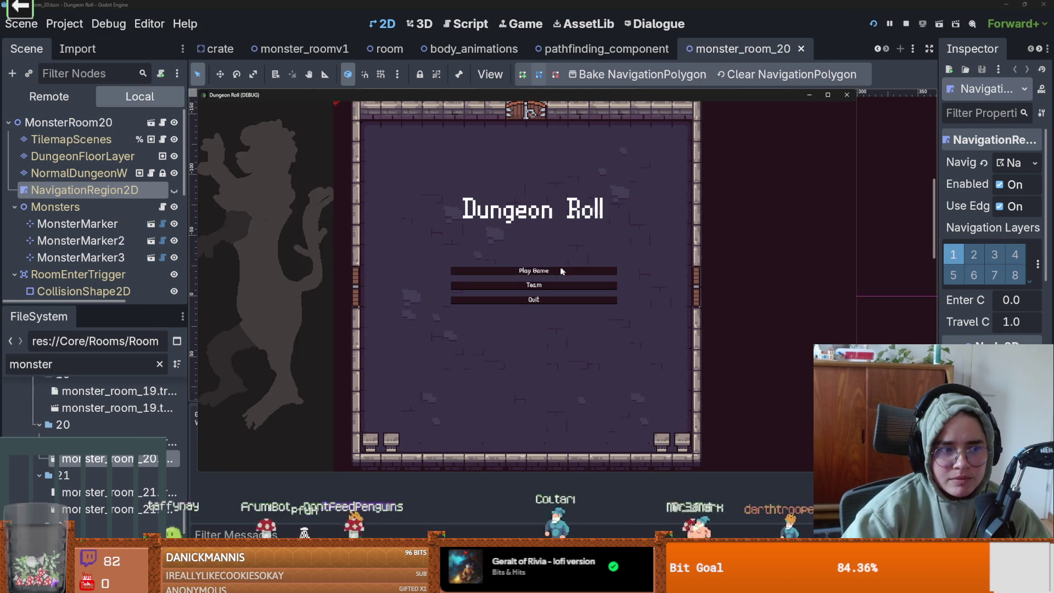
click(499, 208)
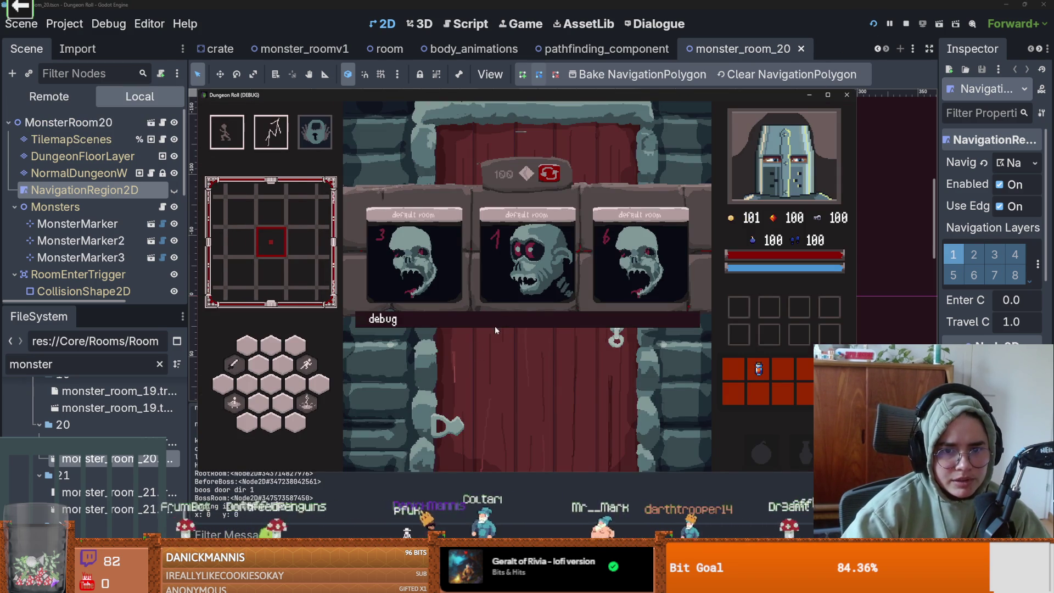
click(494, 326)
click(646, 442)
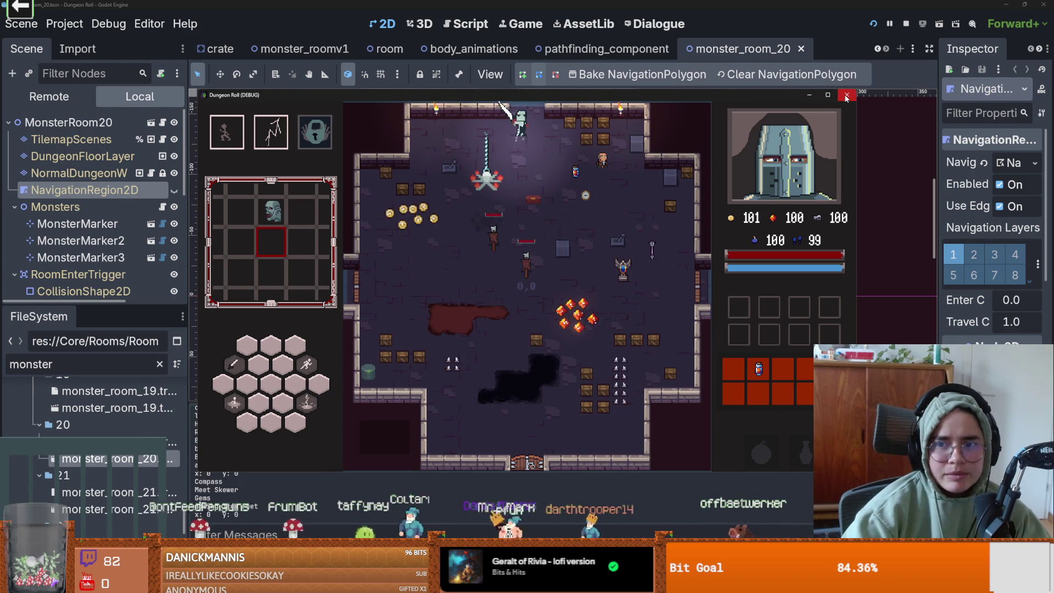
key(F8)
scroll(595, 129, down, 4)
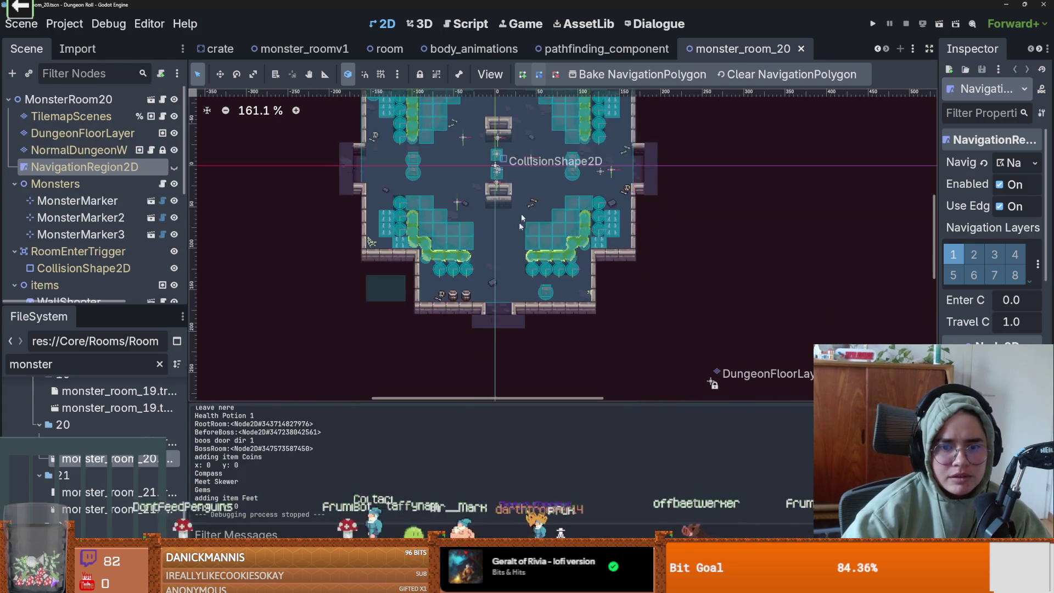
scroll(502, 287, up, 3)
click(495, 301)
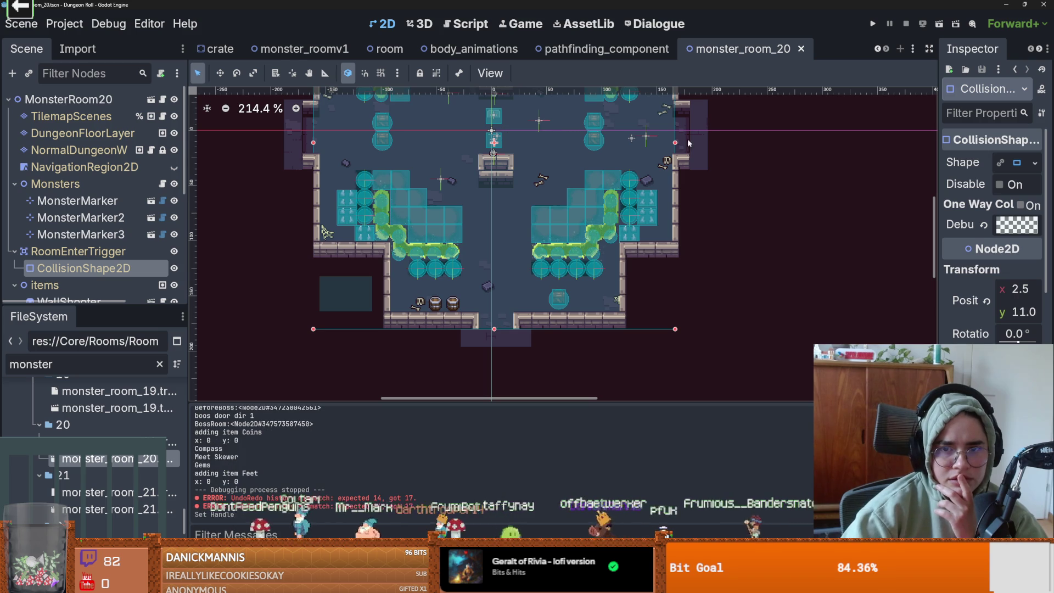
scroll(323, 251, up, 4)
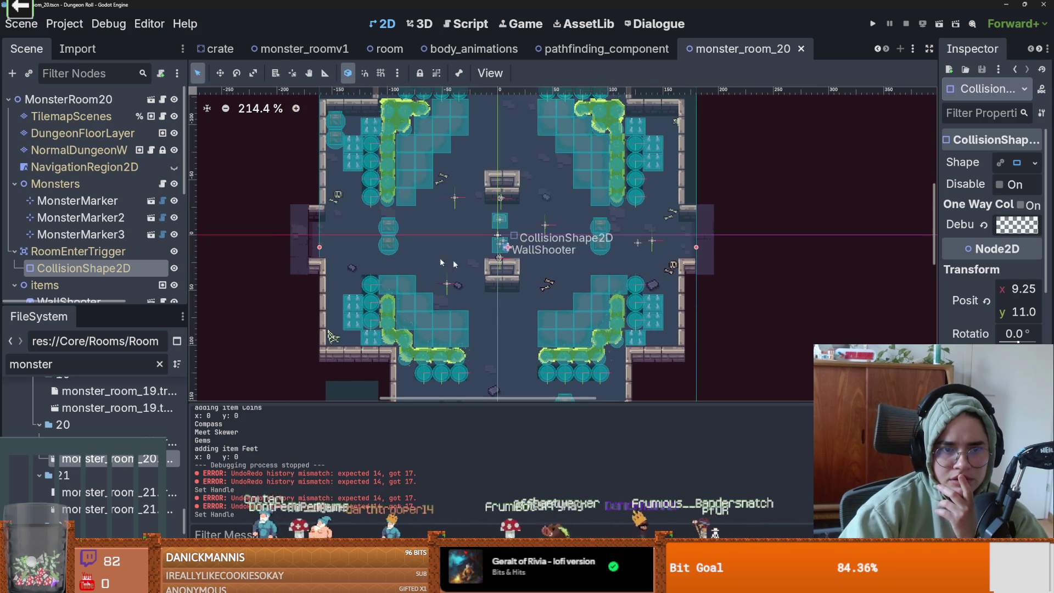
scroll(482, 140, up, 4)
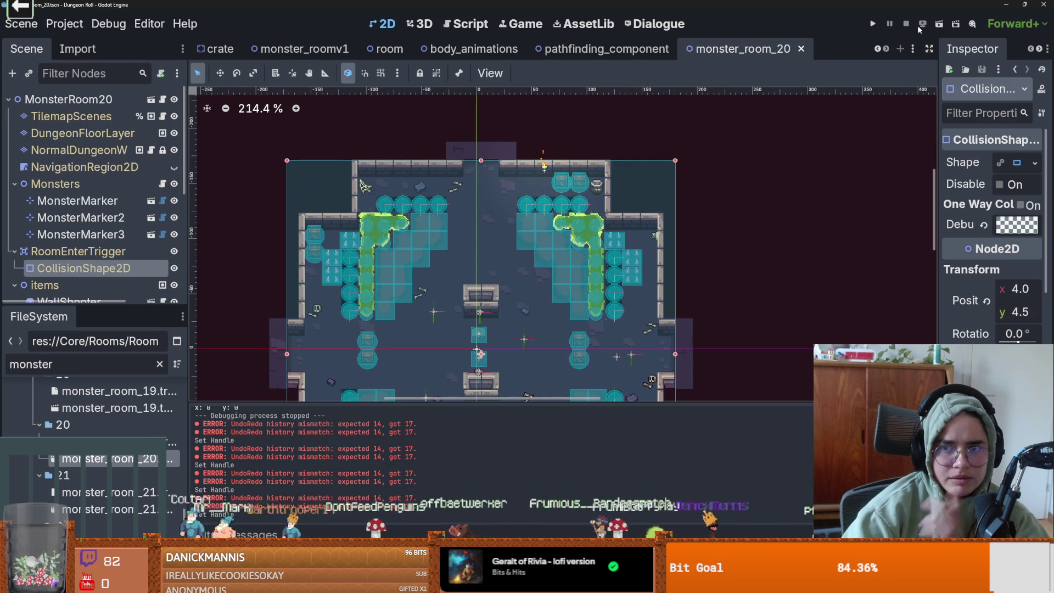
click(877, 24)
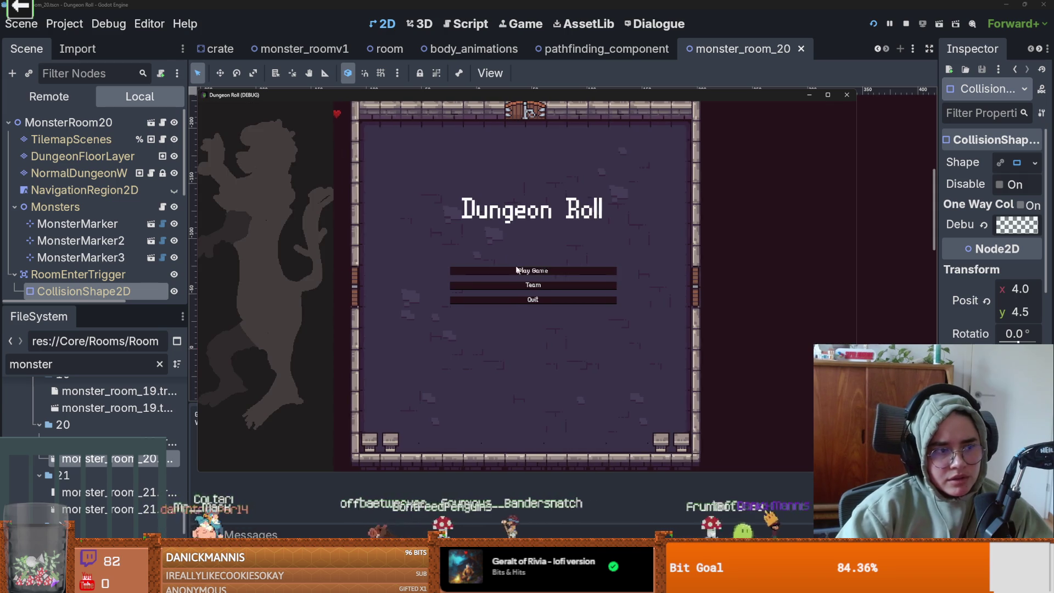
click(448, 272)
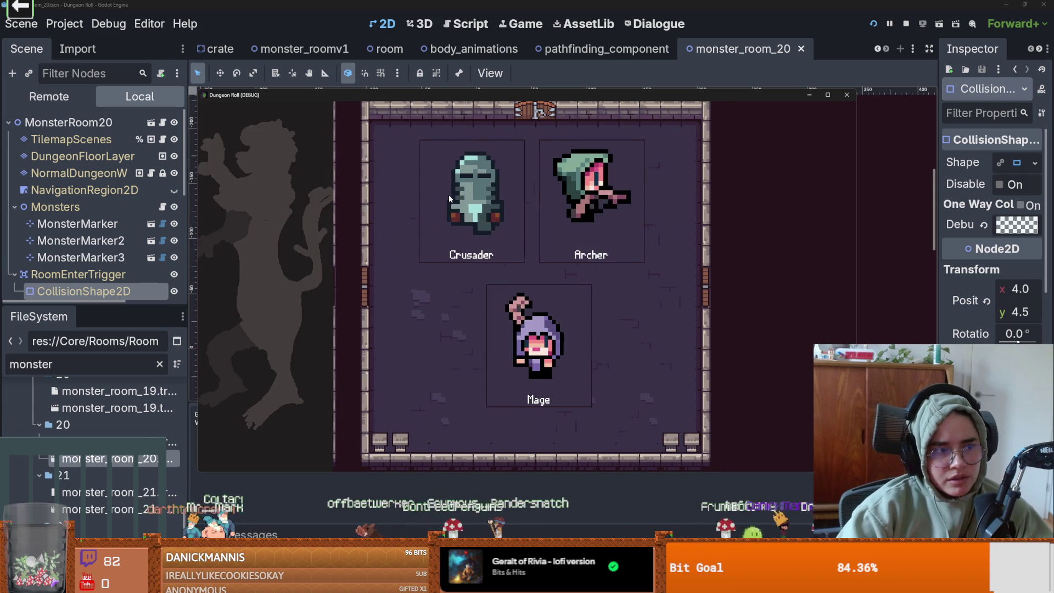
click(464, 200)
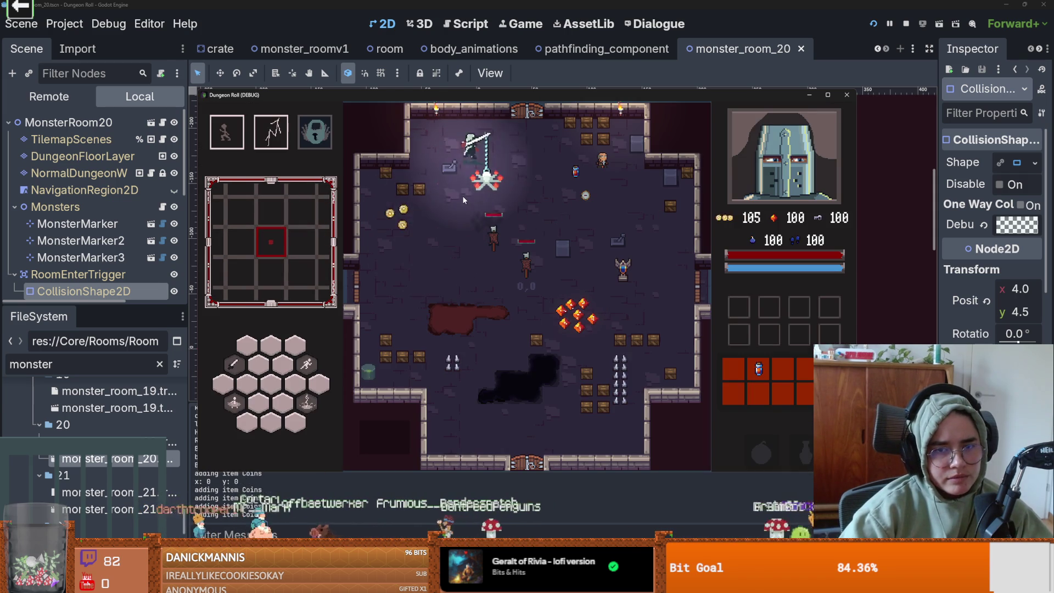
click(430, 321)
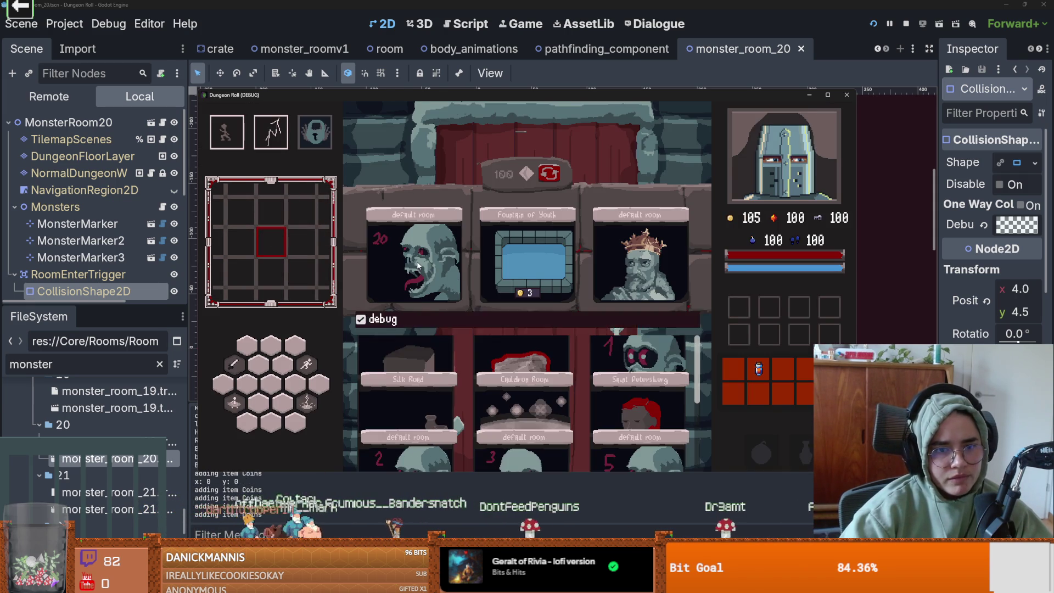
click(528, 283)
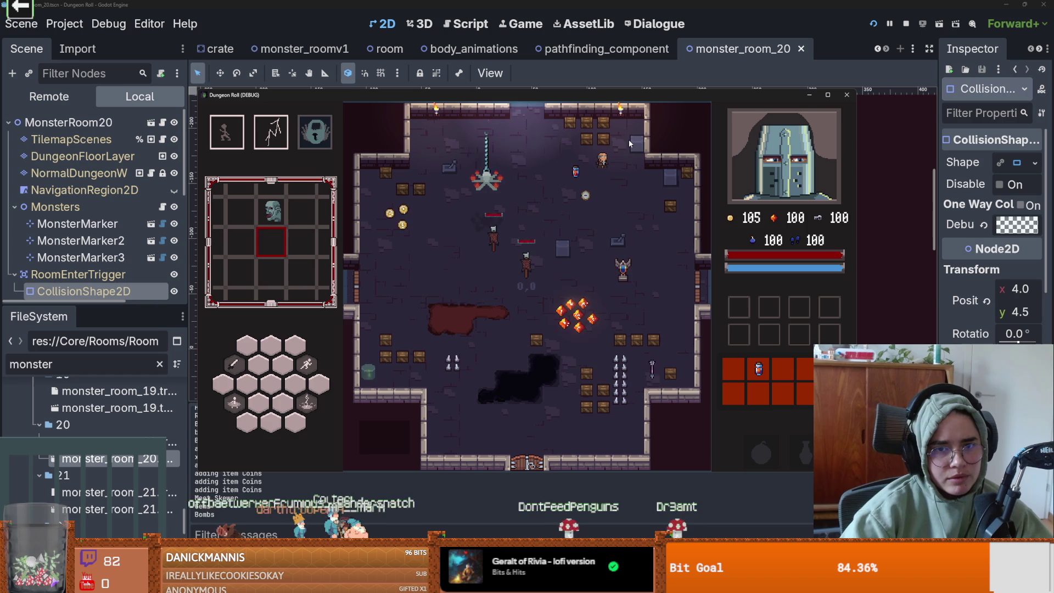
click(849, 97)
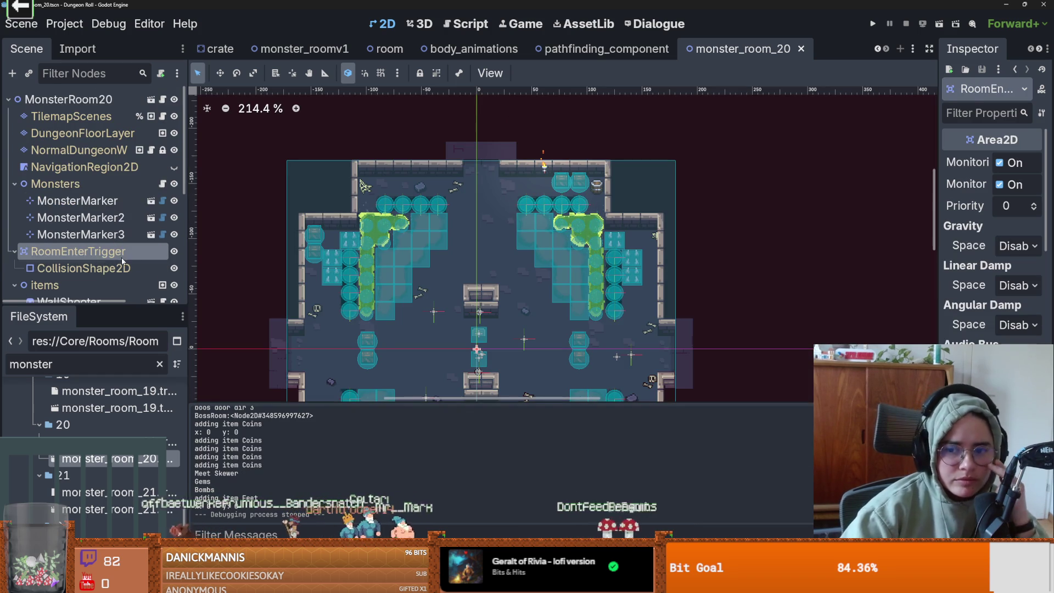
Widen the Inspector panel and make the MonsterStaticTrap node visible.
drag(937, 343, 798, 344)
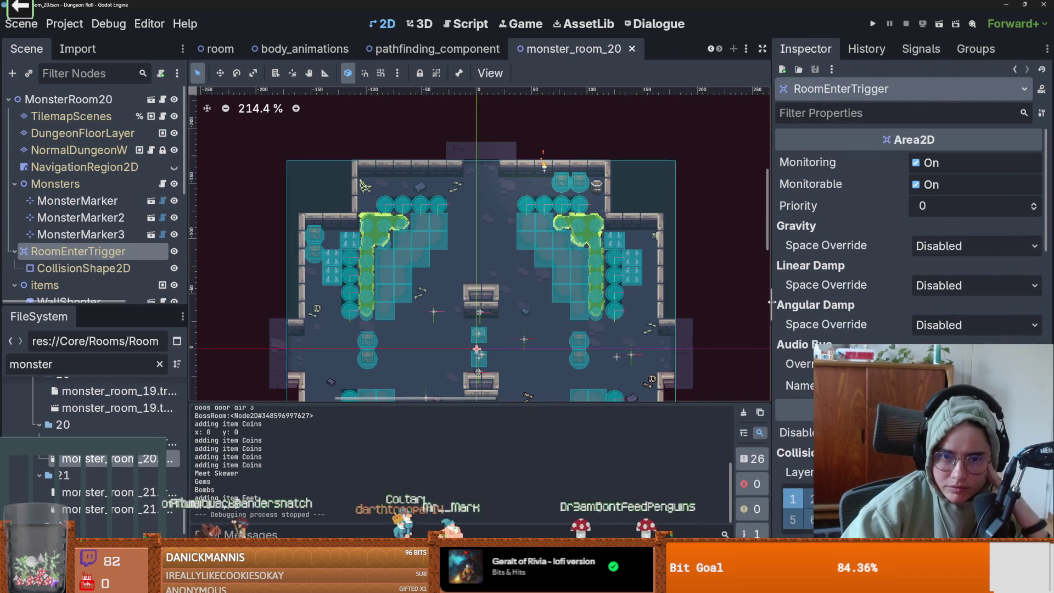
scroll(660, 164, down, 5)
scroll(547, 318, up, 3)
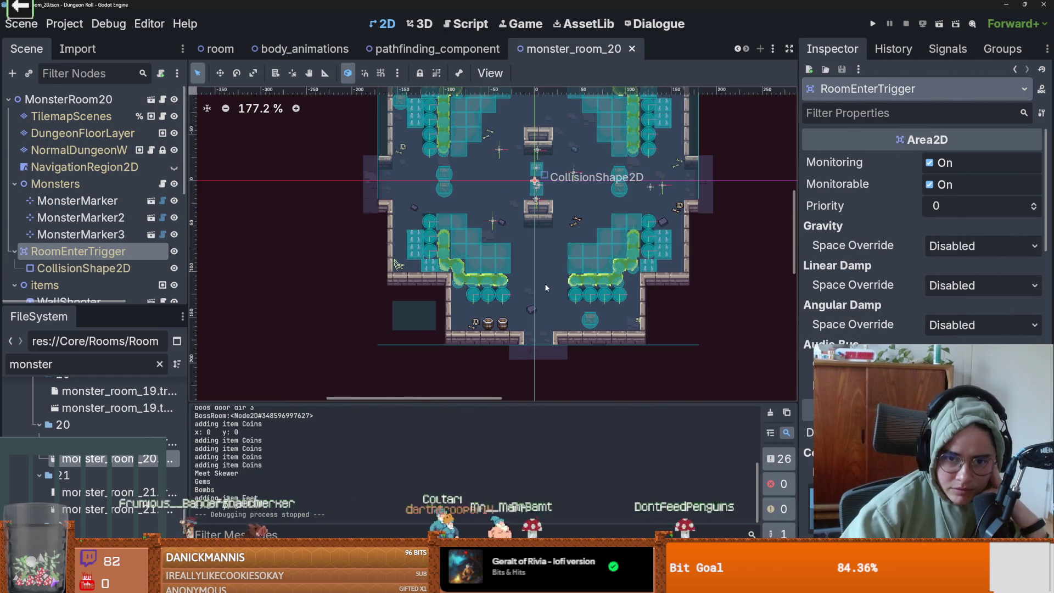
scroll(86, 248, down, 5)
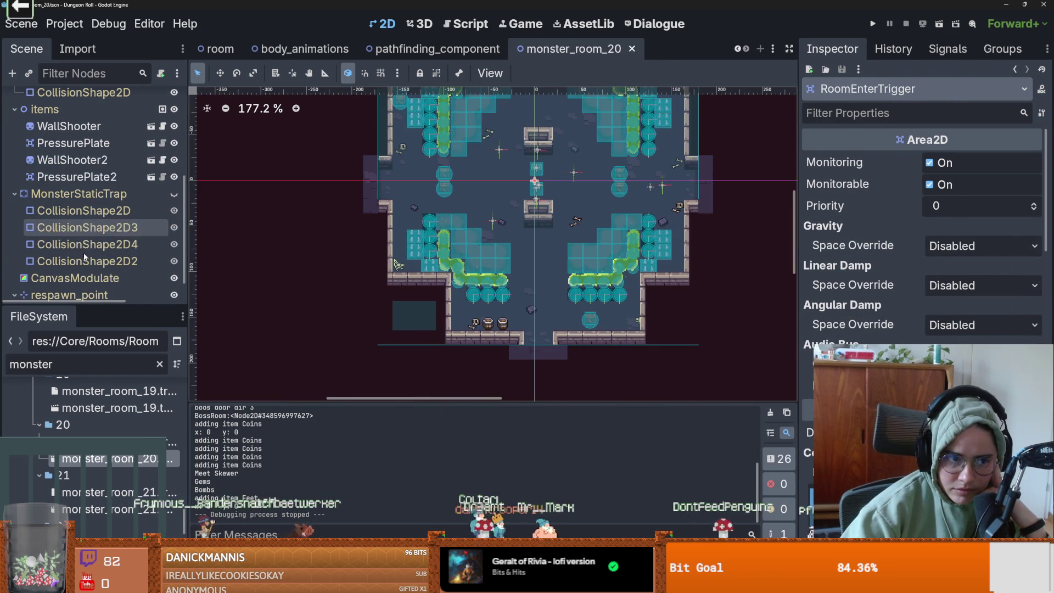
click(174, 195)
scroll(174, 187, up, 5)
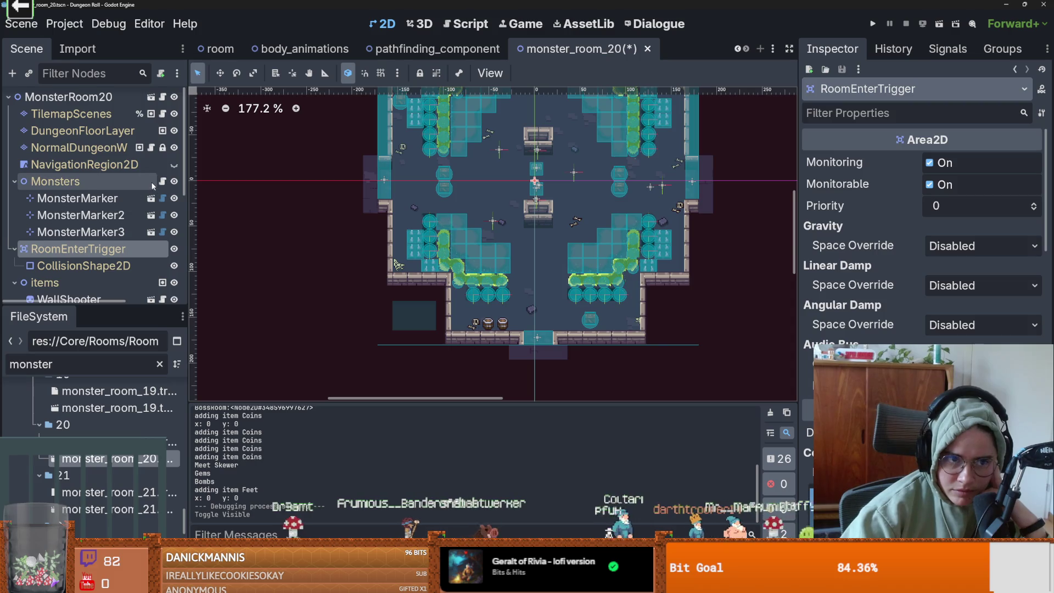
Show the NavigationRegion2D overlay and bake its NavigationPolygon around the traps.
click(174, 167)
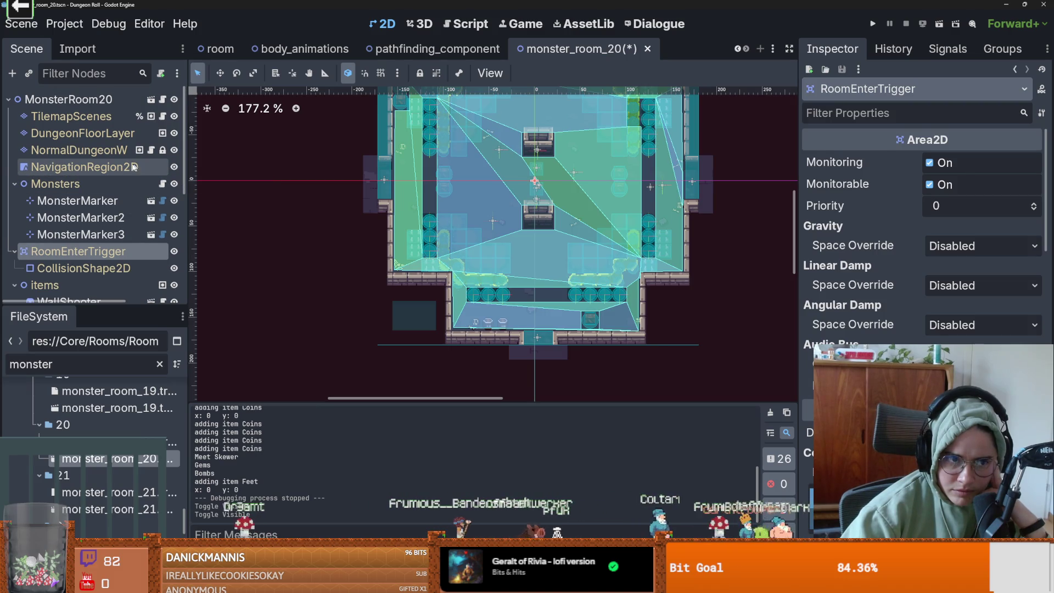
click(147, 167)
click(364, 98)
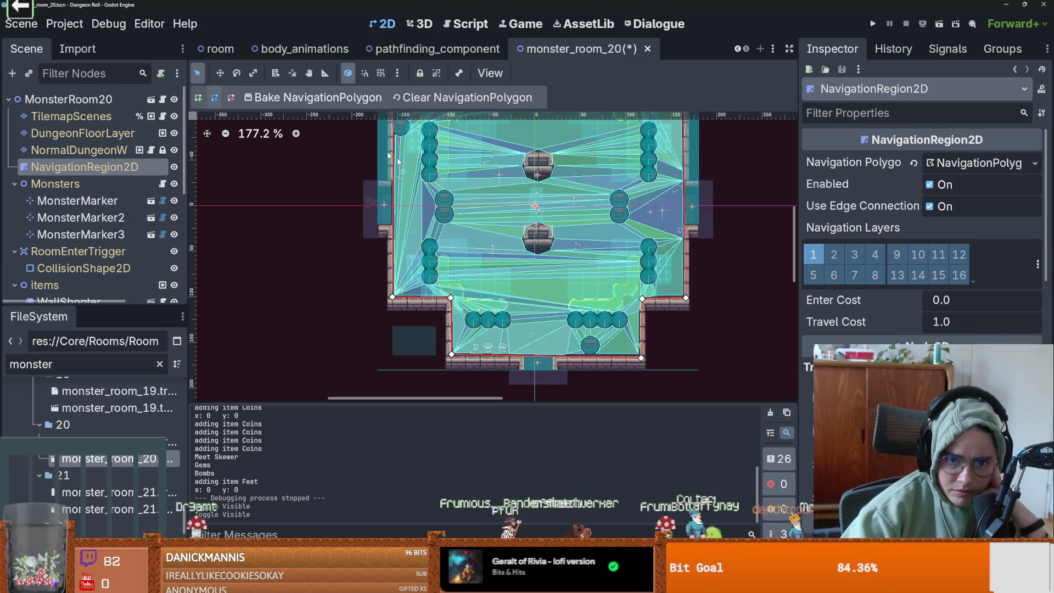
scroll(568, 257, up, 5)
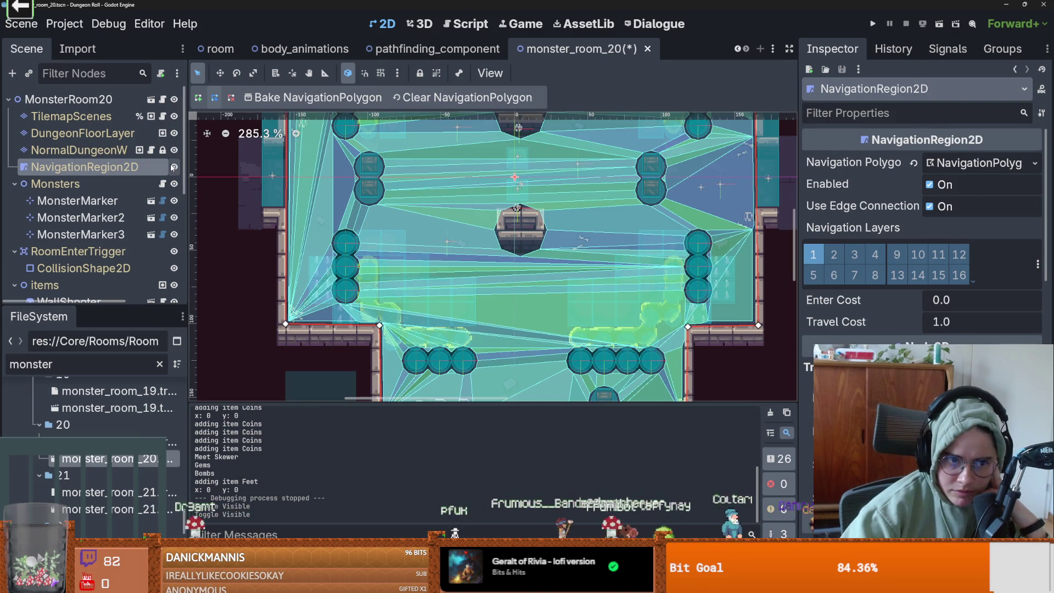
click(173, 168)
click(174, 168)
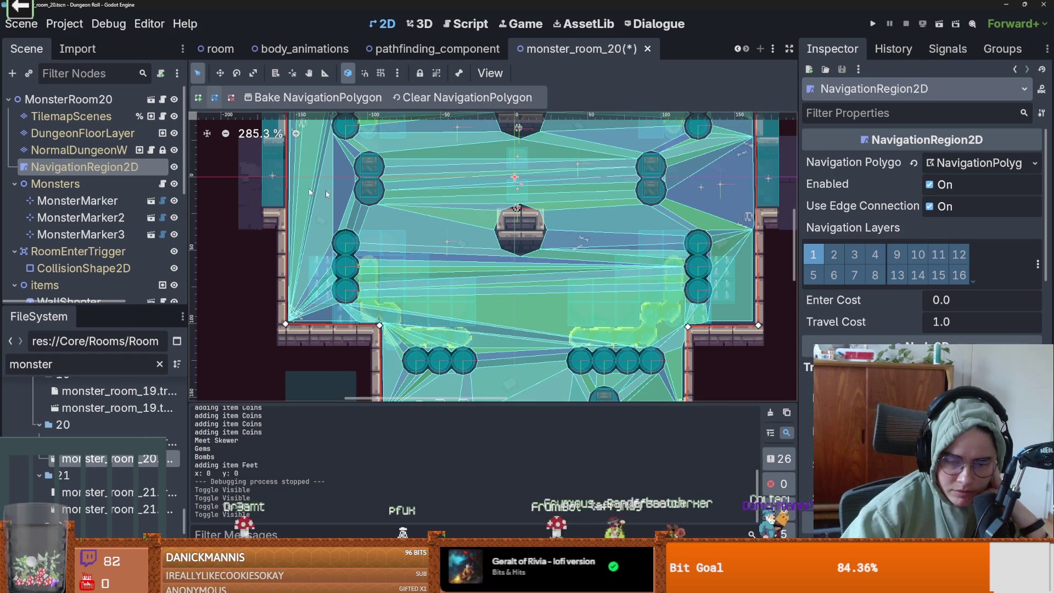
scroll(477, 175, down, 4)
Frame the whole room, select RoomEnterTrigger, and open the monsters.gd script.
drag(477, 176, 491, 280)
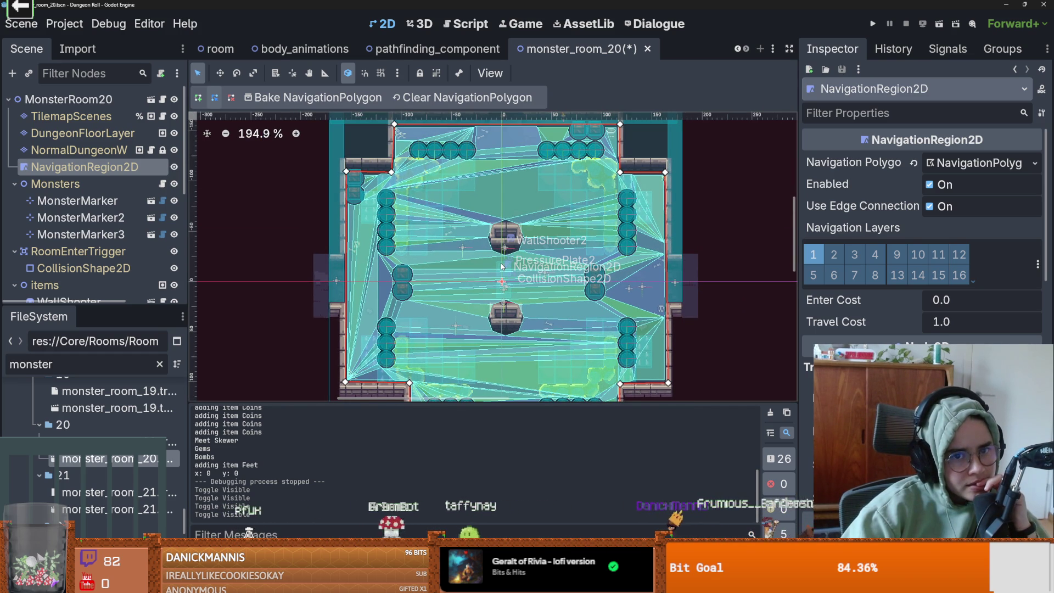
scroll(83, 197, down, 1)
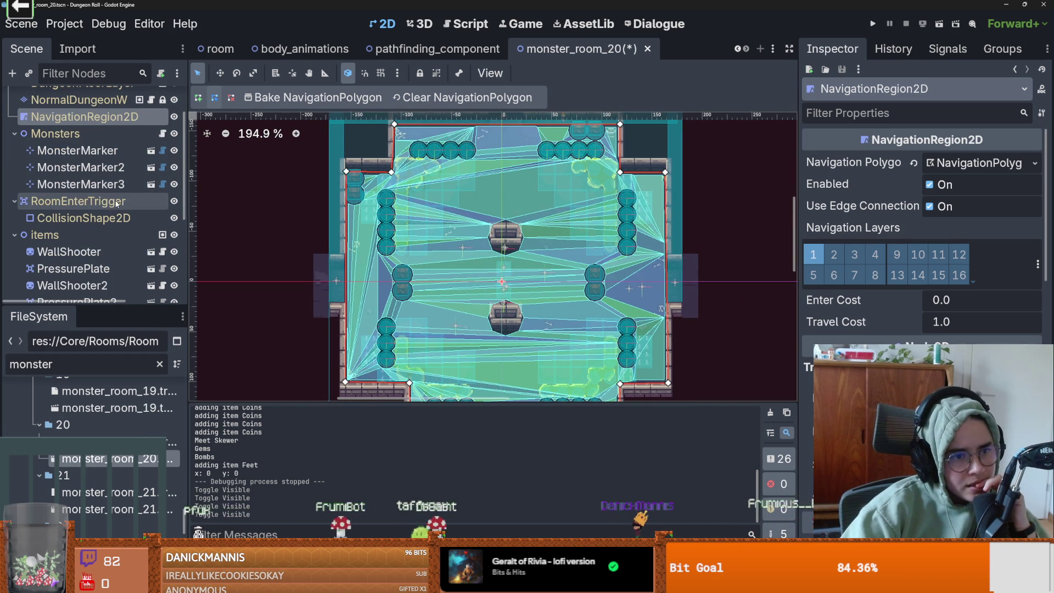
click(78, 201)
scroll(465, 233, down, 1)
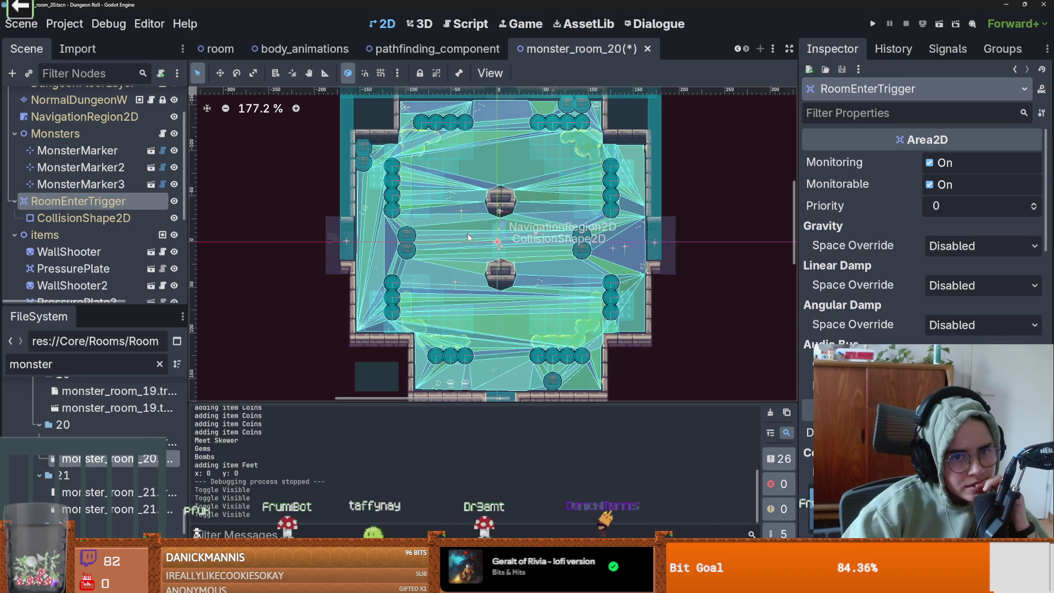
scroll(431, 207, down, 4)
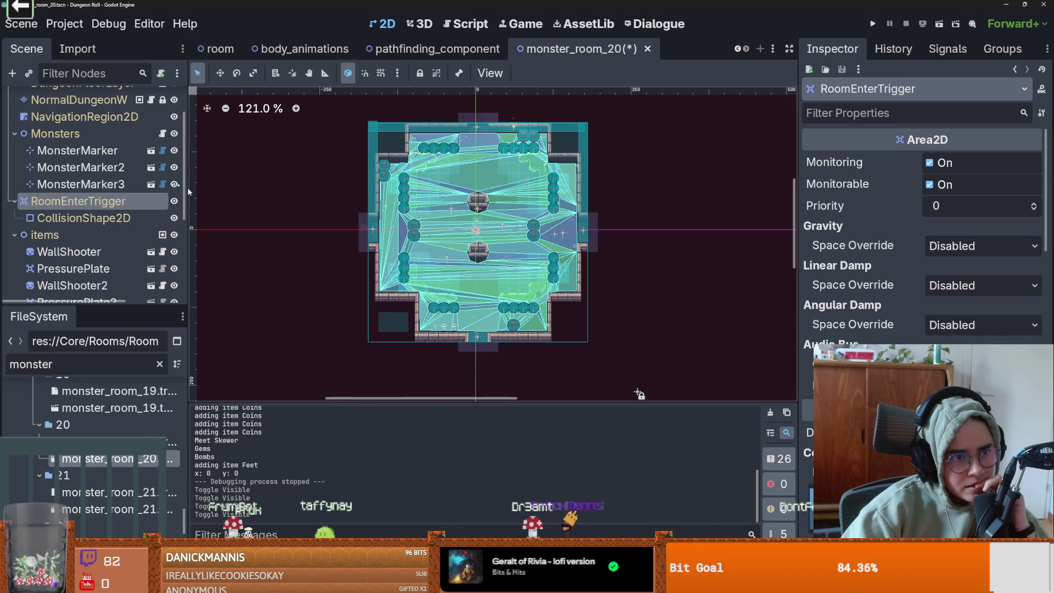
scroll(149, 116, up, 3)
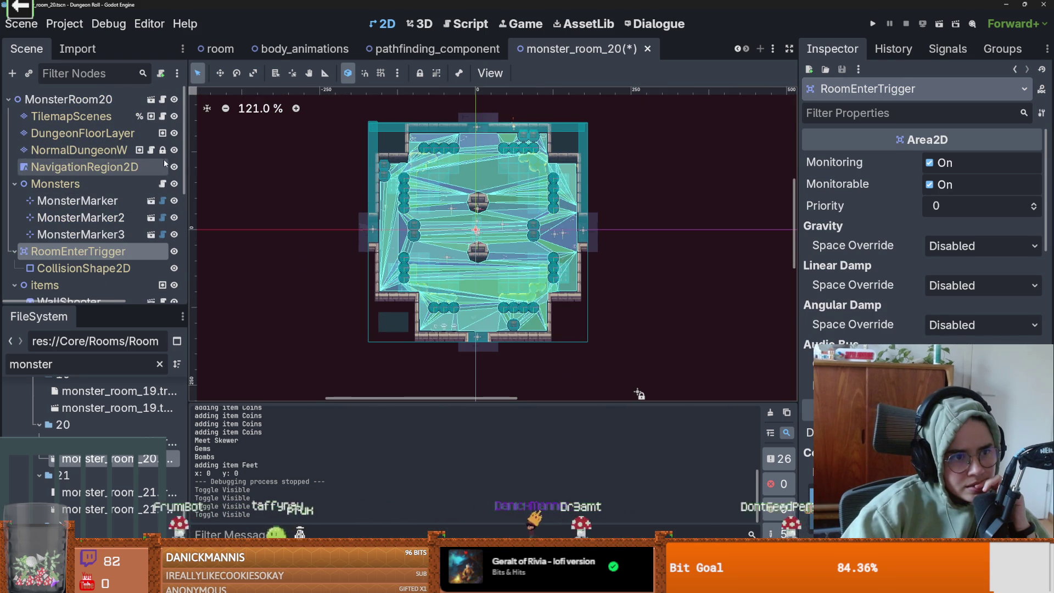
click(162, 183)
scroll(450, 225, up, 5)
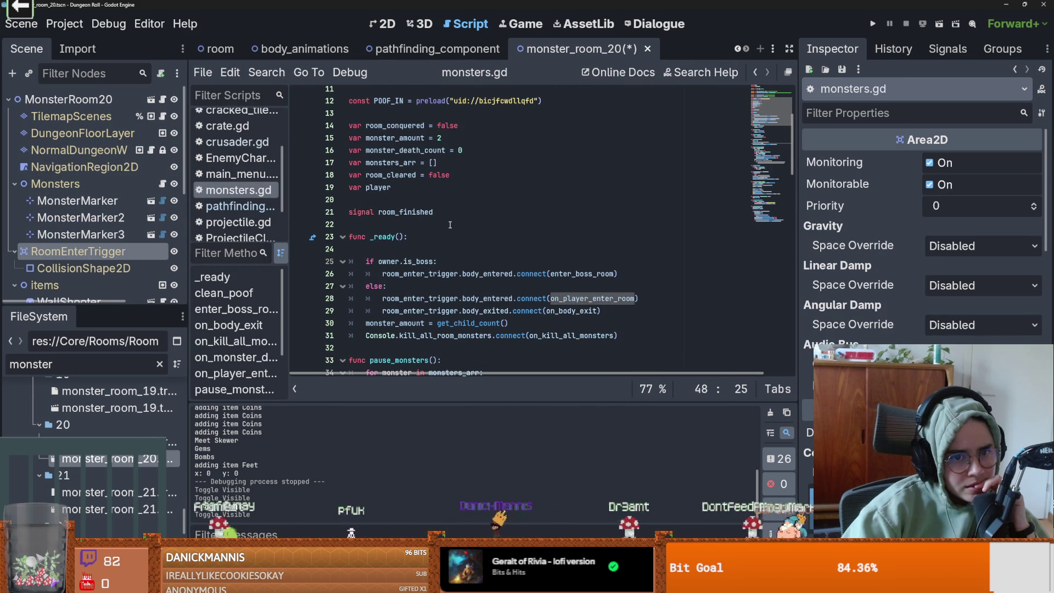
Scroll through monsters.gd and select on_player_enter_room in the line 28 trigger connection.
scroll(450, 230, down, 5)
scroll(922, 248, down, 3)
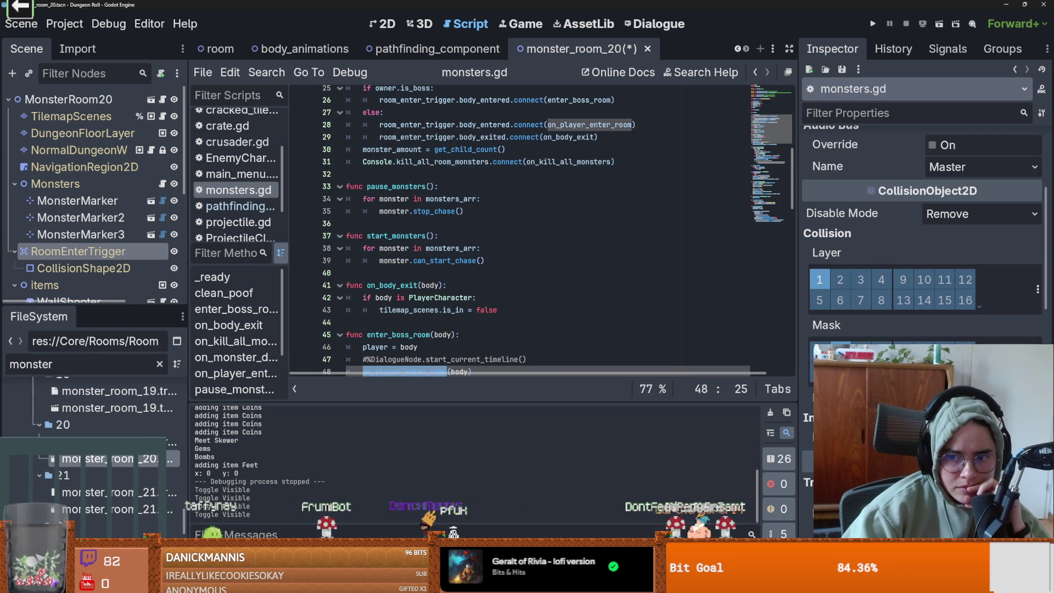
scroll(493, 295, up, 4)
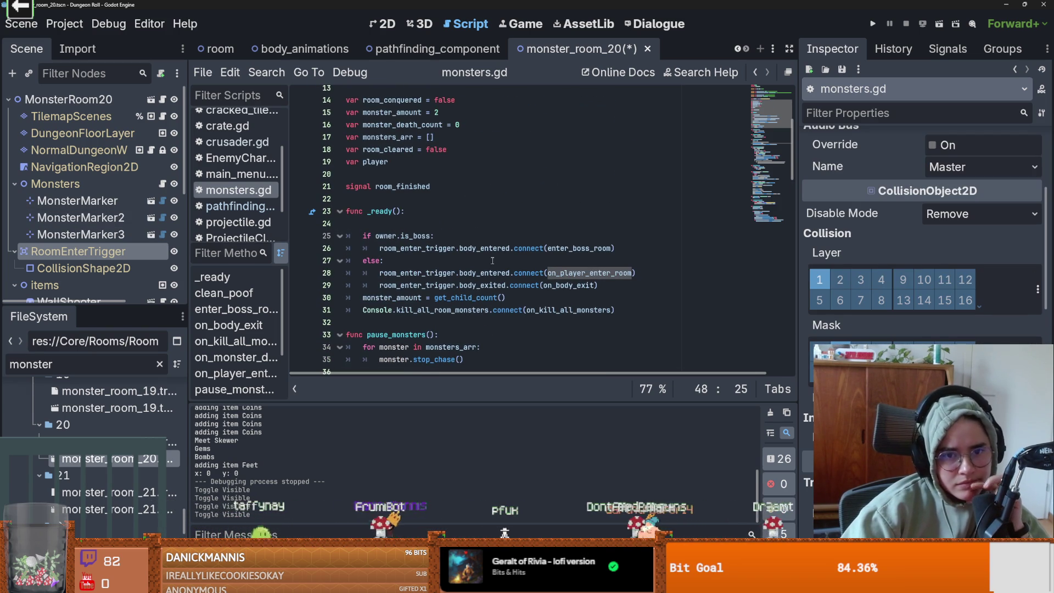
click(433, 274)
double_click(592, 273)
Read further down the script, then select MonsterMarker2 to return to the room.
scroll(595, 277, down, 5)
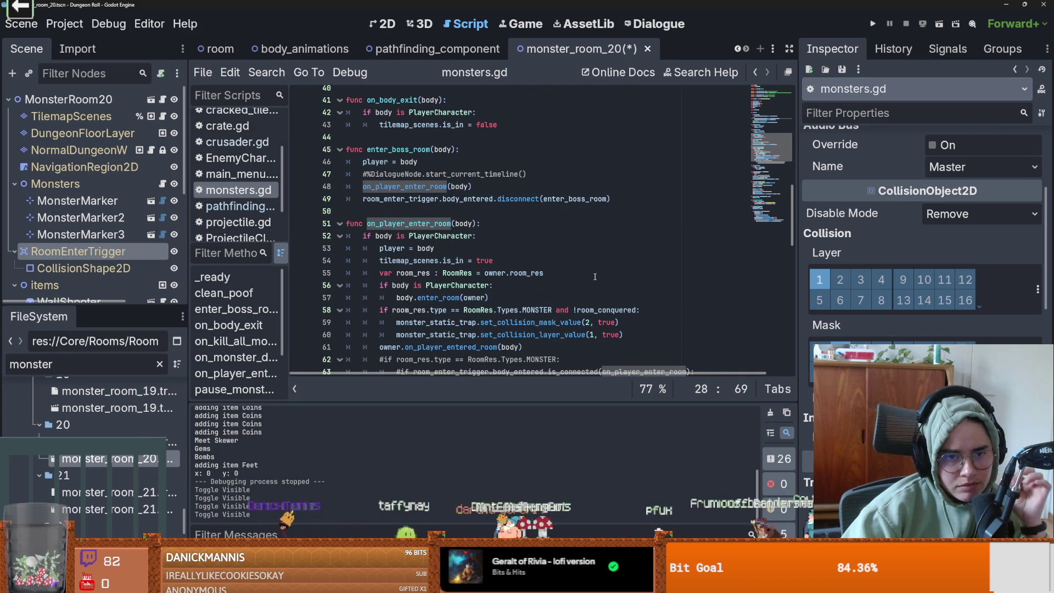
scroll(594, 276, down, 1)
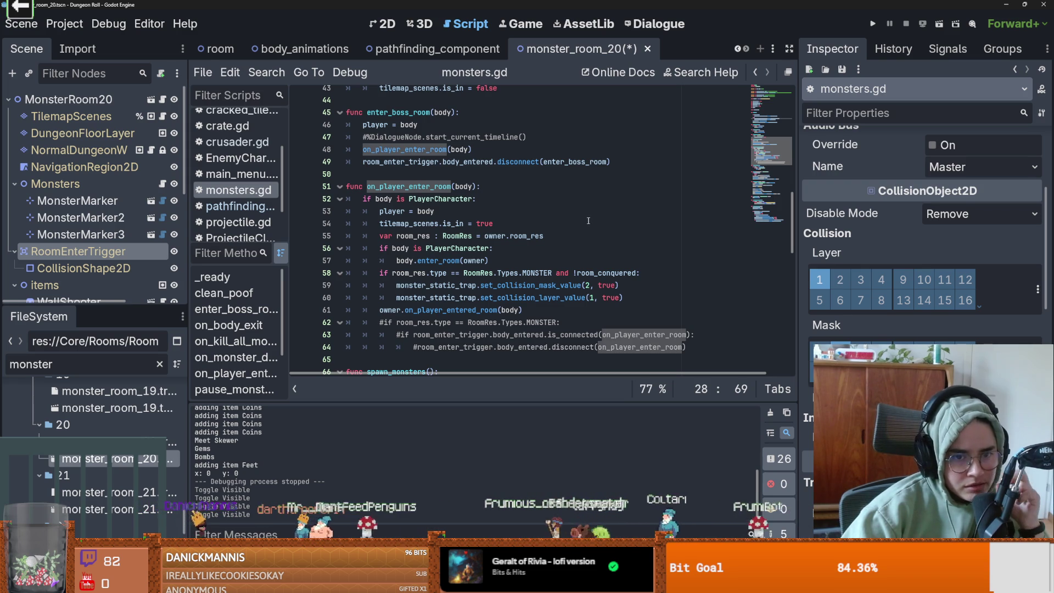
click(82, 217)
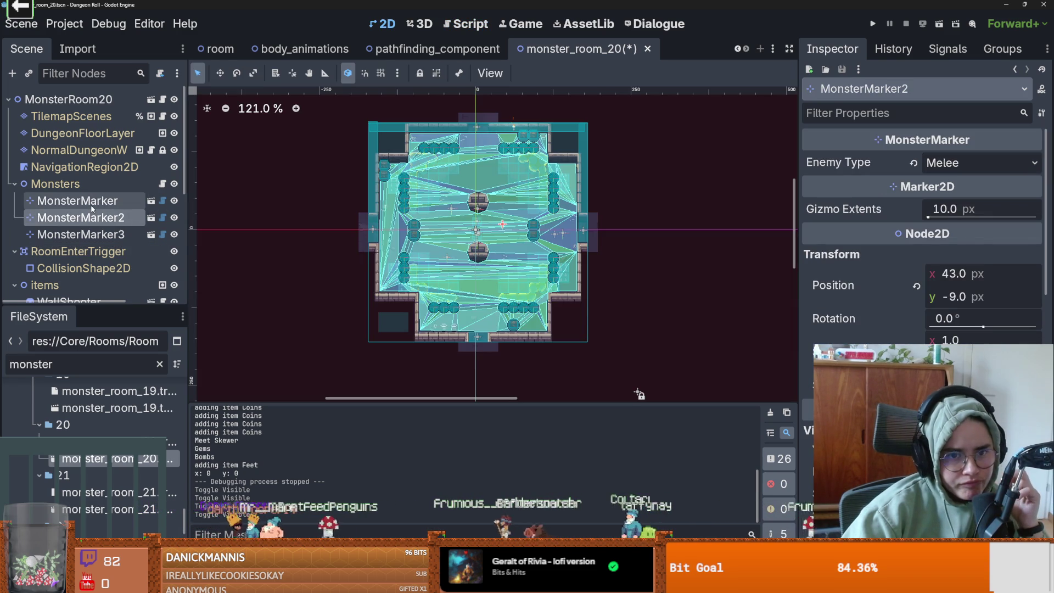
Save the monster_room_20 scene and run the project again.
scroll(488, 212, up, 7)
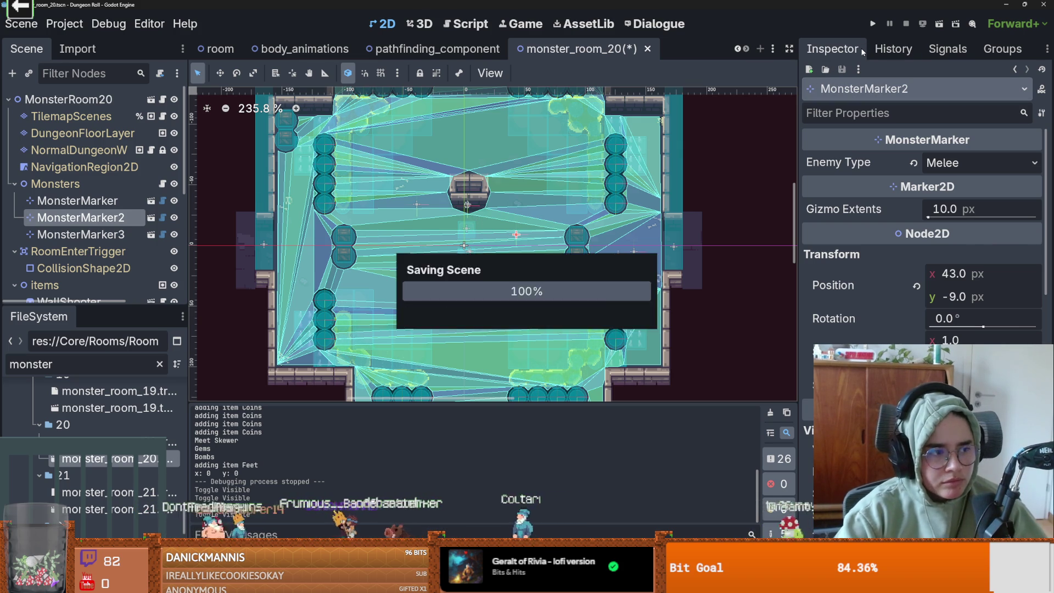
key(ctrl+s)
click(873, 25)
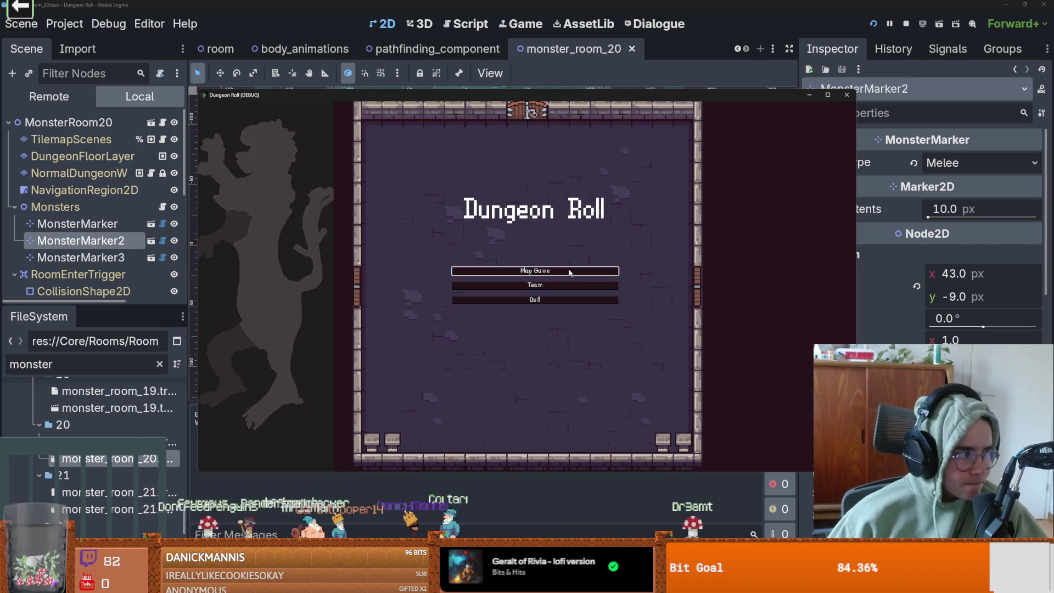
Start a new game as the Crusader with debug on and enter monster room 20.
click(547, 271)
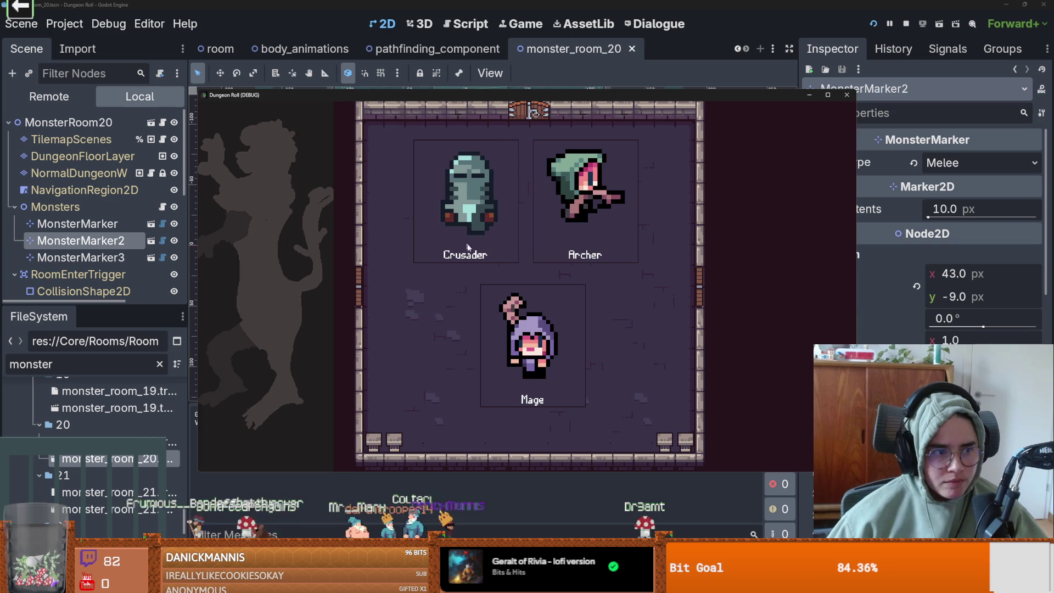
click(521, 295)
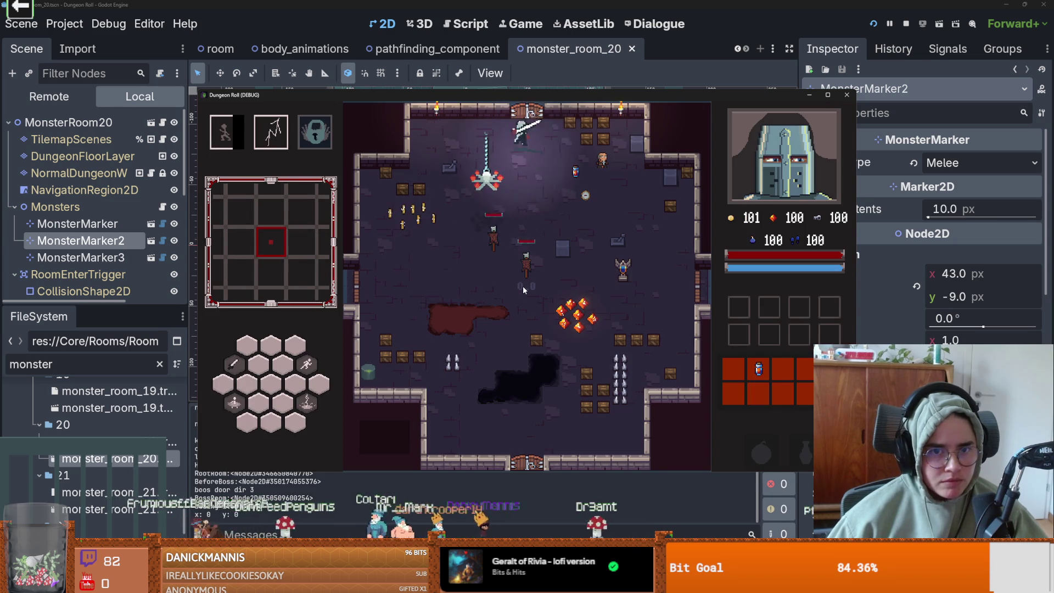
click(475, 318)
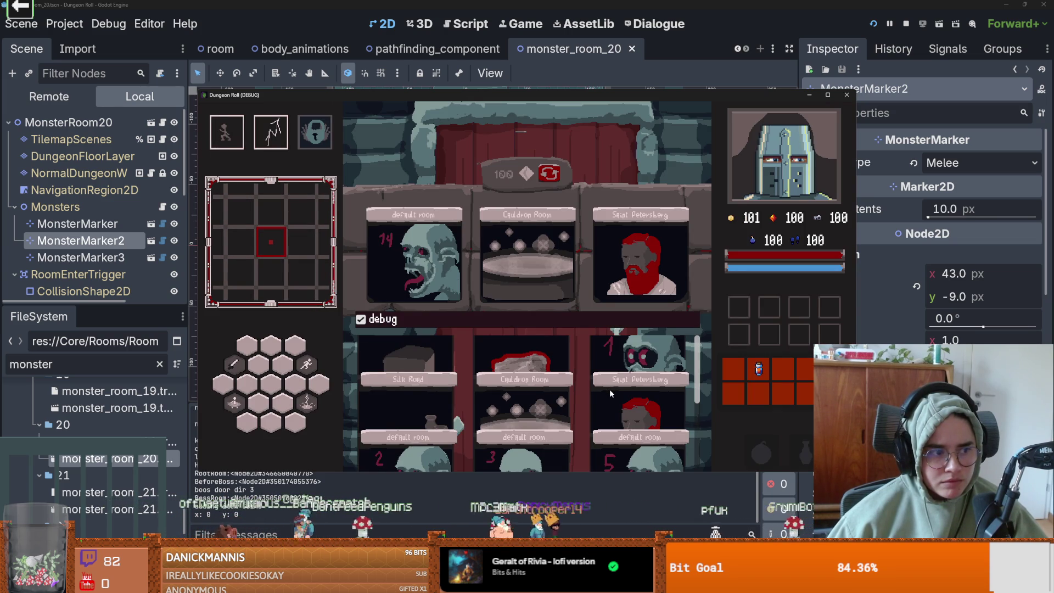
scroll(611, 393, down, 5)
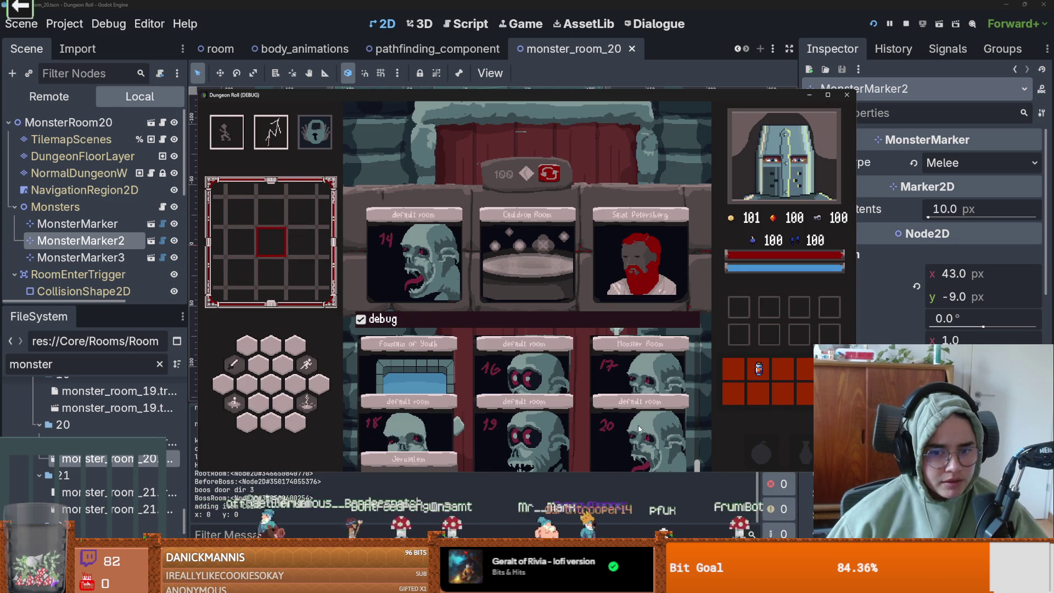
click(639, 429)
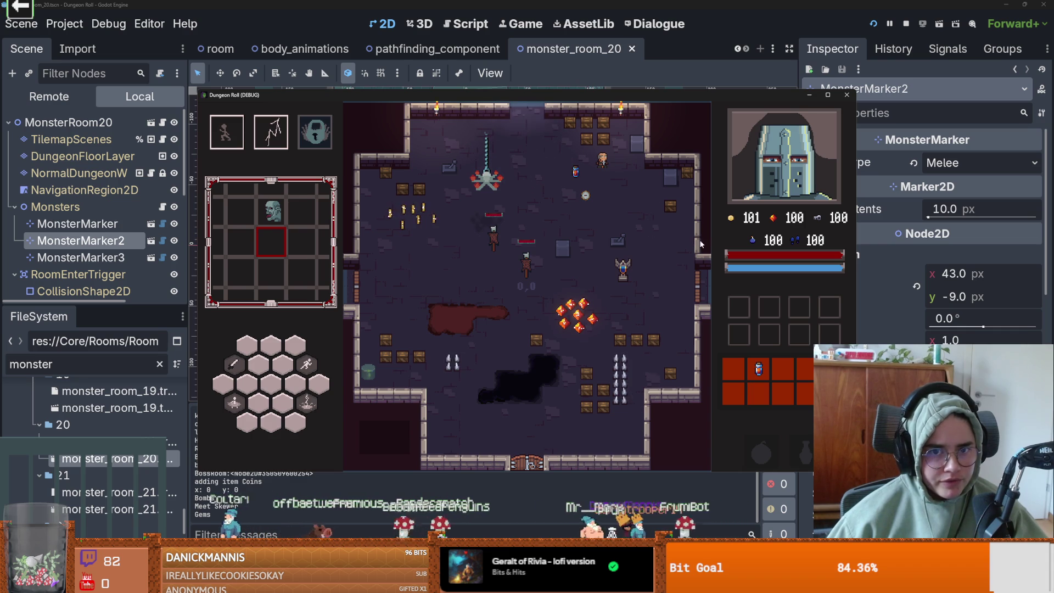
Check the dungeon map, return to the room, and close the game.
key(m)
key(m)
key(m)
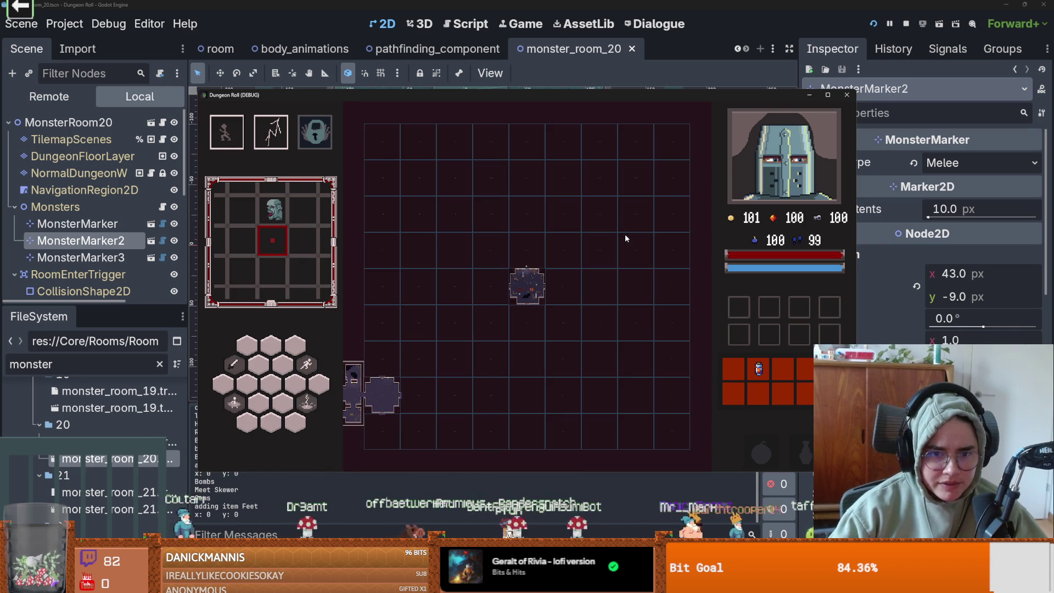
key(m)
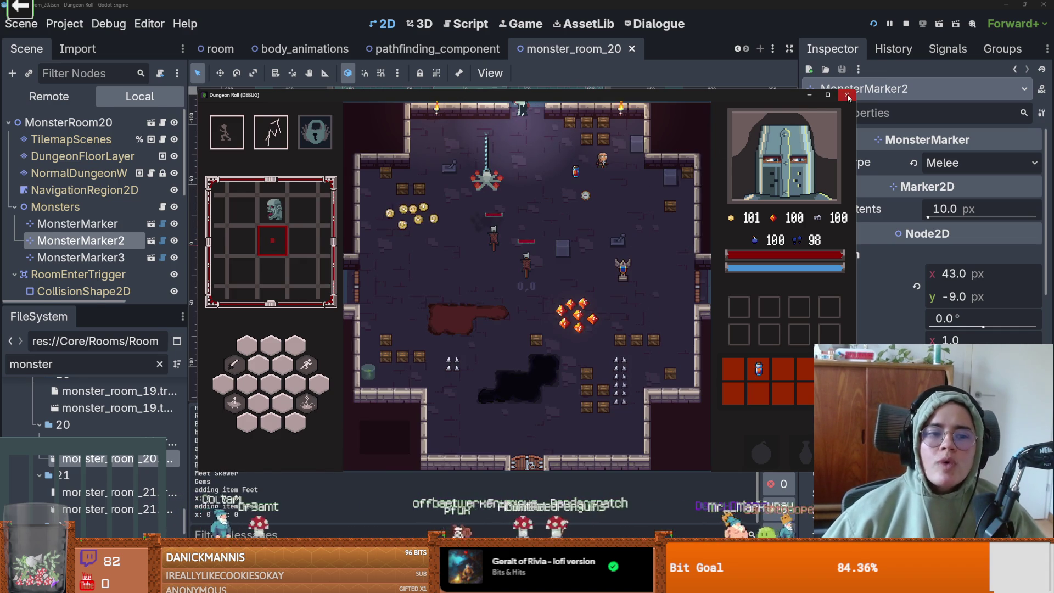
click(849, 97)
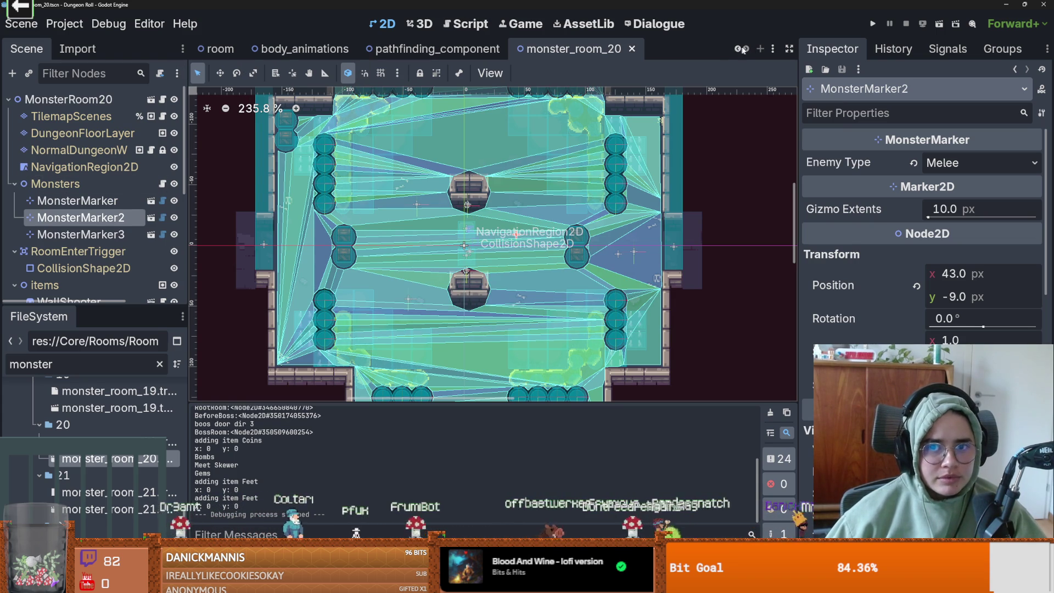
Select monster_room_20.tres, then DungeonFloorLayer and TilemapScenes to show its scene tiles.
scroll(740, 50, up, 4)
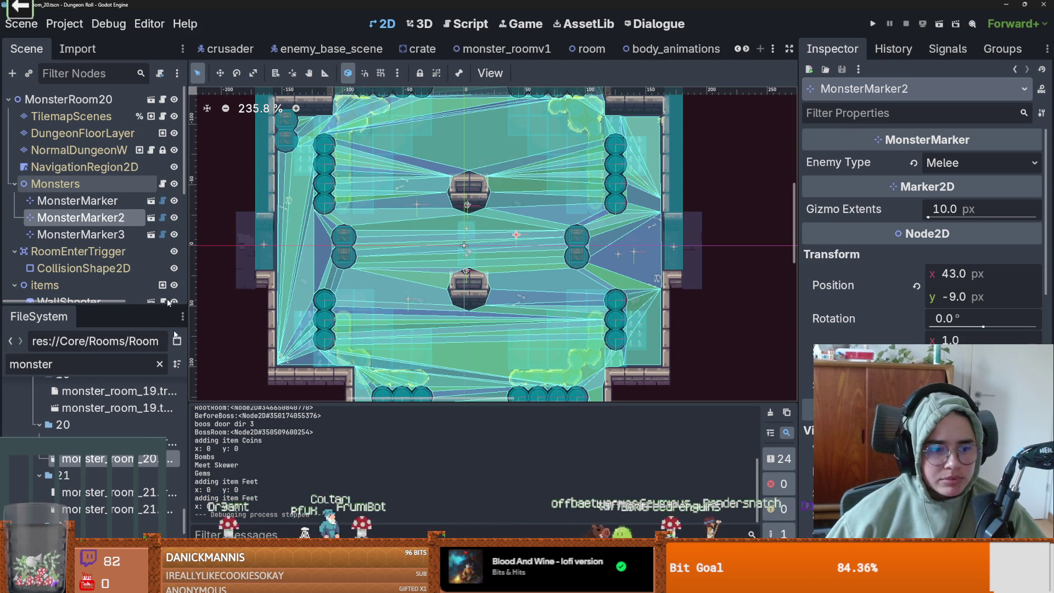
click(110, 443)
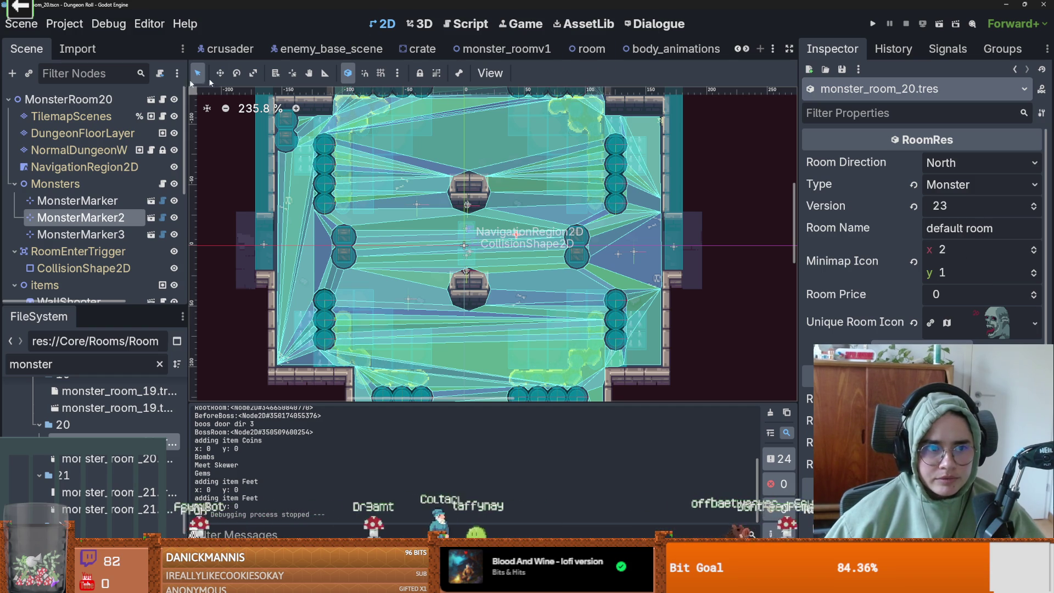
click(136, 133)
click(71, 117)
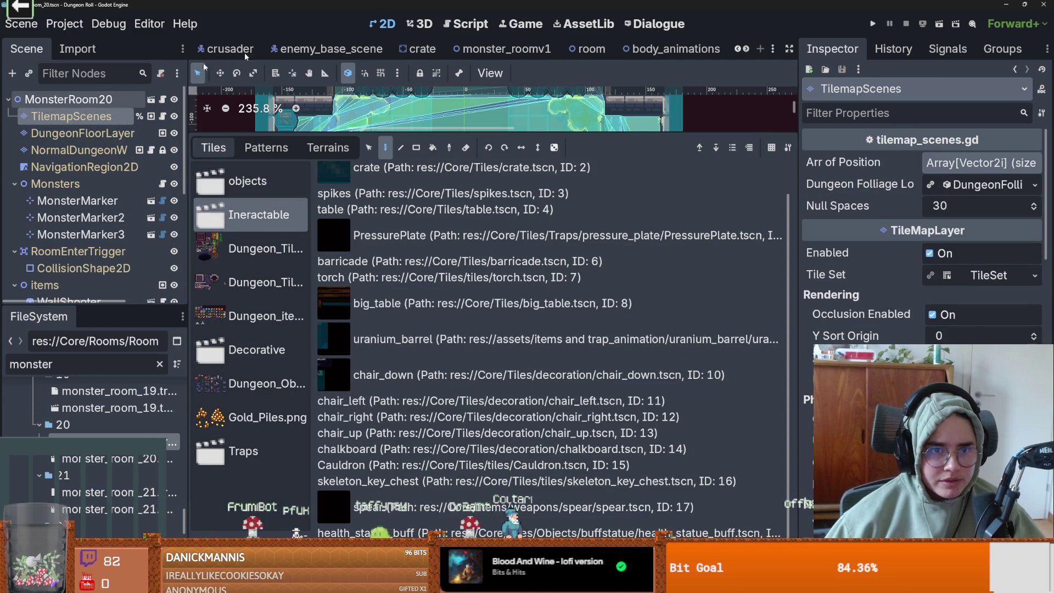
Scroll the scene tabs back to monster_room_20 and filter FileSystem for 'tilema'.
click(739, 49)
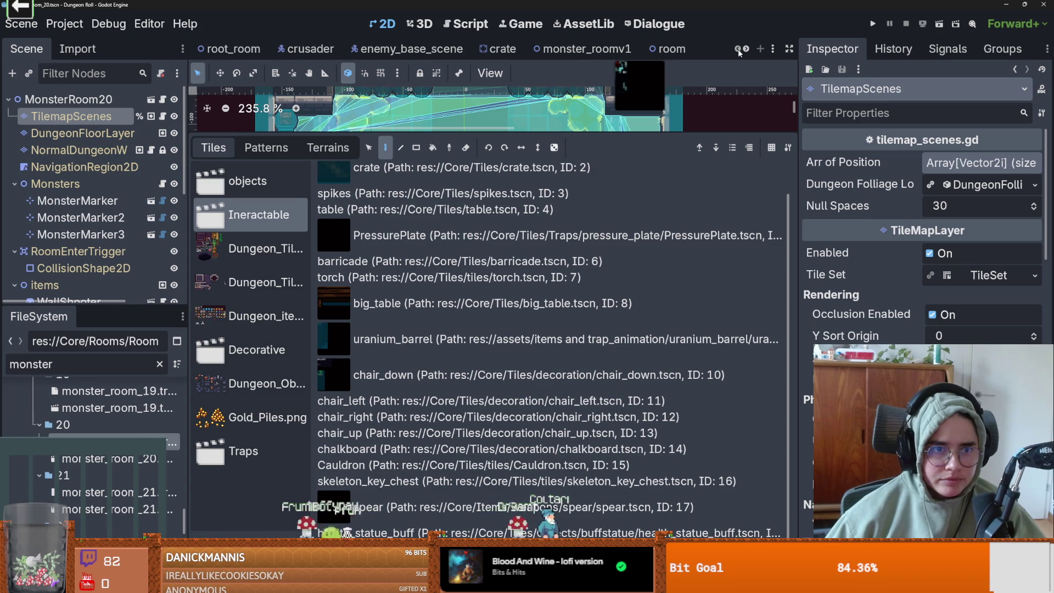
click(747, 49)
click(747, 49)
click(747, 49)
click(747, 50)
click(747, 50)
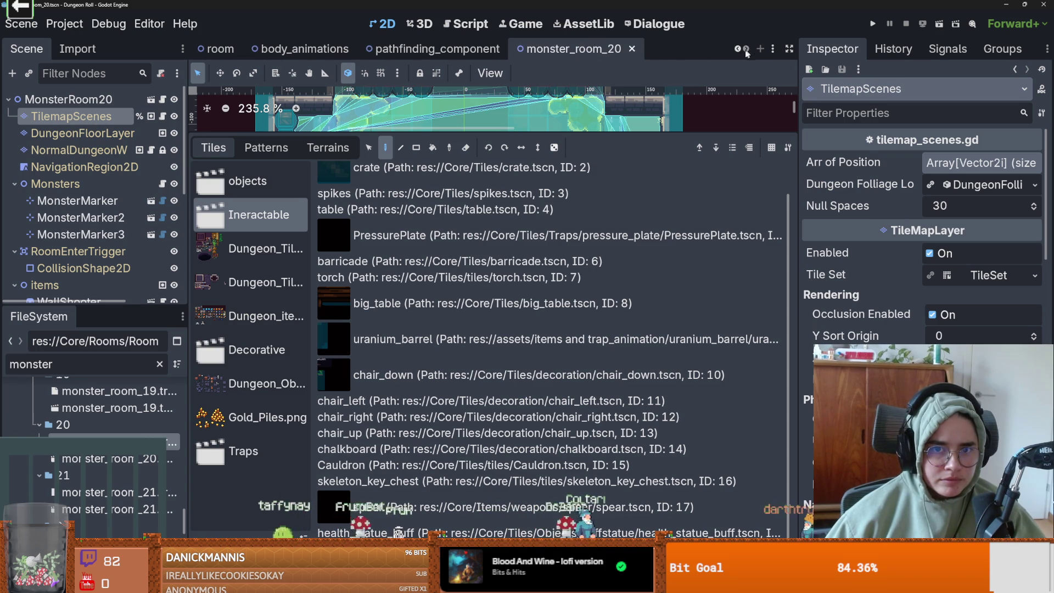
click(737, 49)
click(737, 49)
click(737, 49)
click(737, 49)
click(737, 50)
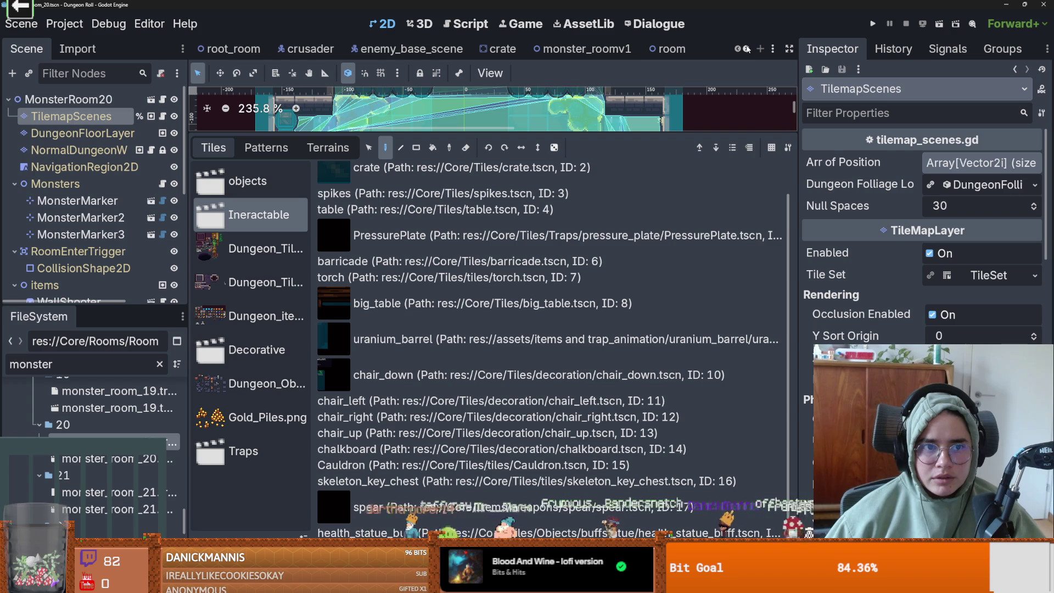
click(747, 48)
click(747, 49)
click(747, 49)
click(747, 49)
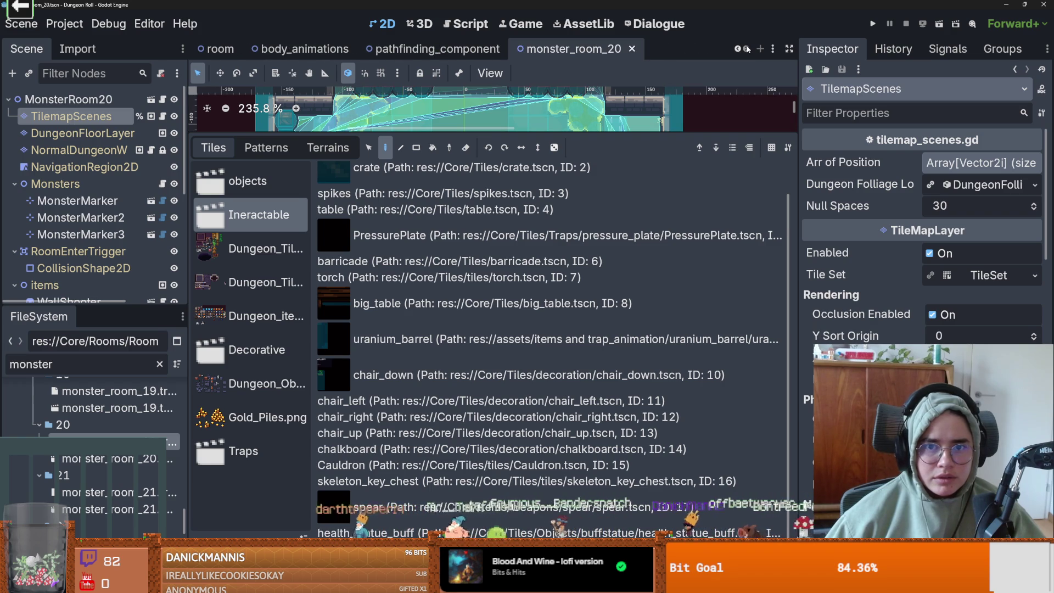
double_click(102, 365)
text(t)
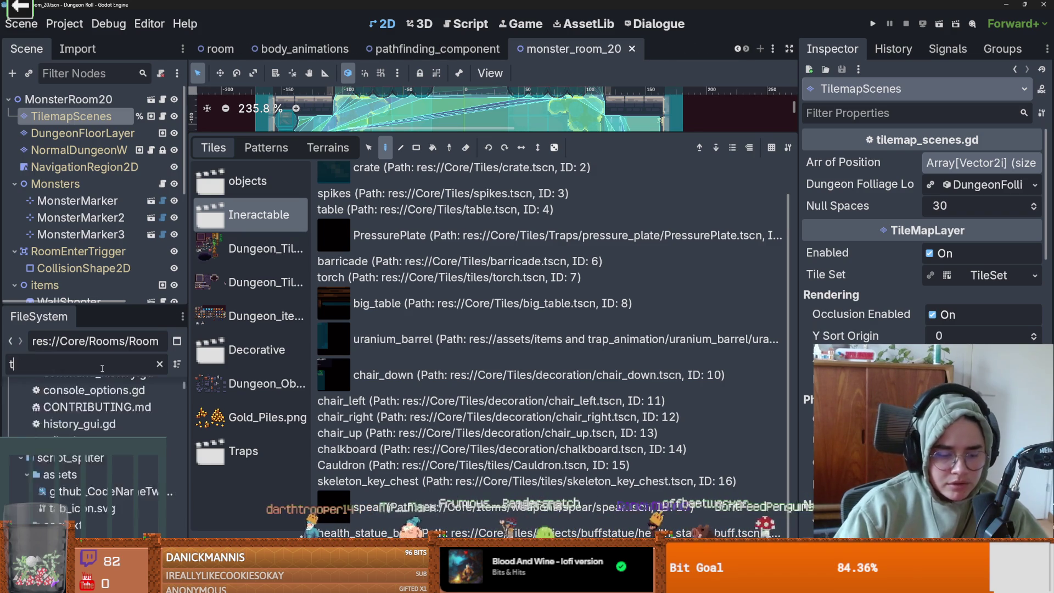
text(ilema)
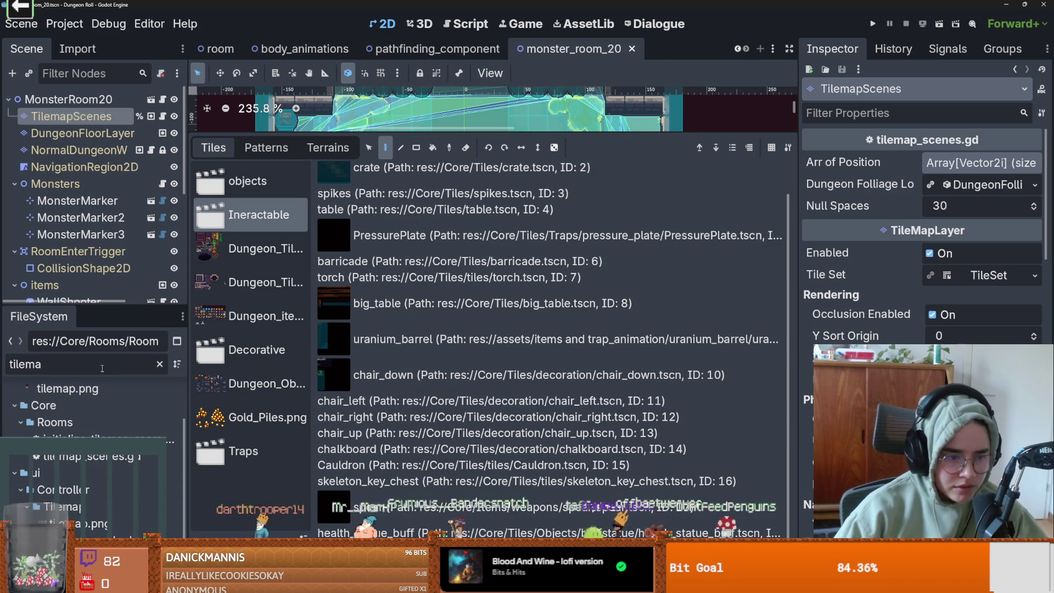
Open TilemapArena.tscn and select its RoomTilemapLayer node.
double_click(144, 483)
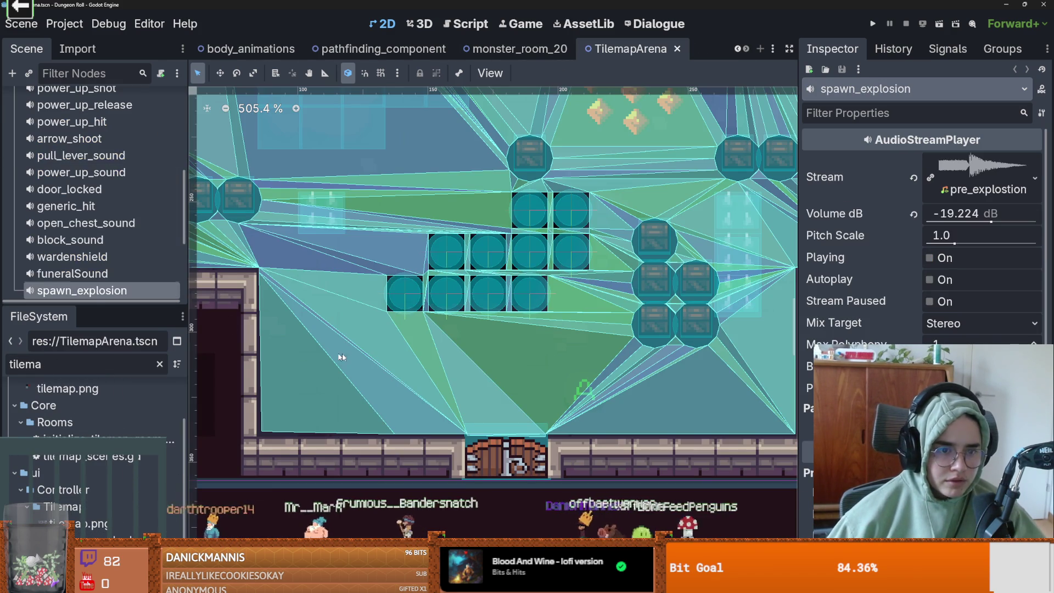
scroll(101, 258, up, 5)
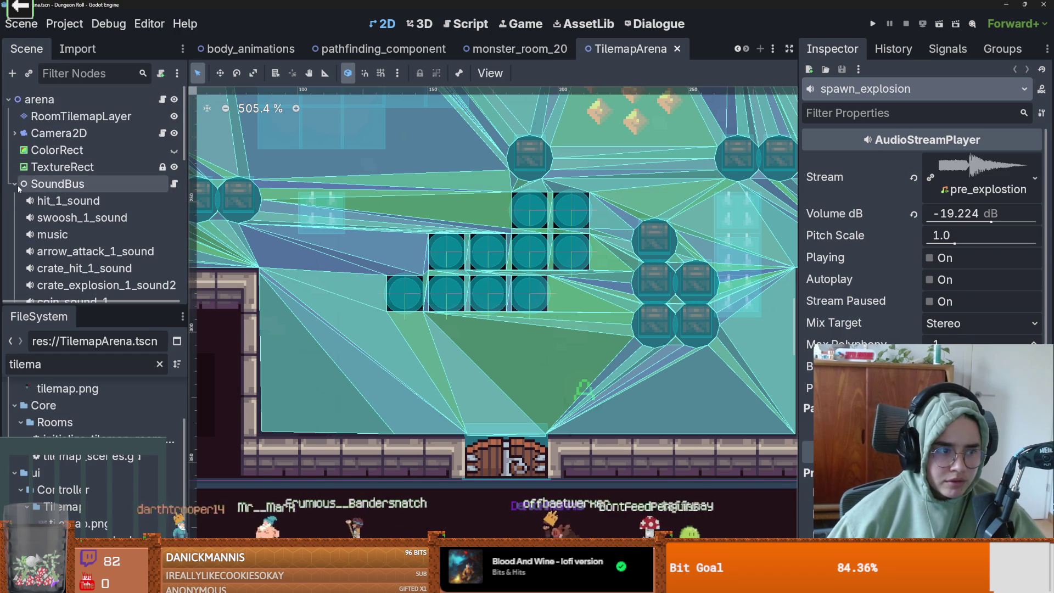
click(99, 184)
click(82, 117)
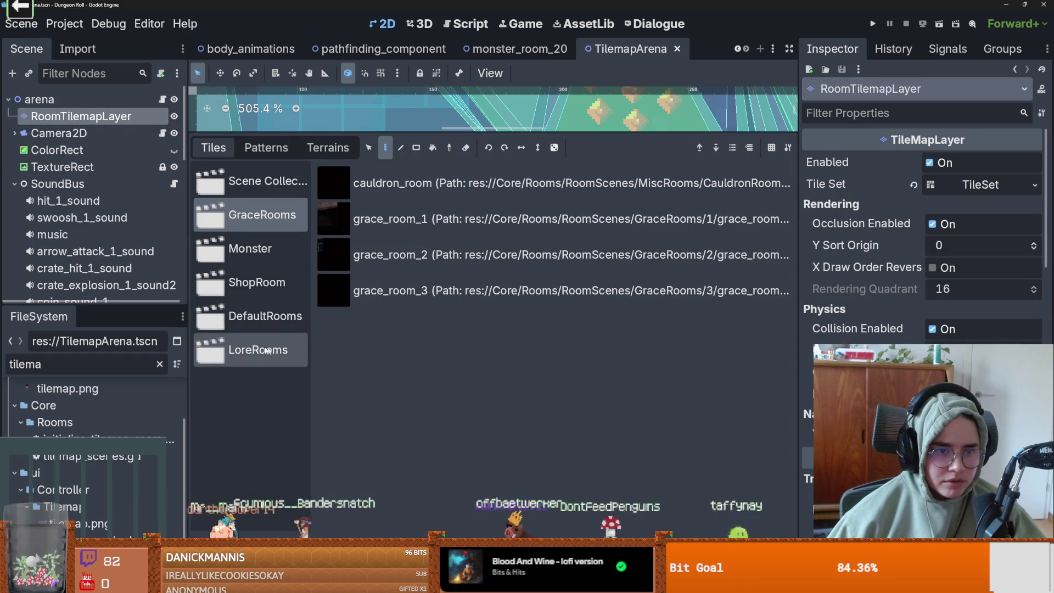
Pick monster_room_20 in the Monster room collection, then return to the monster_room_20 tab.
click(238, 247)
scroll(535, 467, down, 5)
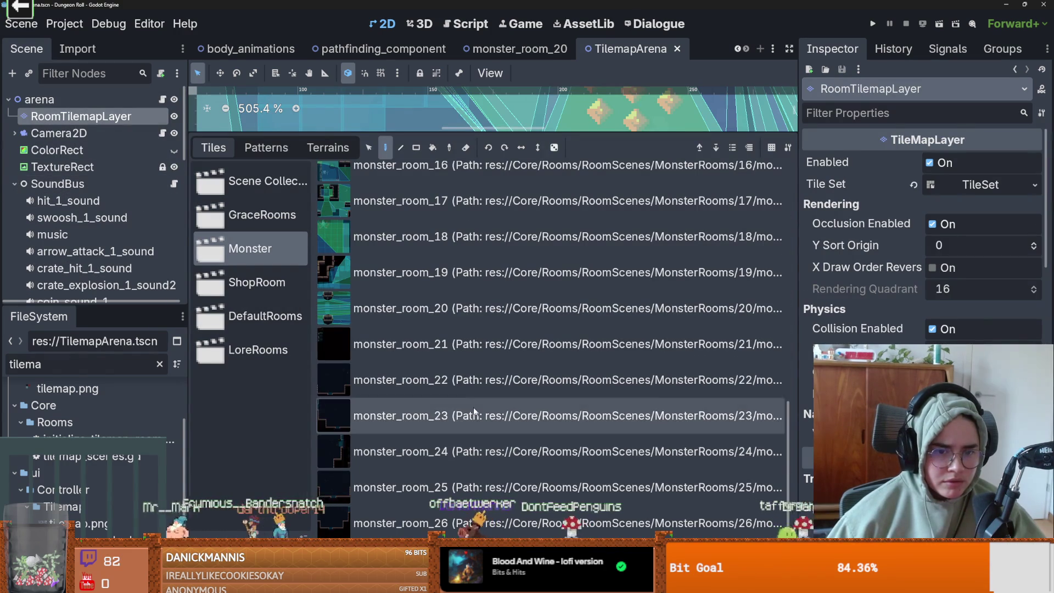
click(486, 311)
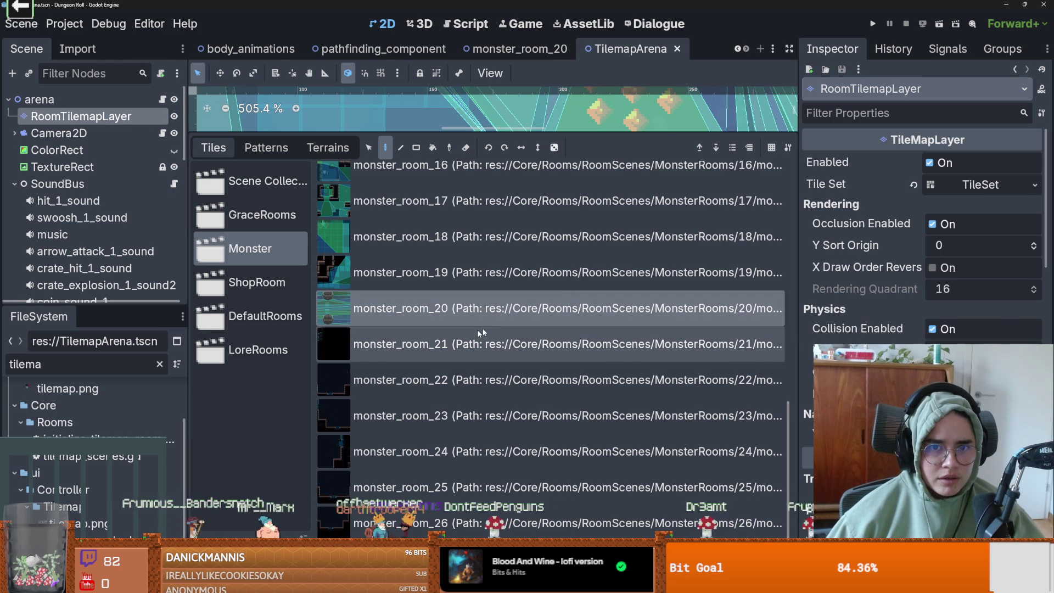
click(530, 51)
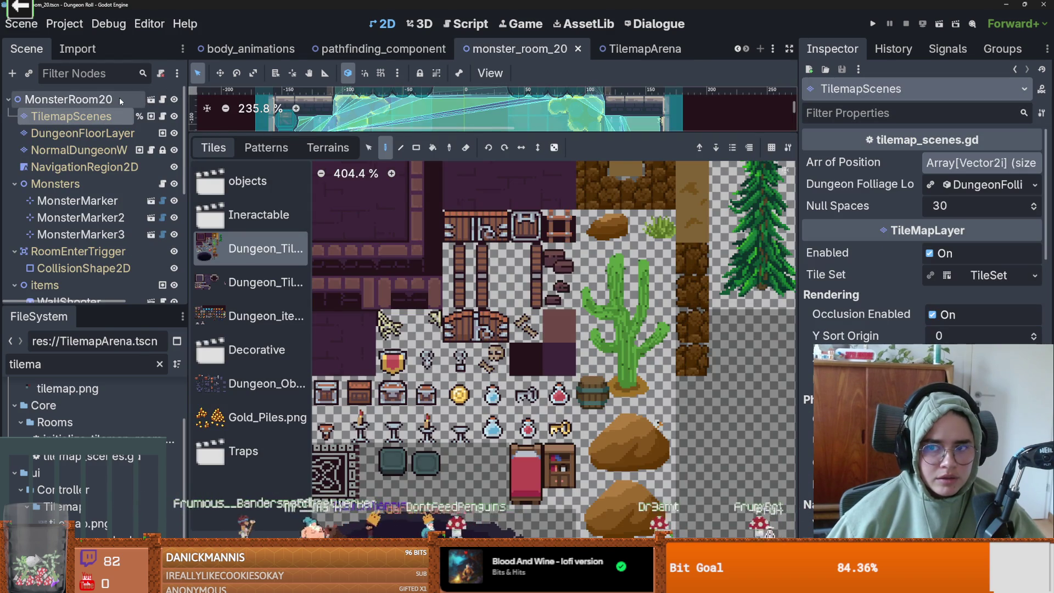
Filter the FileSystem for 'monster' and select the monster_room_20.tres resource.
double_click(75, 364)
text(monster)
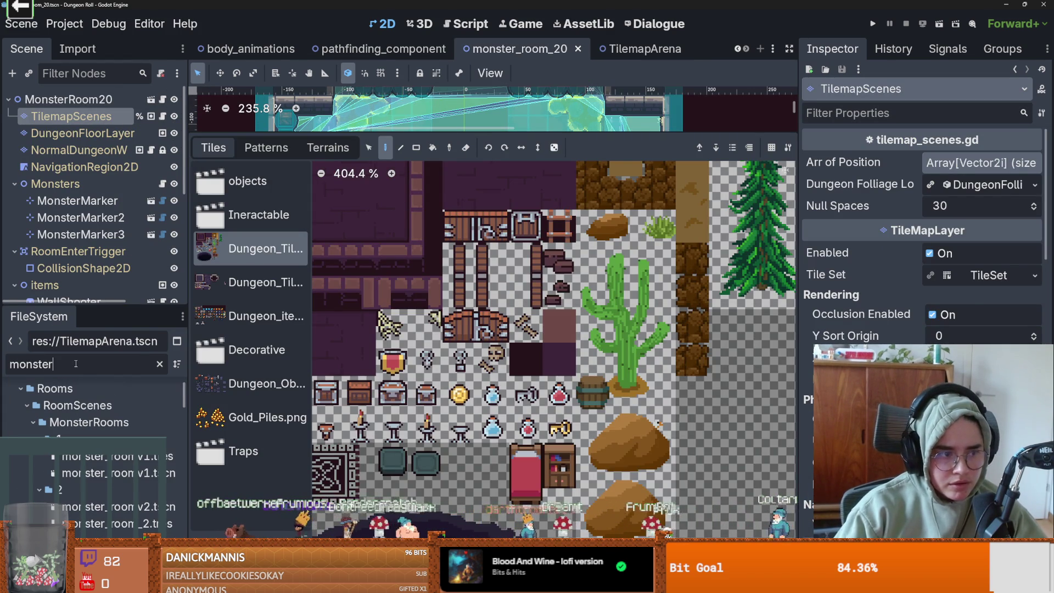
scroll(100, 456, down, 10)
scroll(100, 457, down, 15)
scroll(100, 456, up, 3)
click(98, 481)
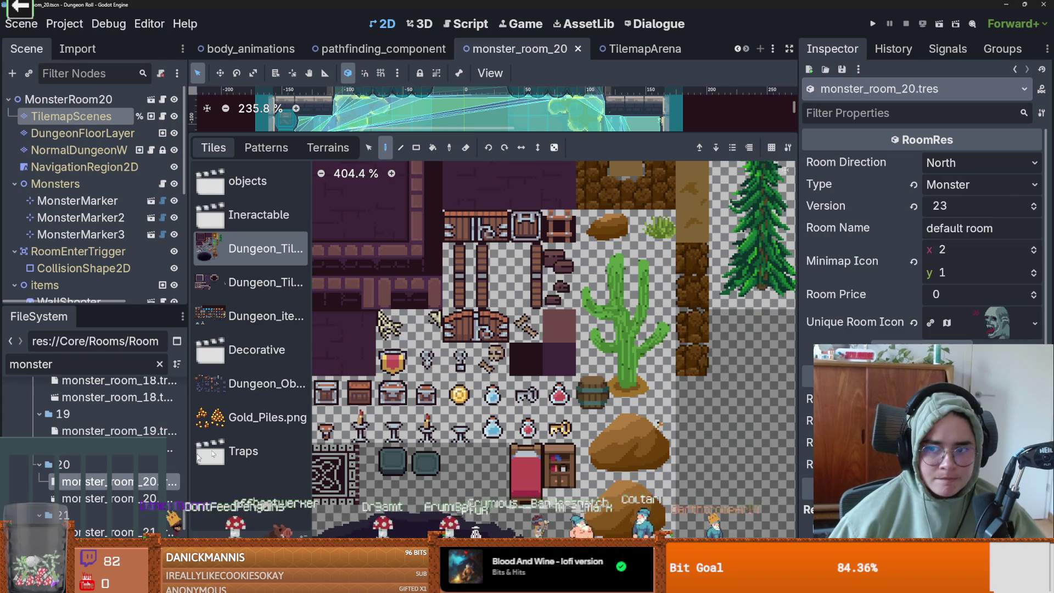
Raise its room Version from 23 to 24, save, and run the project.
click(1035, 203)
key(ctrl+s)
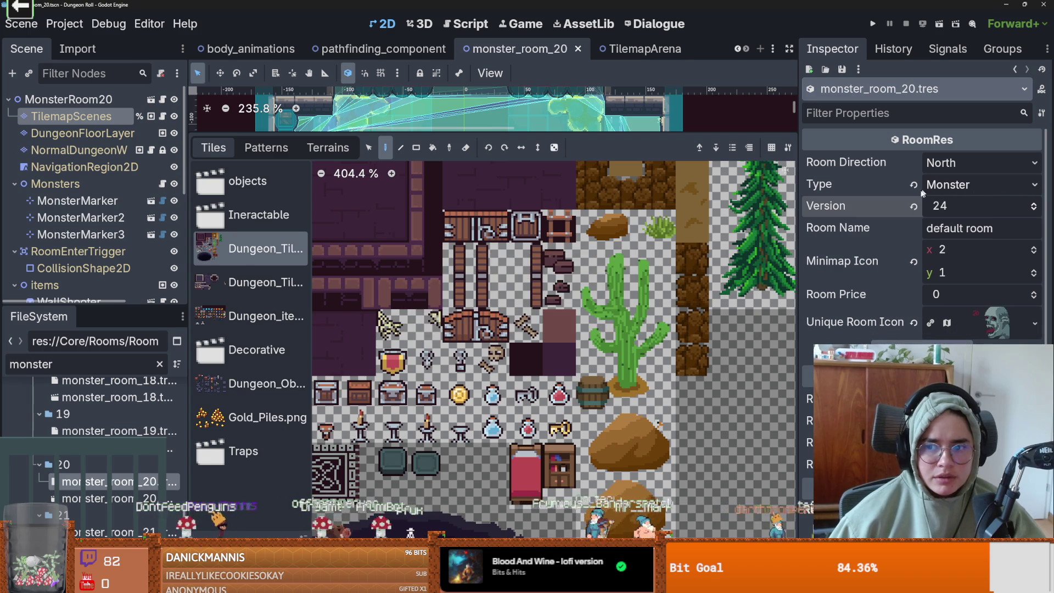
click(874, 24)
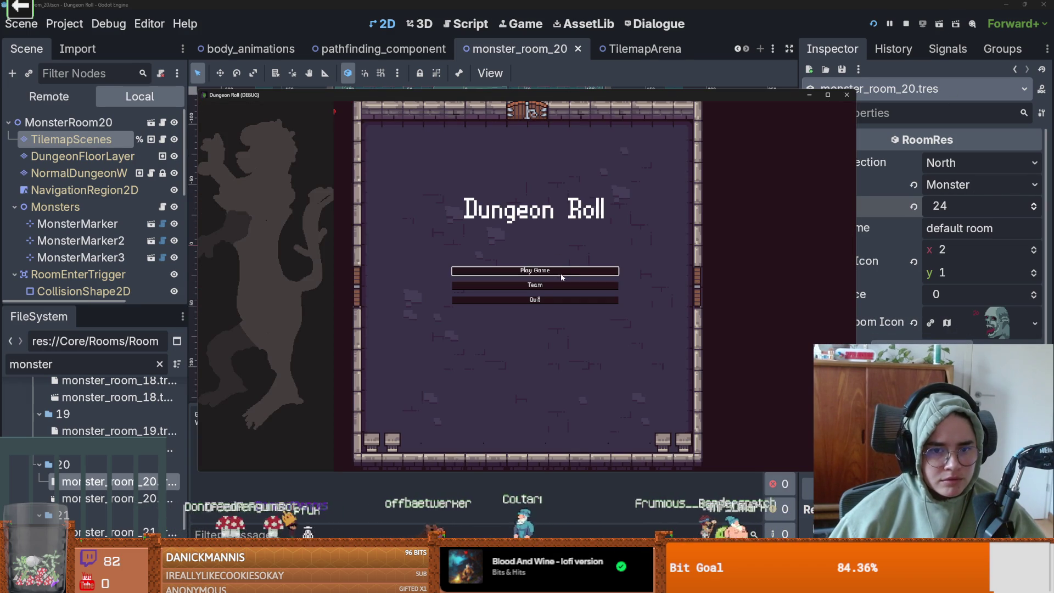
Start a new game, enter a room card, exit through the bottom door, then stop the run with F8.
click(563, 274)
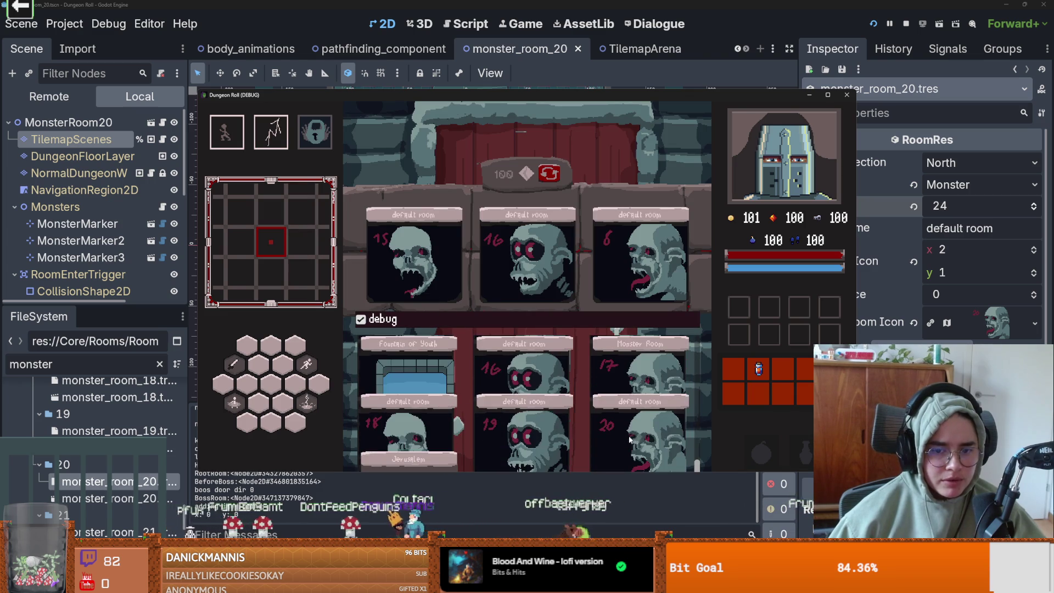
click(590, 396)
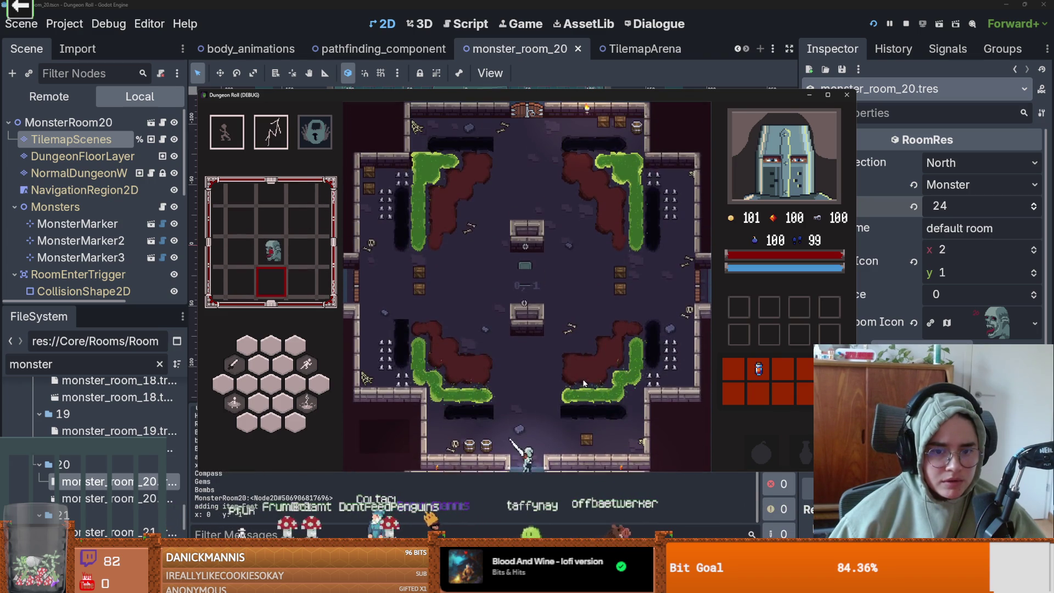
key(s)
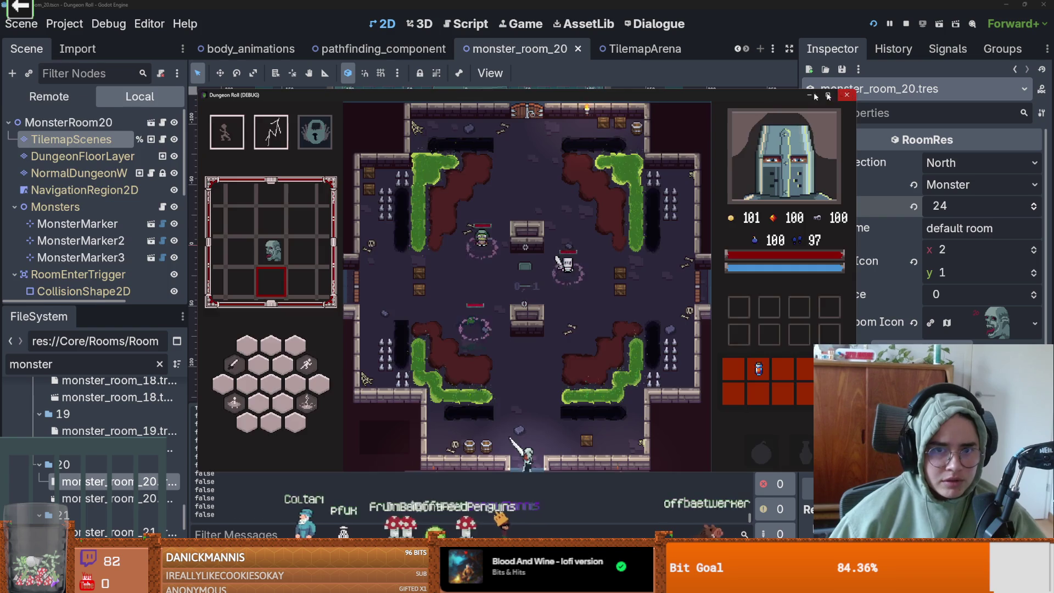
key(F8)
scroll(327, 244, down, 3)
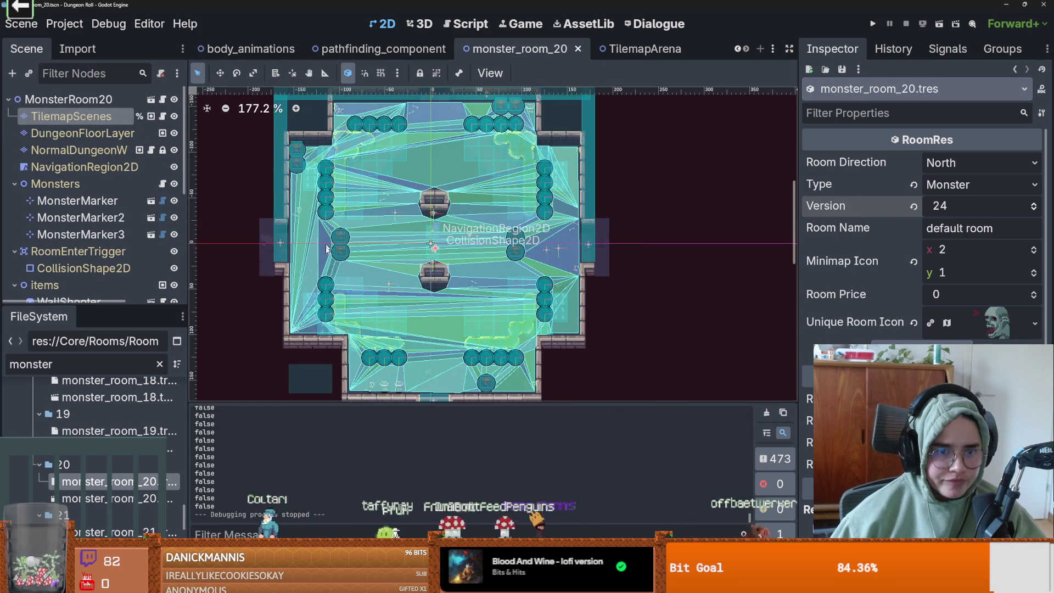
Select RoomEnterTrigger's CollisionShape2D and pull the shape's right edge inward.
scroll(355, 272, down, 3)
scroll(83, 201, down, 3)
click(144, 148)
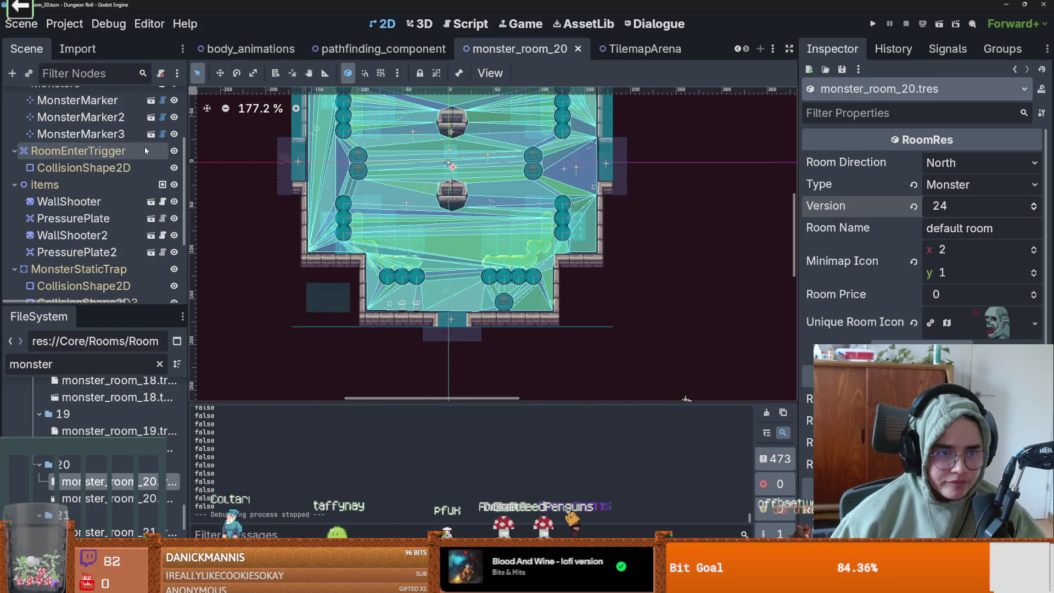
scroll(411, 307, up, 7)
key(Down)
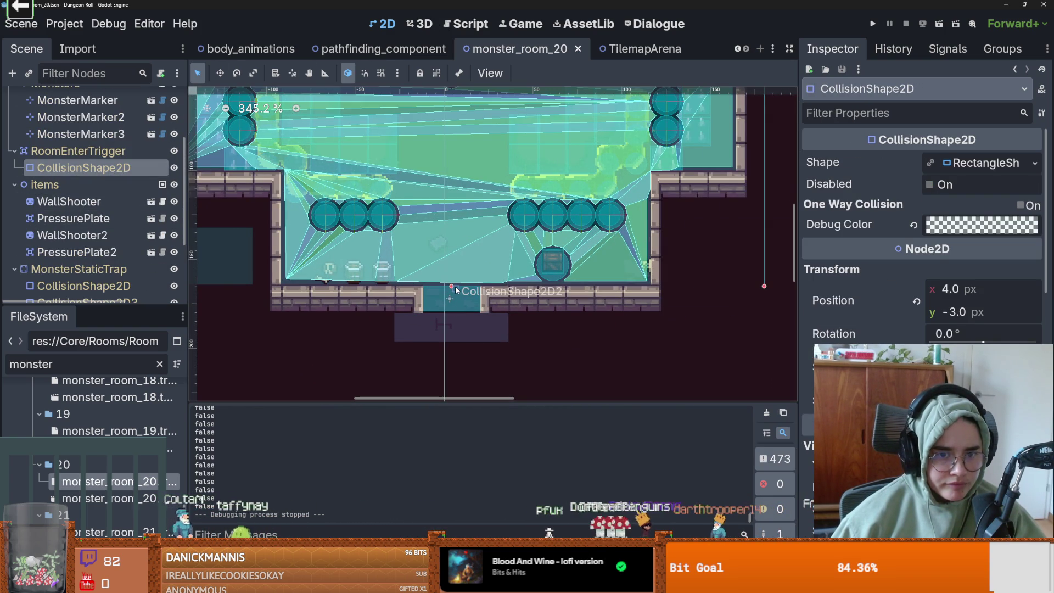
scroll(456, 290, down, 5)
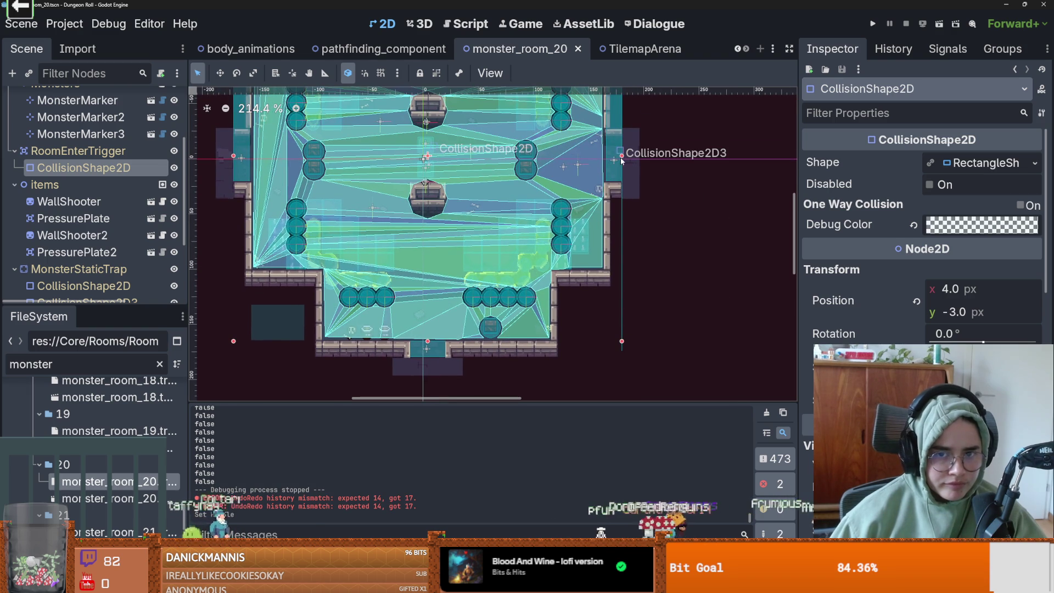
drag(619, 158, 603, 158)
scroll(488, 126, up, 3)
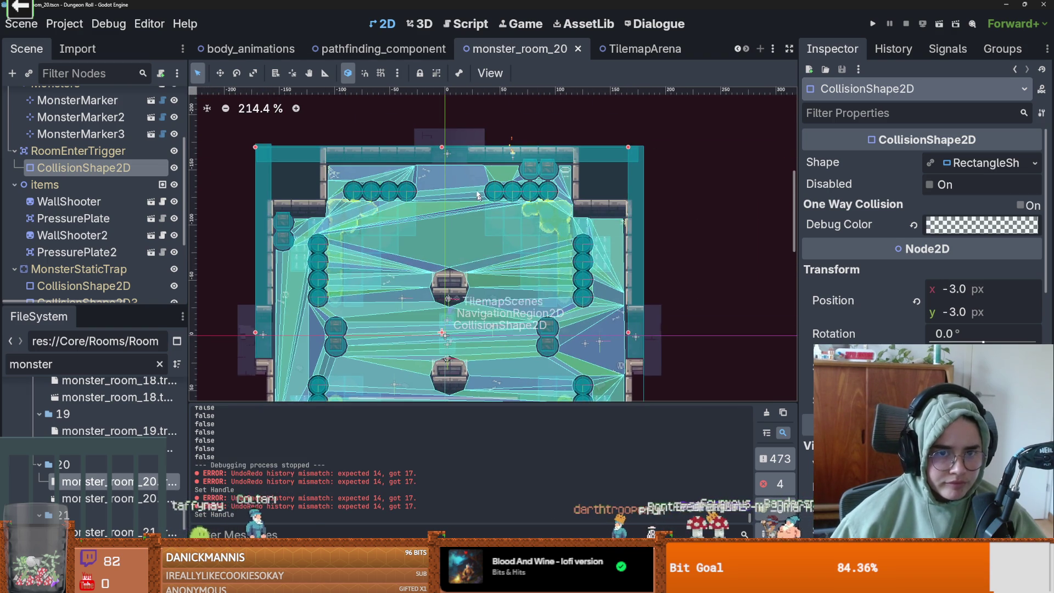
Select the DungeonFloorLayer tile layer and enlarge the room canvas area.
click(442, 154)
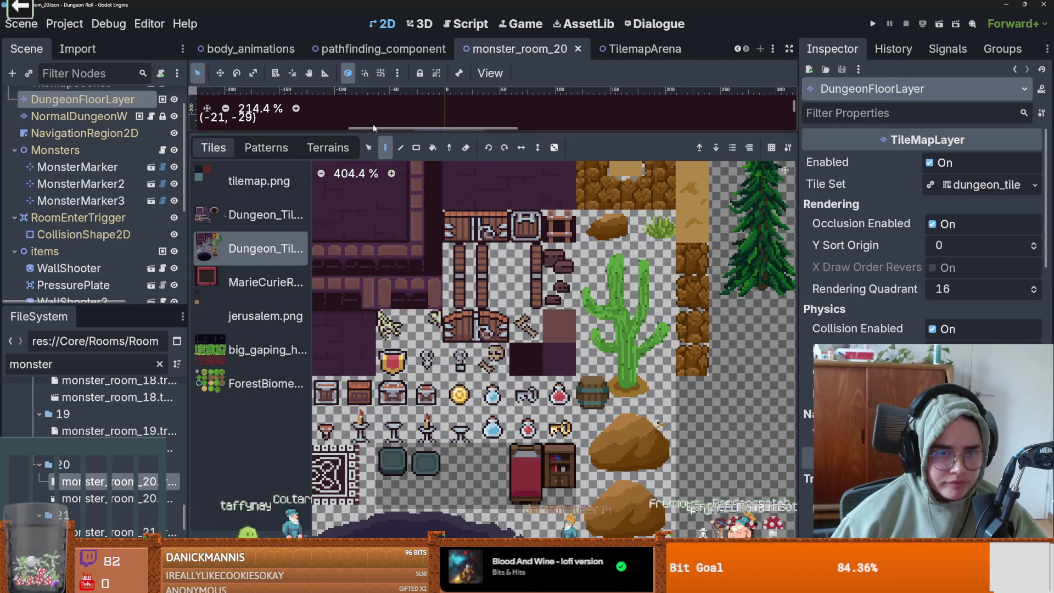
drag(375, 132, 379, 442)
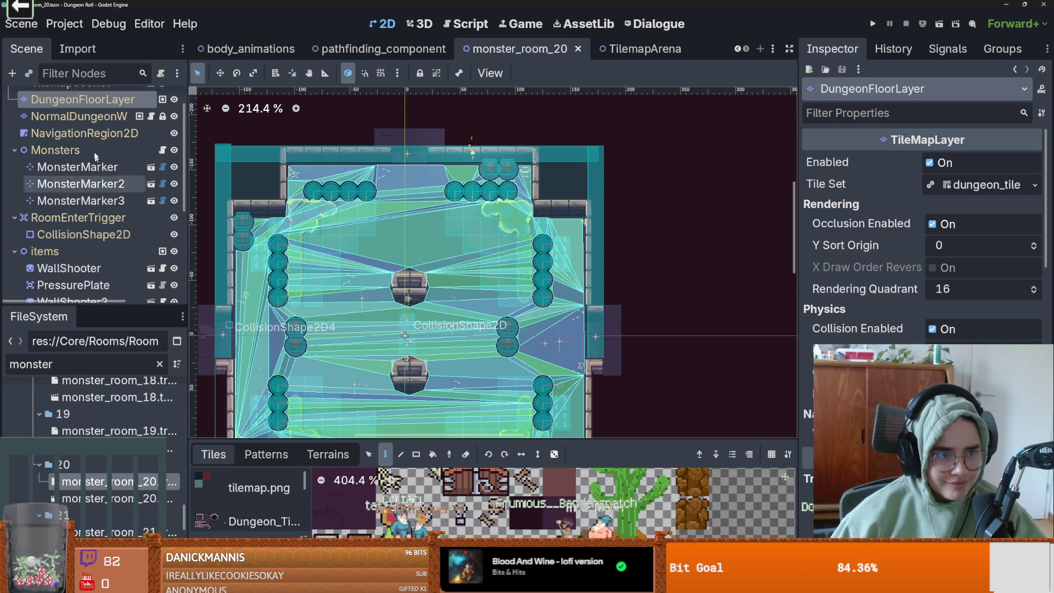
scroll(98, 229, up, 2)
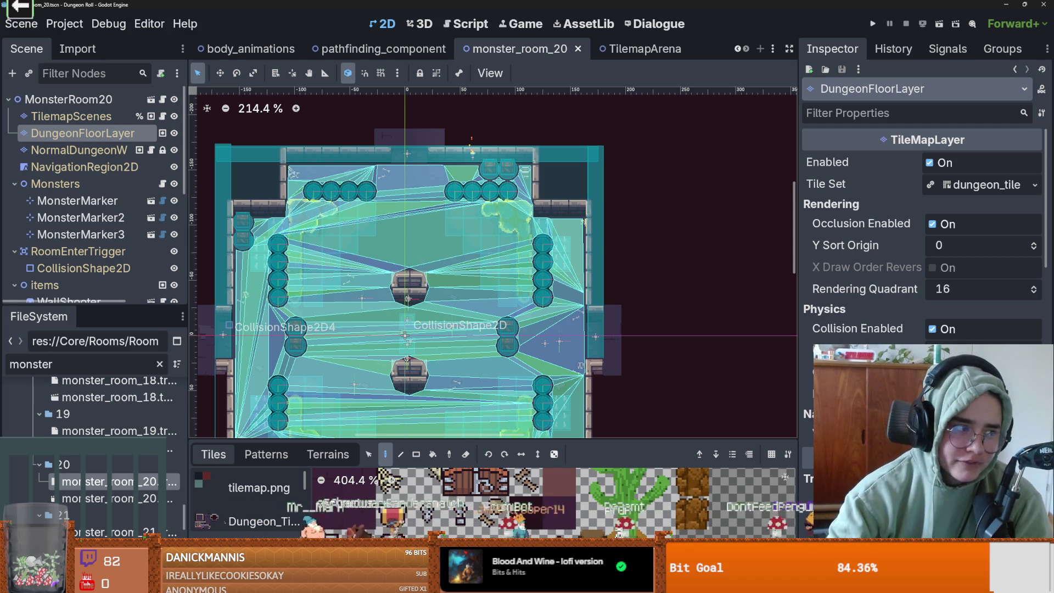
scroll(419, 217, up, 3)
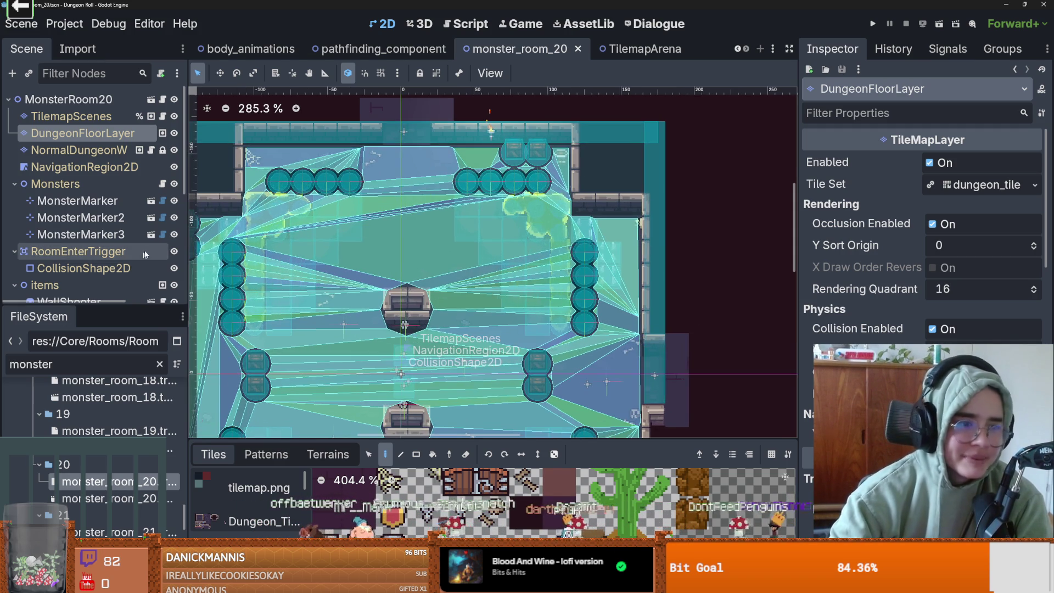
scroll(44, 195, down, 3)
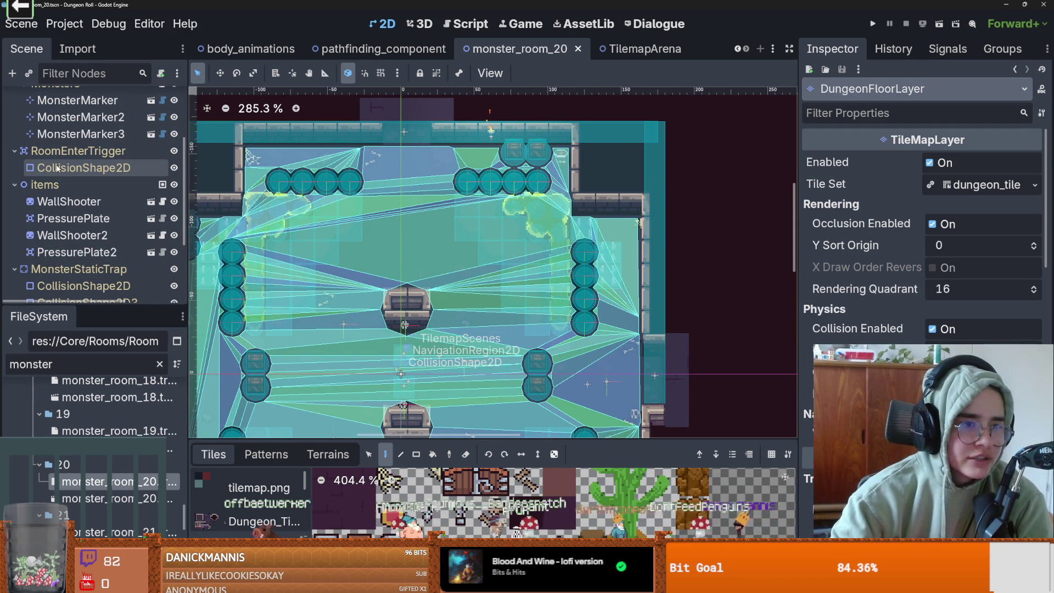
Move the trigger shape's top edge down and its left edge right, then save the scene.
click(83, 168)
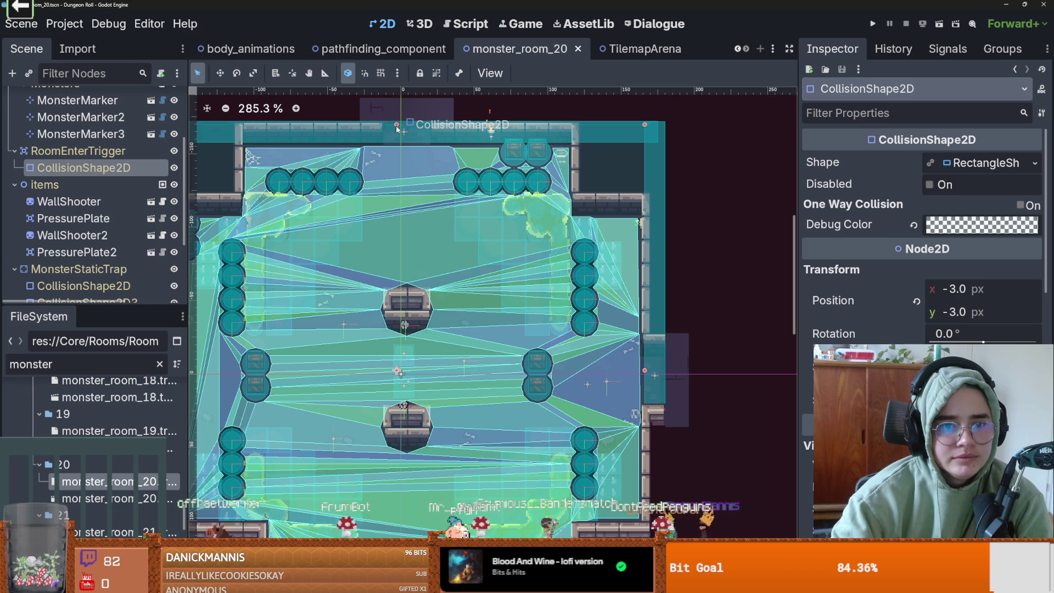
drag(397, 124, 397, 145)
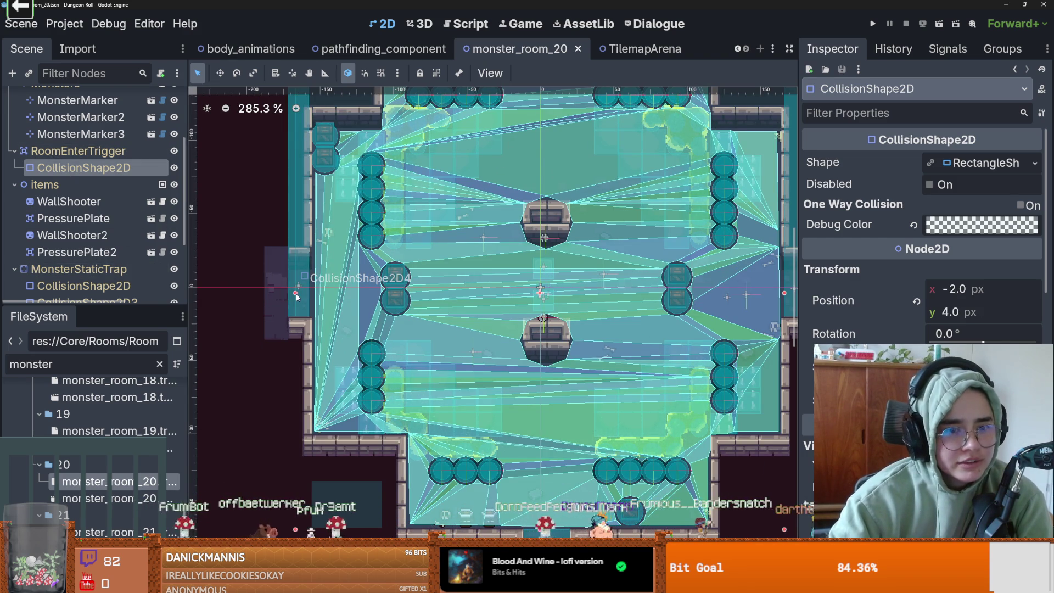
drag(309, 297, 311, 296)
key(ctrl+s)
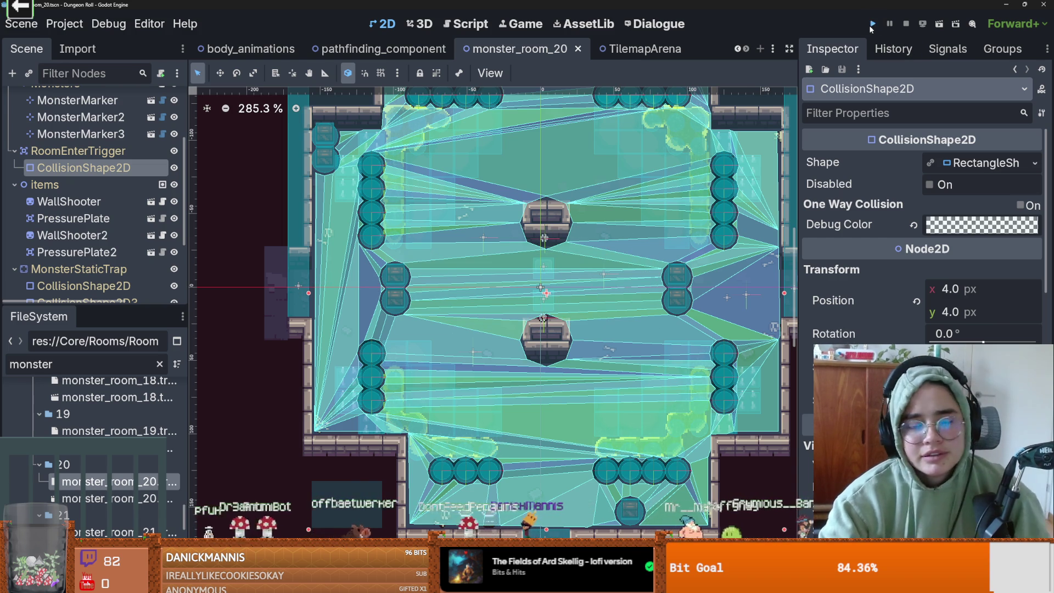
Launch Dungeon Roll, maximize its window, and choose the Crusader.
click(872, 26)
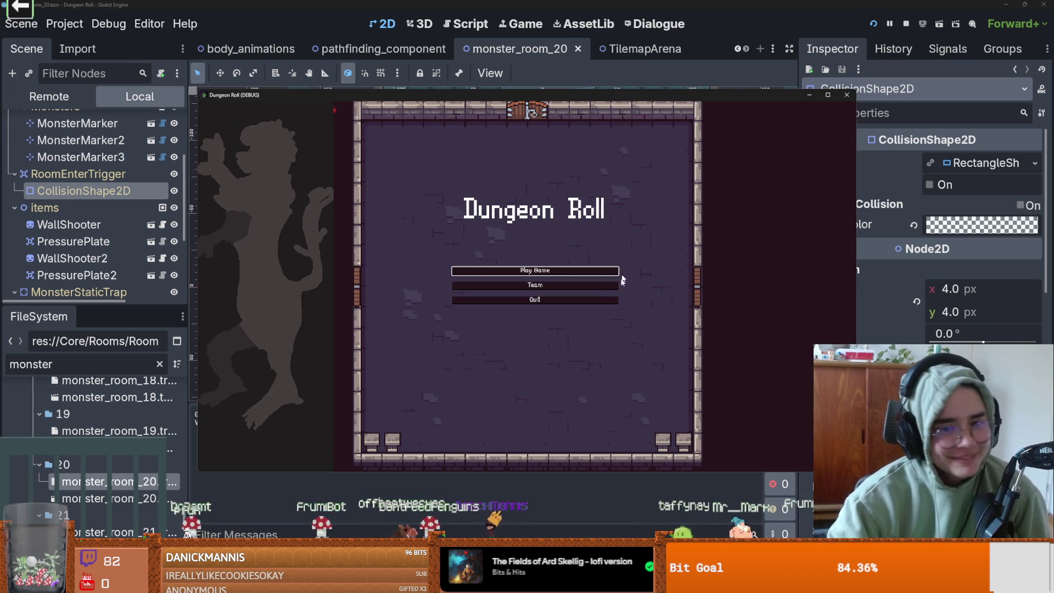
key(Return)
click(831, 95)
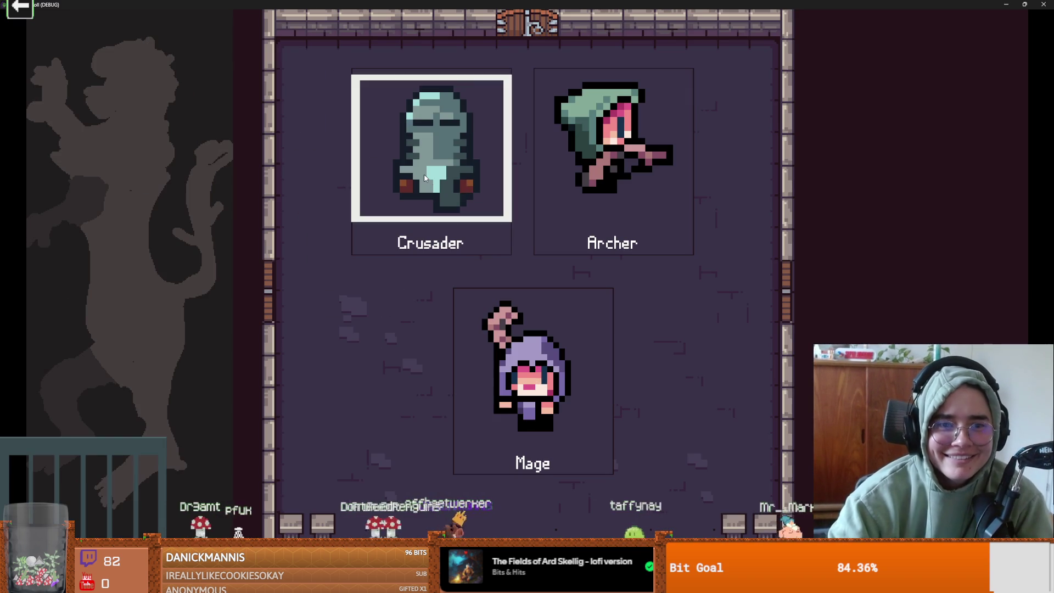
click(433, 170)
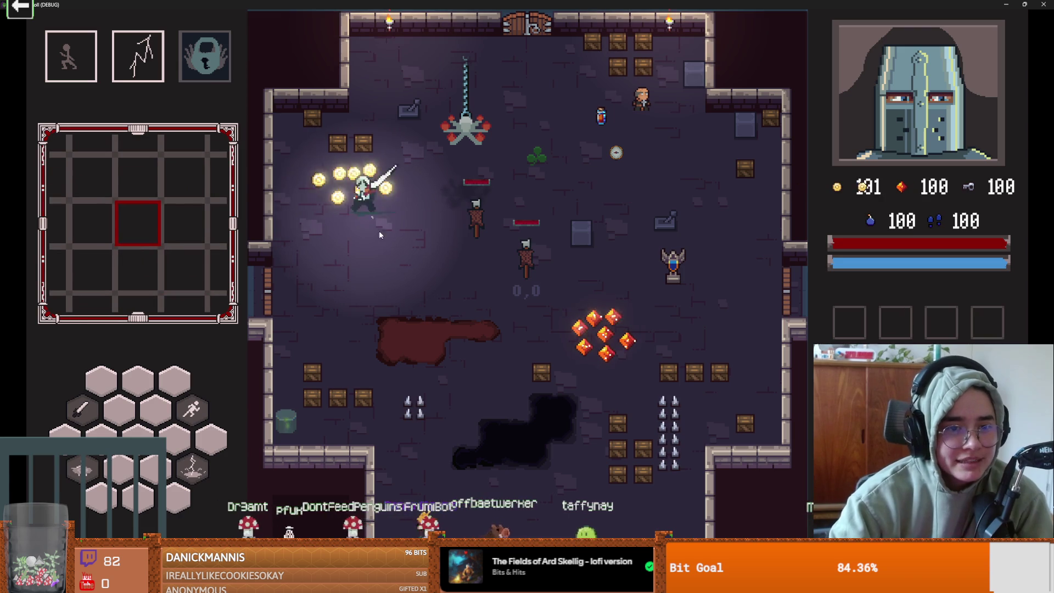
Walk the Crusader through the top door, enable debug, and browse the full room list.
key(w)
key(d)
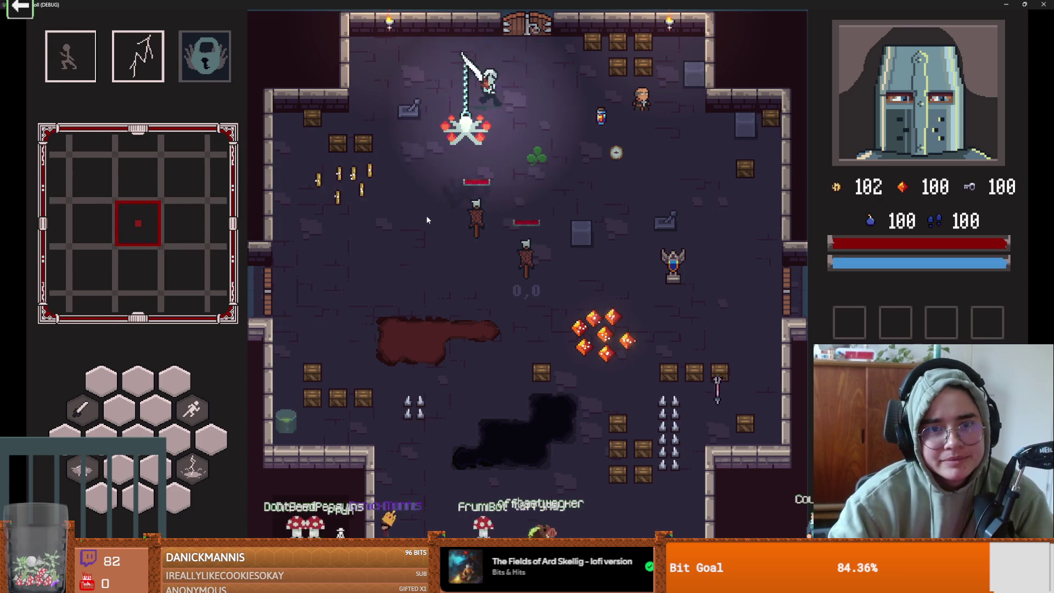
key(a)
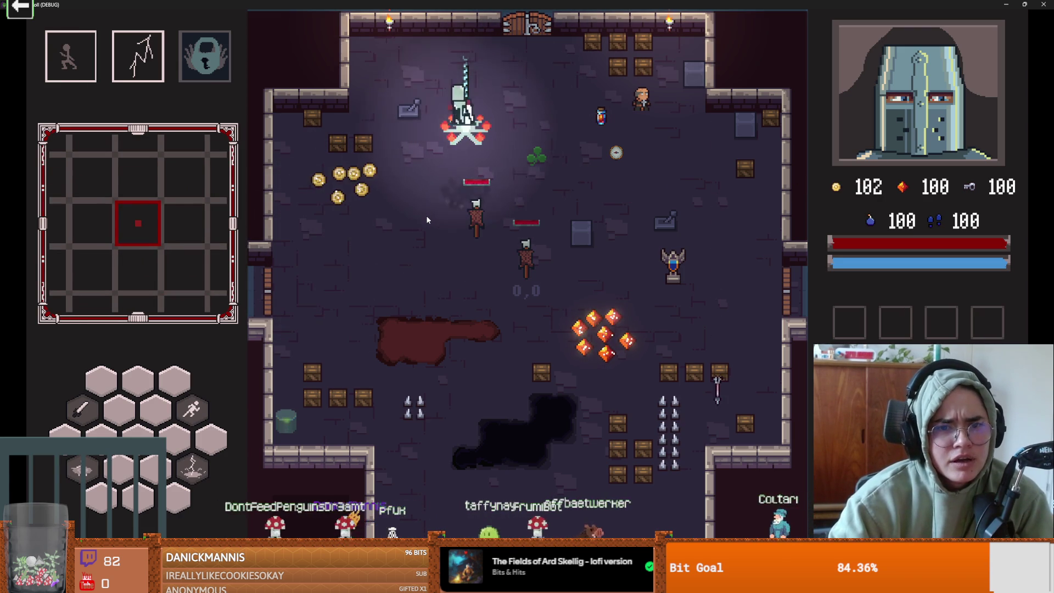
key(w)
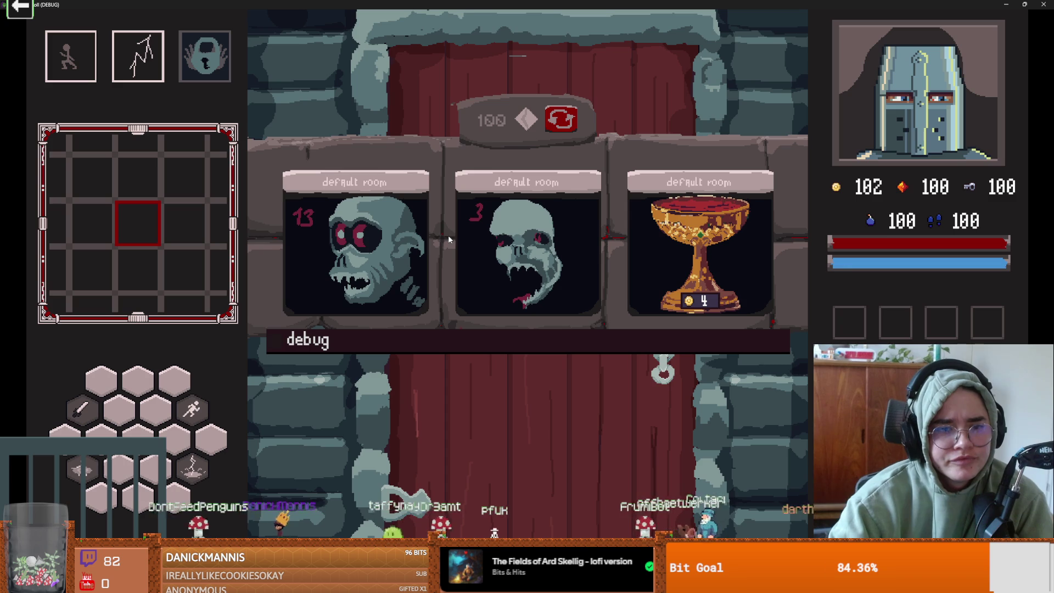
click(389, 348)
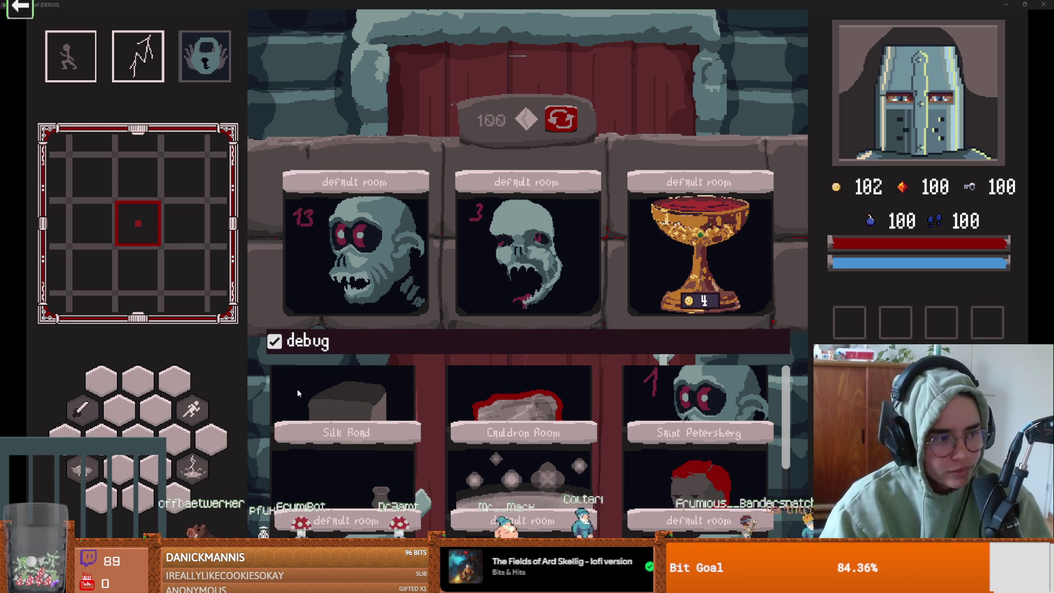
scroll(585, 388, down, 3)
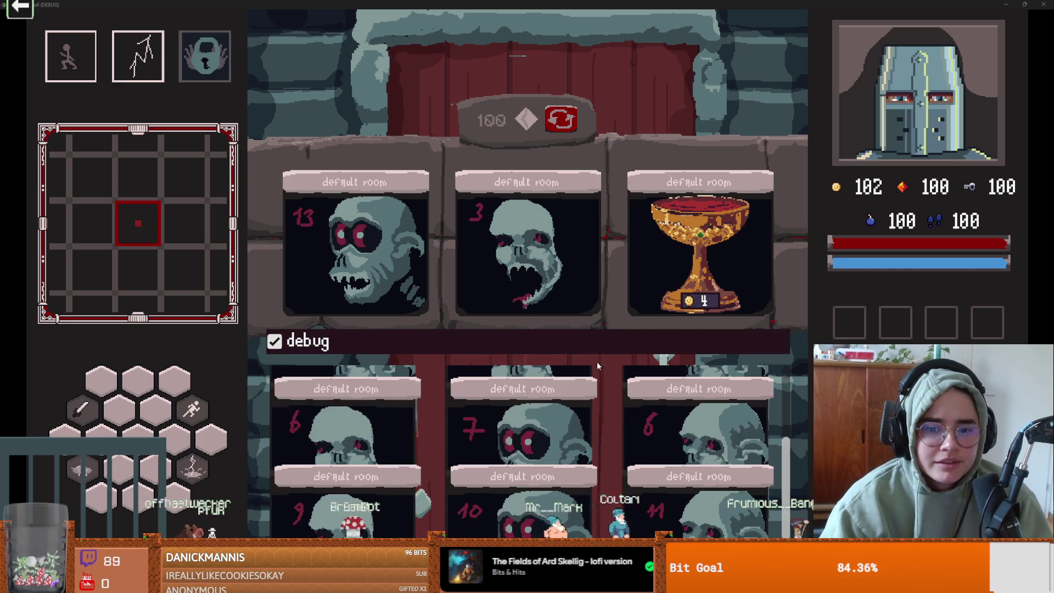
scroll(549, 365, up, 3)
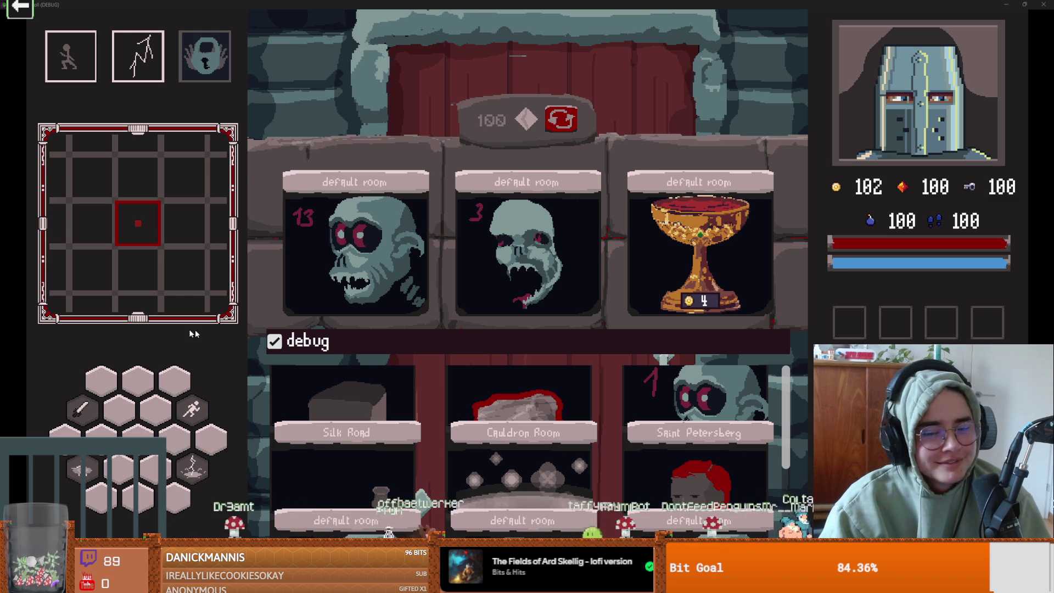
scroll(658, 384, down, 5)
scroll(658, 406, down, 1)
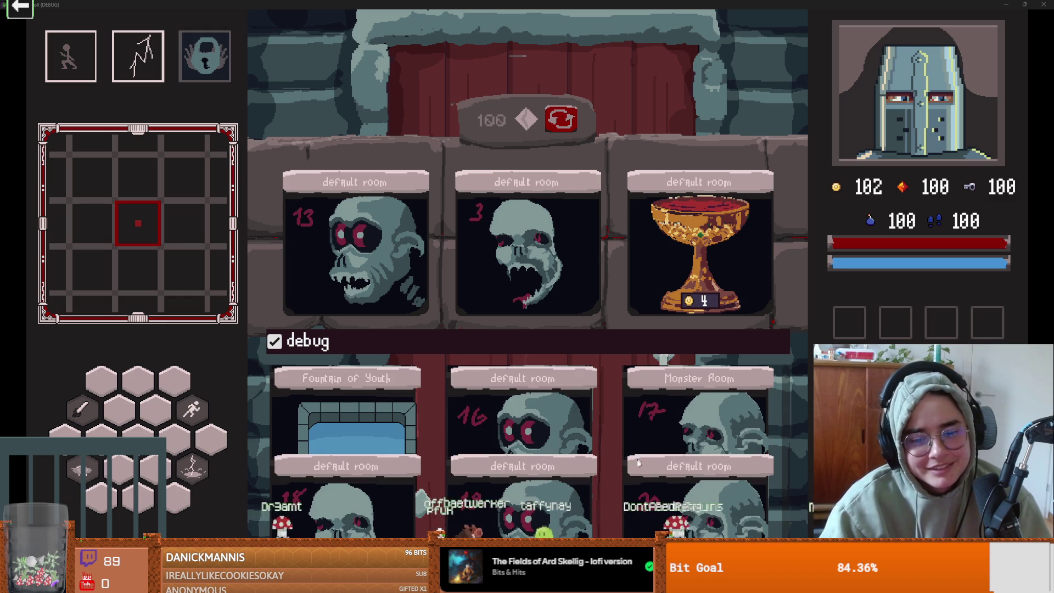
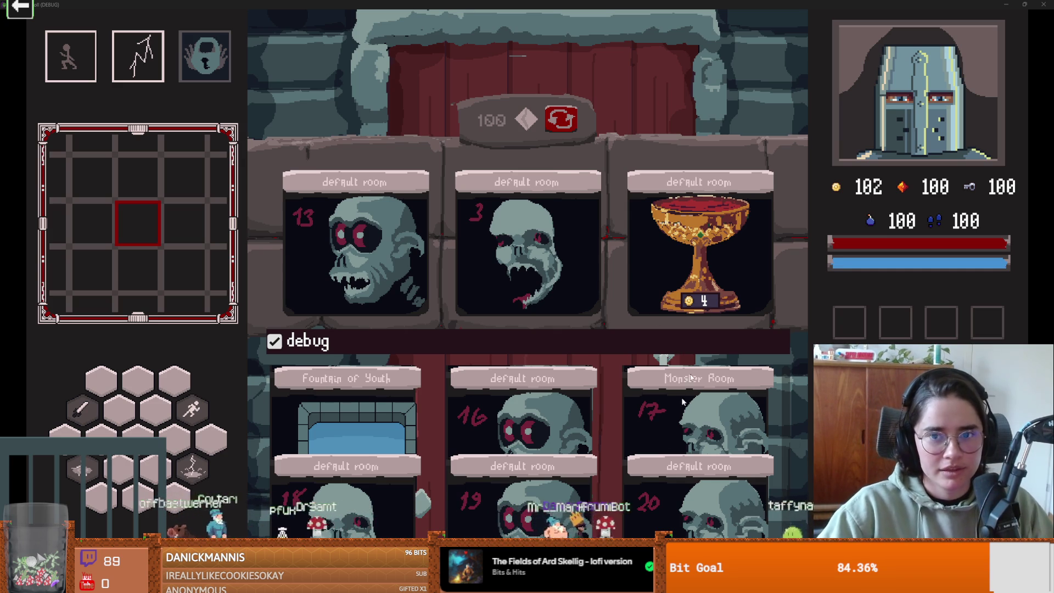
Stop the debug game and save monster_room_20 with the RoomEnterTrigger shape at 4.0, 4.0 px.
key(F8)
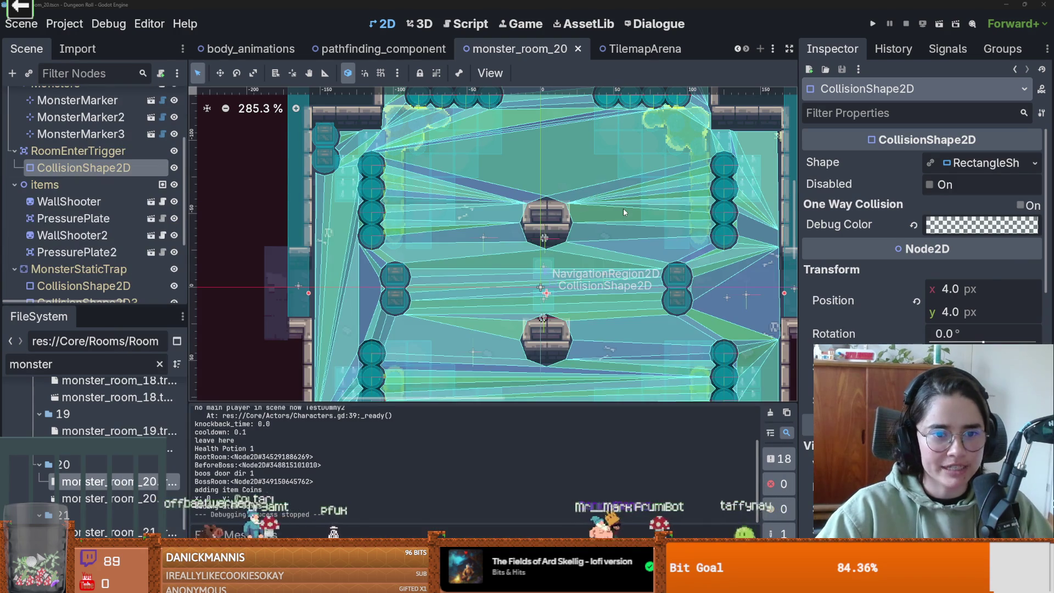
scroll(549, 214, down, 3)
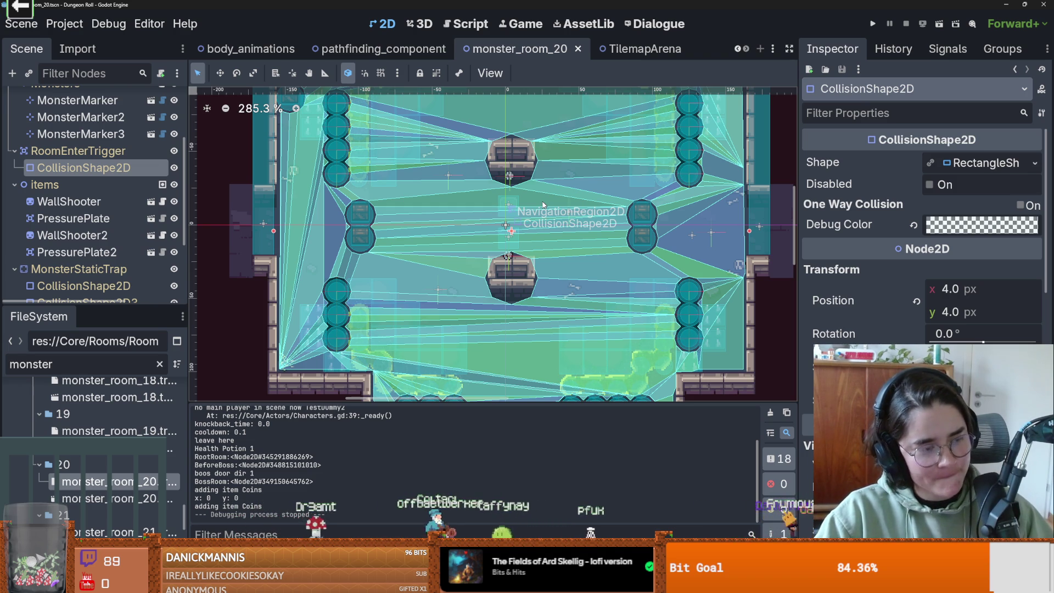
scroll(532, 237, up, 3)
key(ctrl+s)
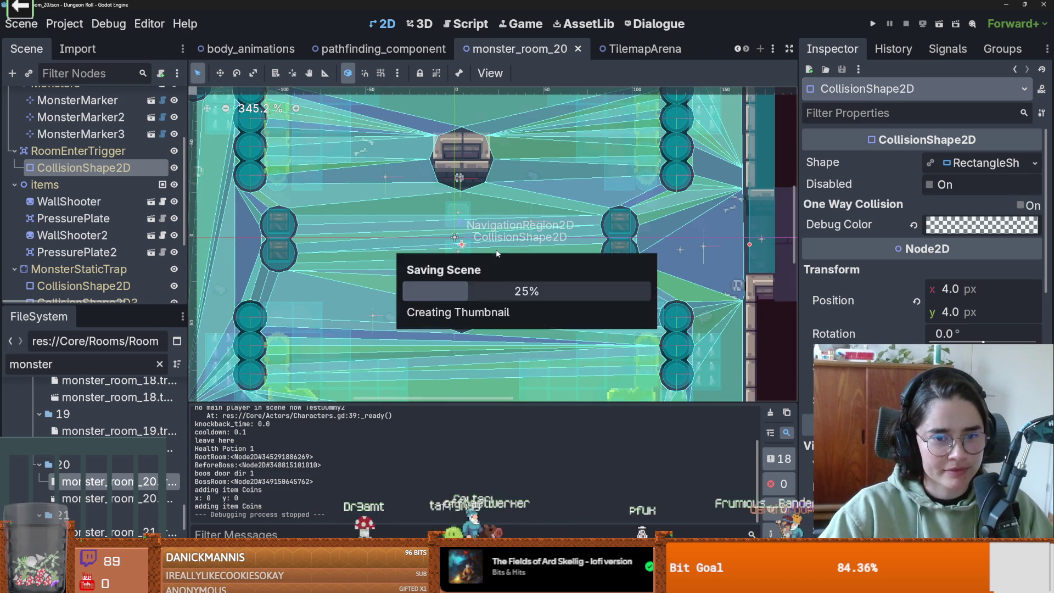
scroll(494, 245, up, 2)
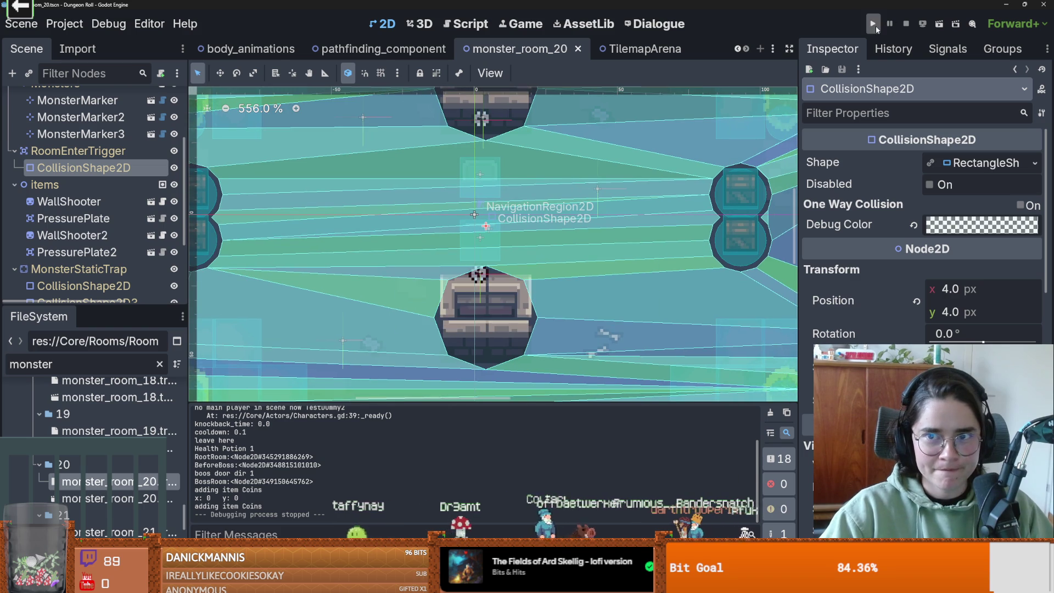
Run the project and start a new game as the Crusader.
click(873, 23)
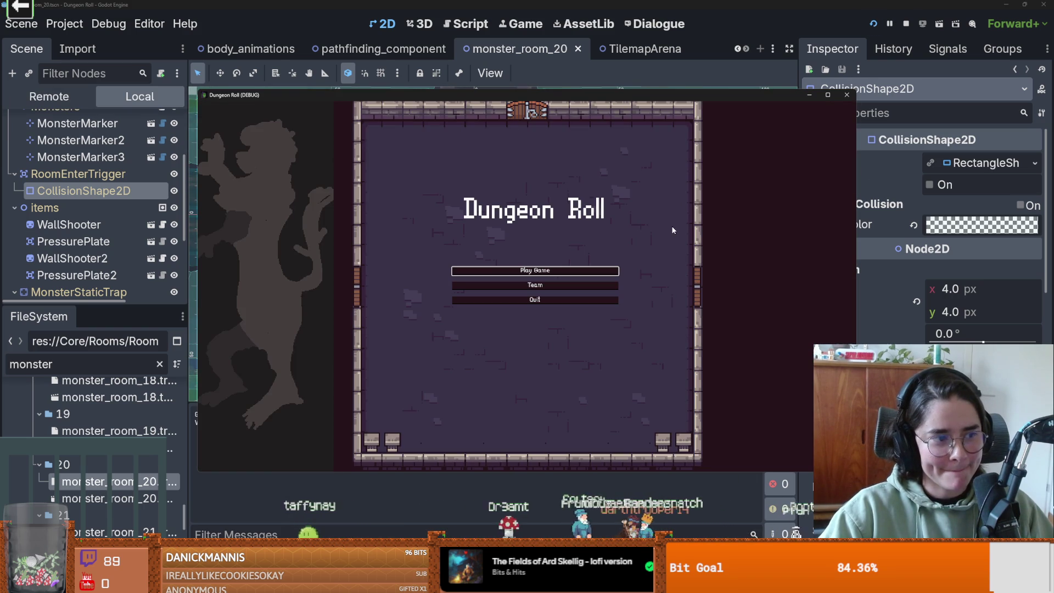
click(565, 264)
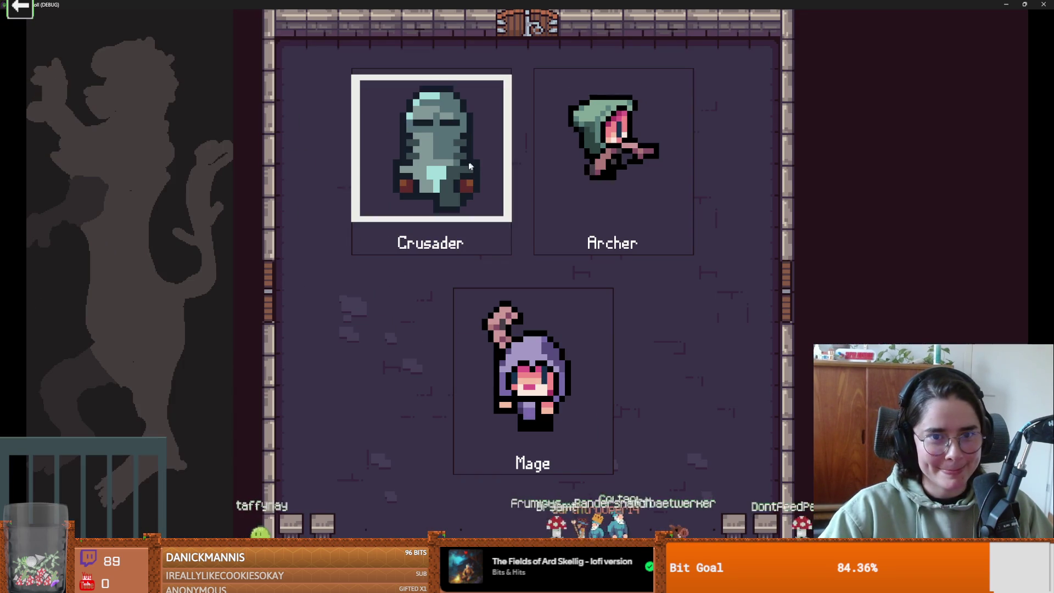
key(super+Up)
key(Return)
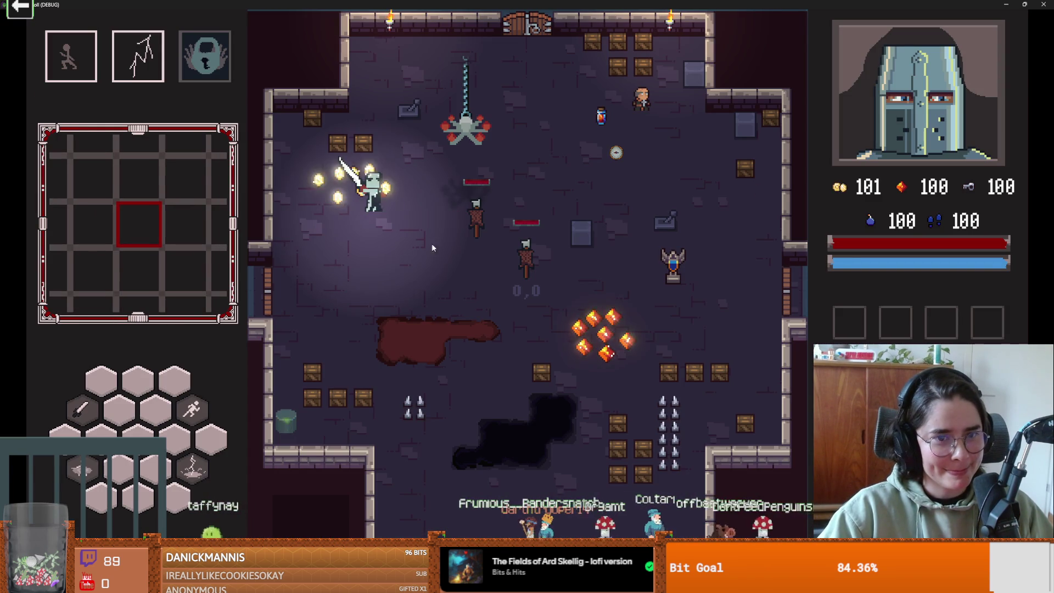
Walk the Crusader around the room to collect the coins and gems.
key(d)
key(s)
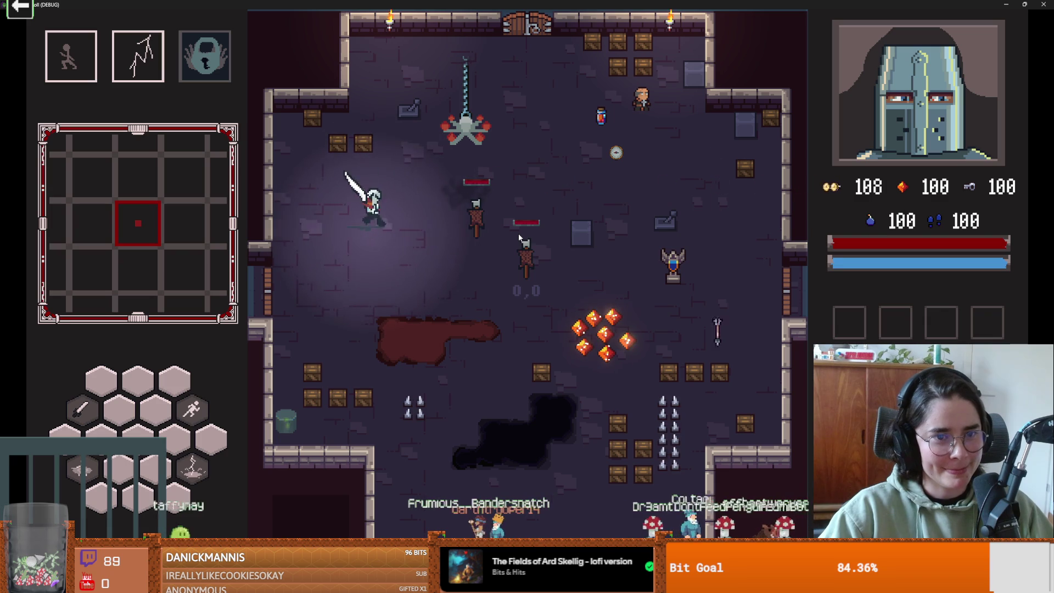
key(d)
key(s)
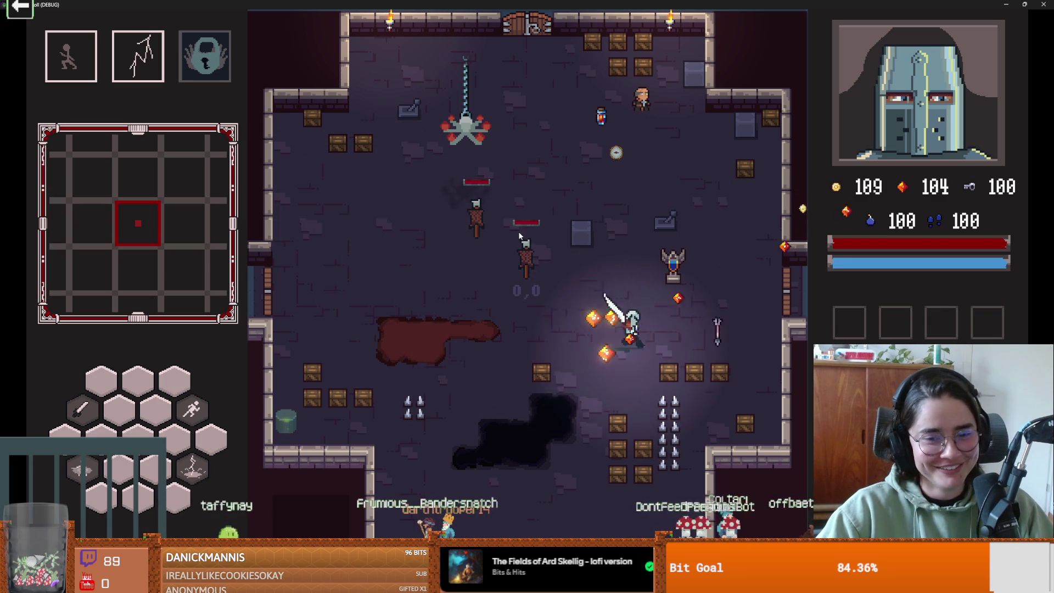
key(d)
key(w)
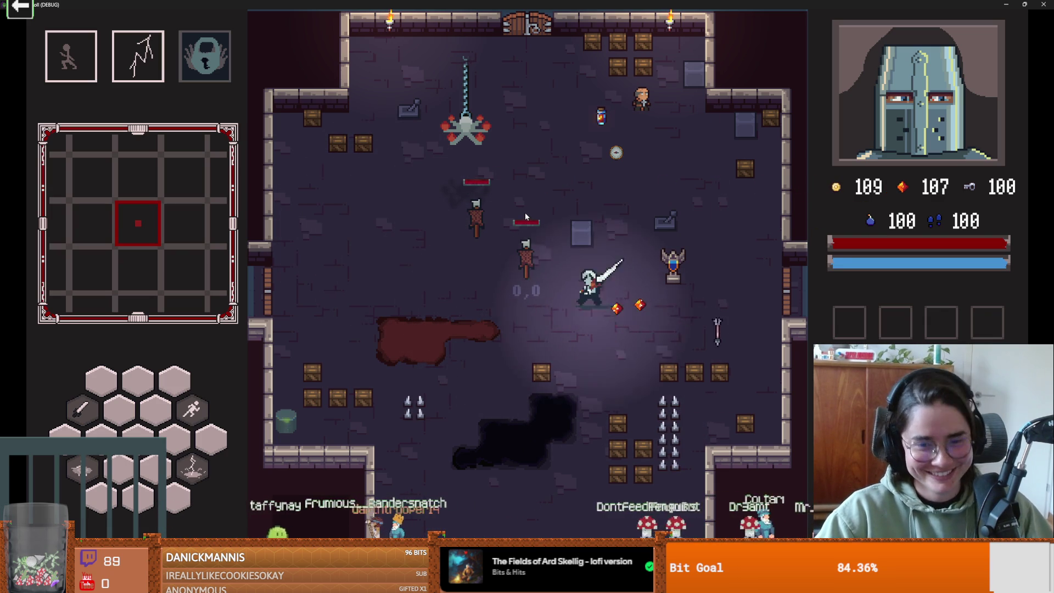
Attack the two training dummies with sword swings and a slash burst.
key(a)
click(592, 255)
key(a)
key(w)
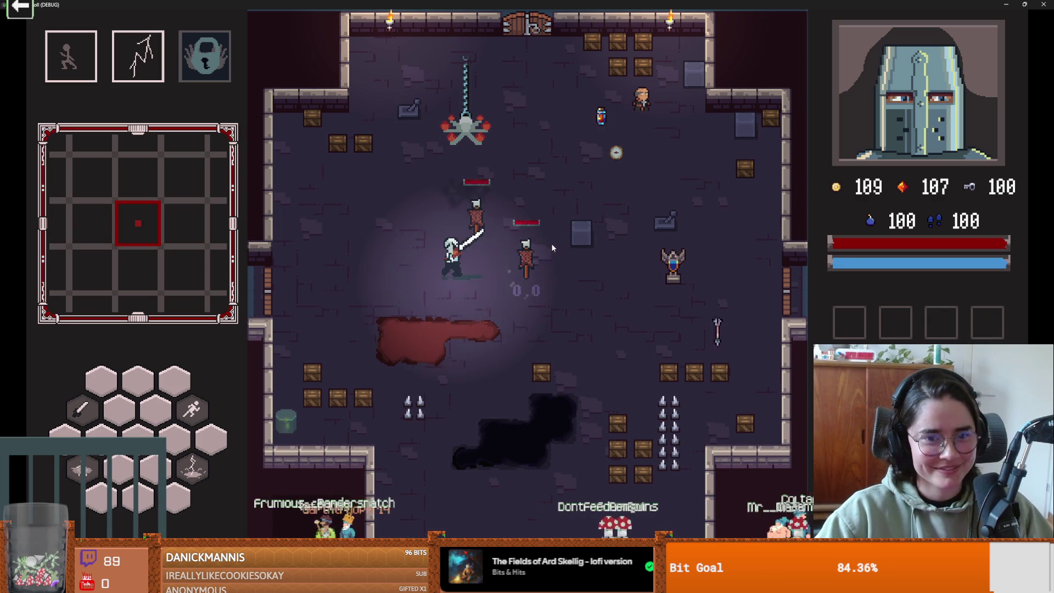
click(545, 240)
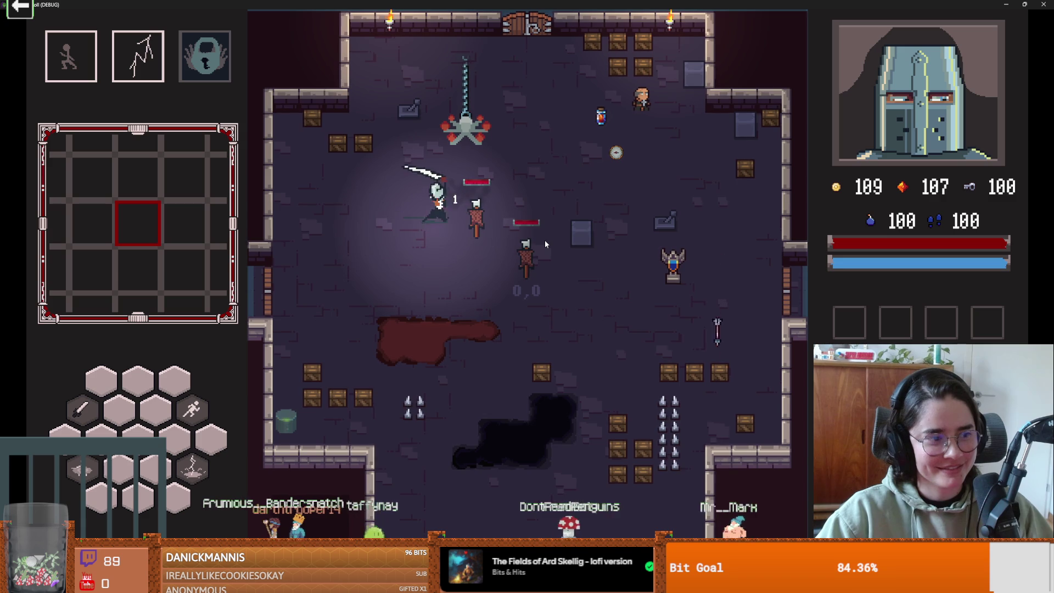
click(545, 242)
click(546, 244)
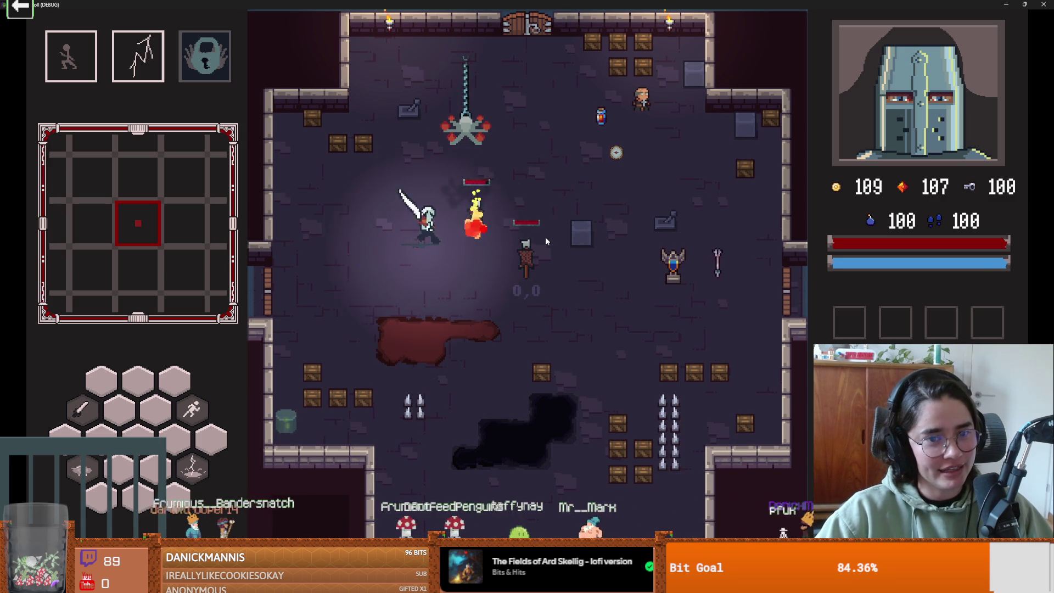
click(546, 236)
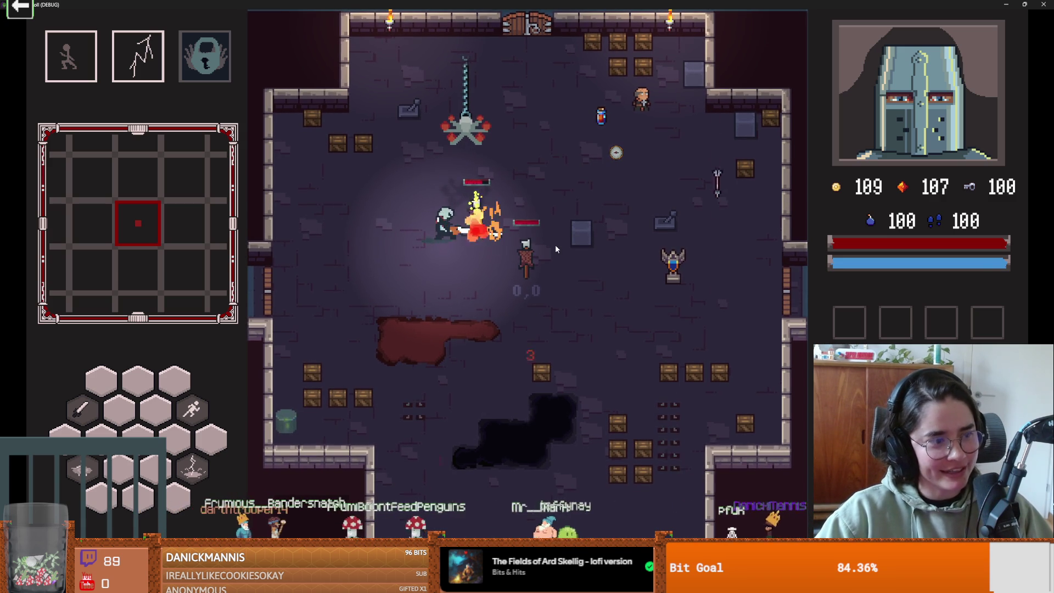
click(593, 281)
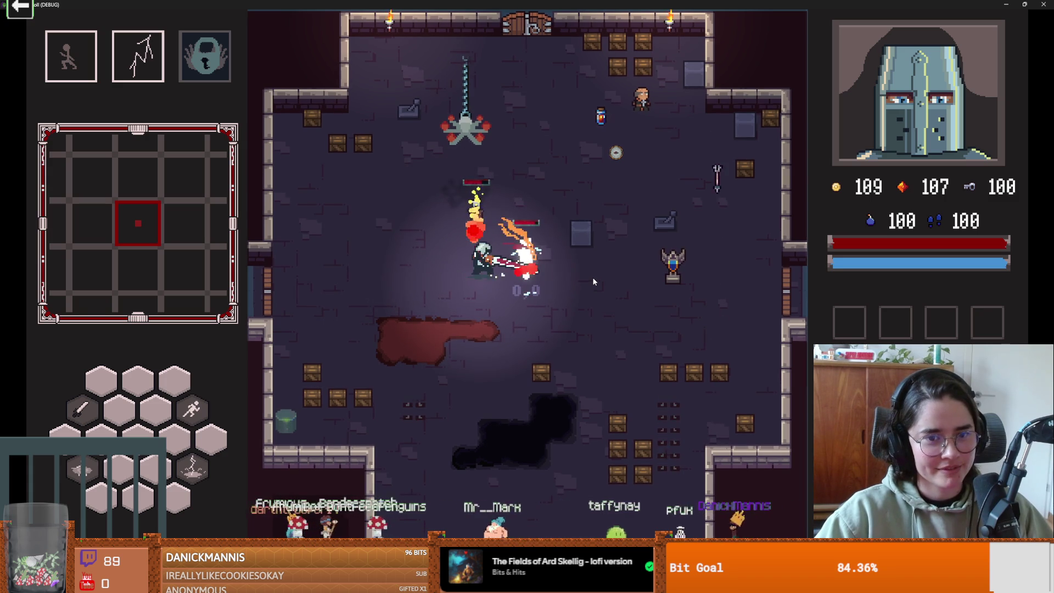
click(535, 391)
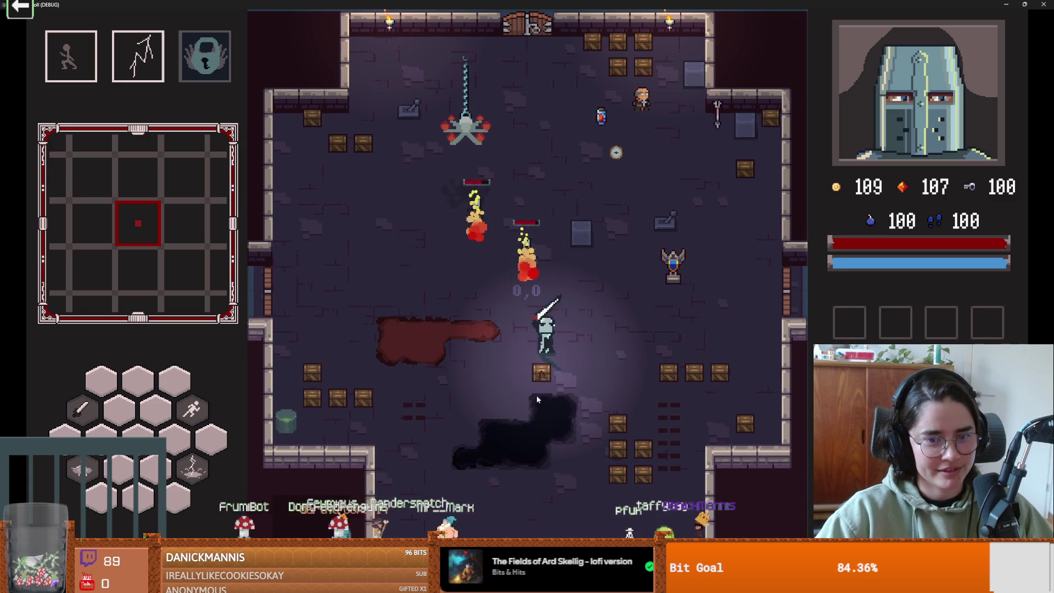
Smash the stacked crates on the left and the crate to their right.
key(a)
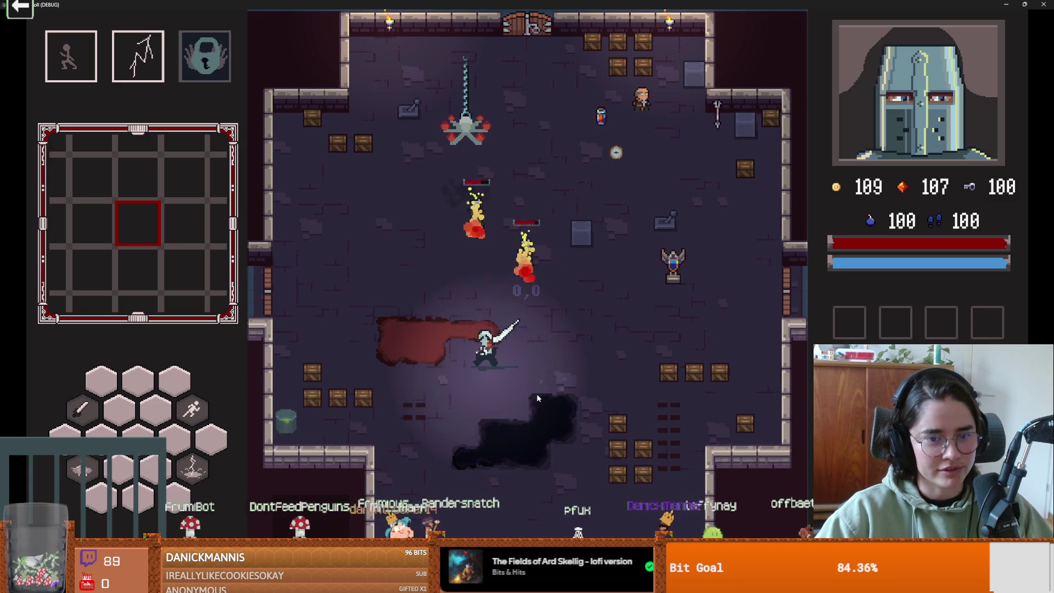
key(a)
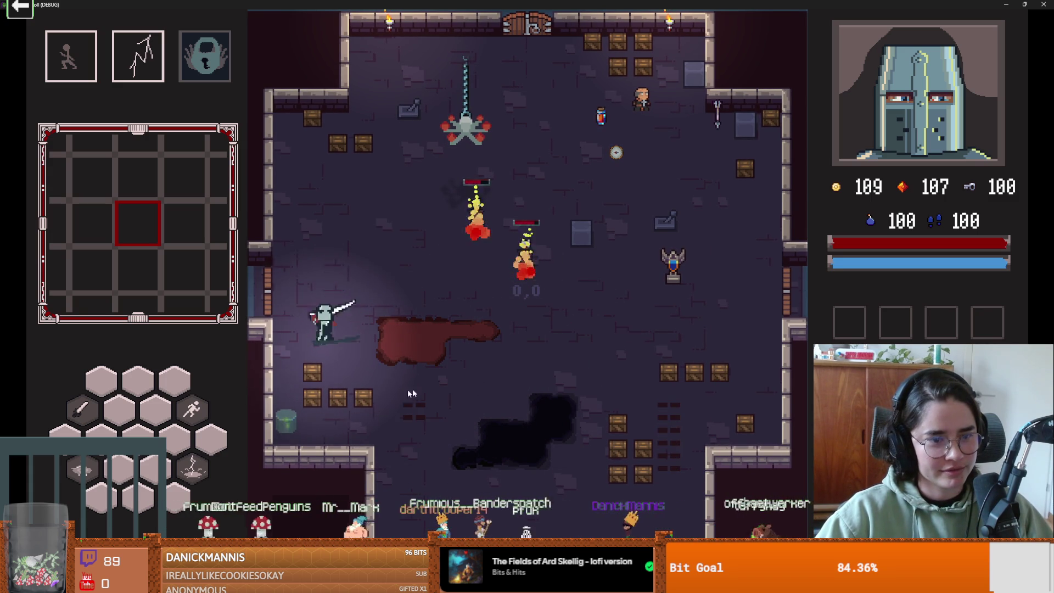
click(328, 407)
click(328, 405)
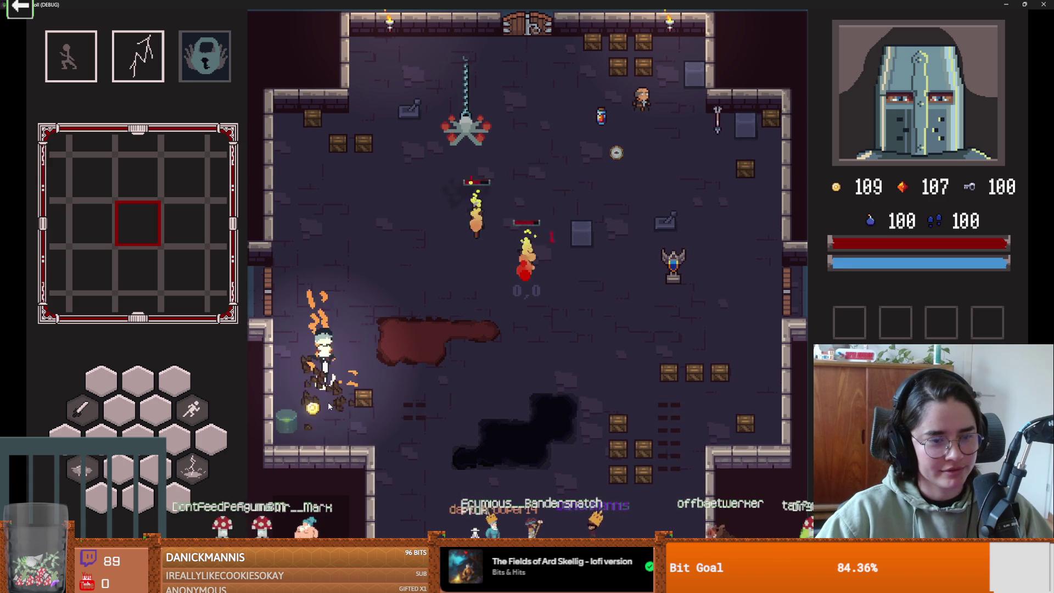
key(s)
click(412, 395)
Dash across the room to the chandelier and swing the sword at it.
key(w)
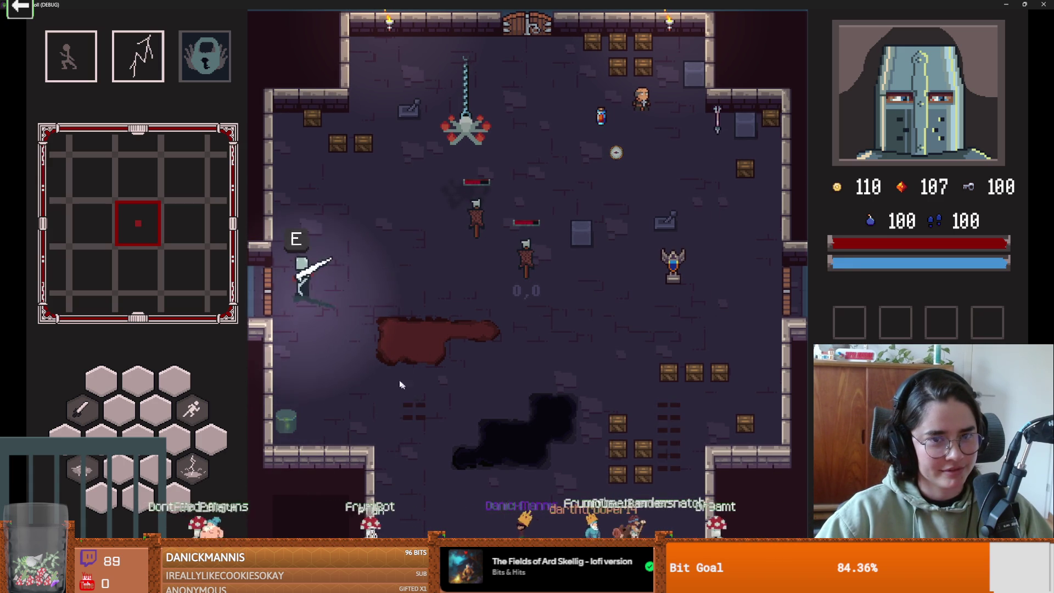
key(space)
key(w)
key(d)
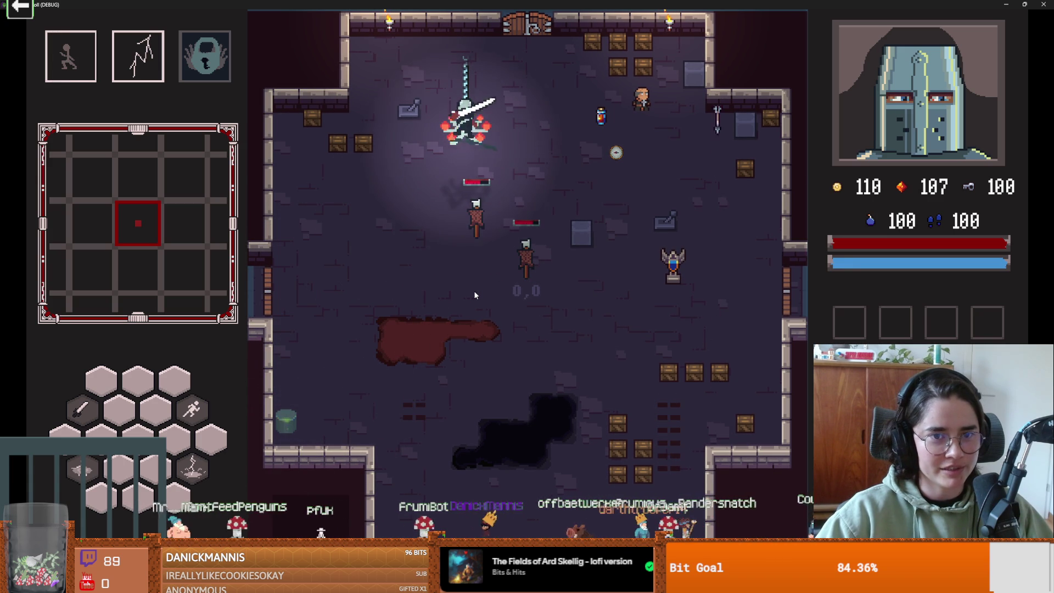
key(w)
key(s)
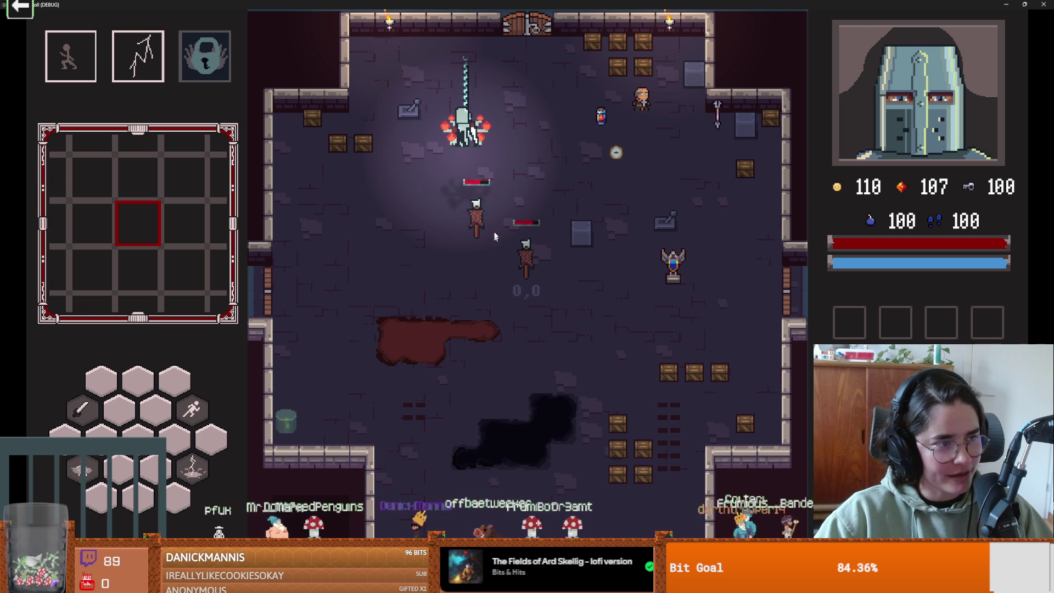
click(537, 117)
Stop the debug game, shrink Aseprite to a smaller window, and return to the Godot editor.
key(F8)
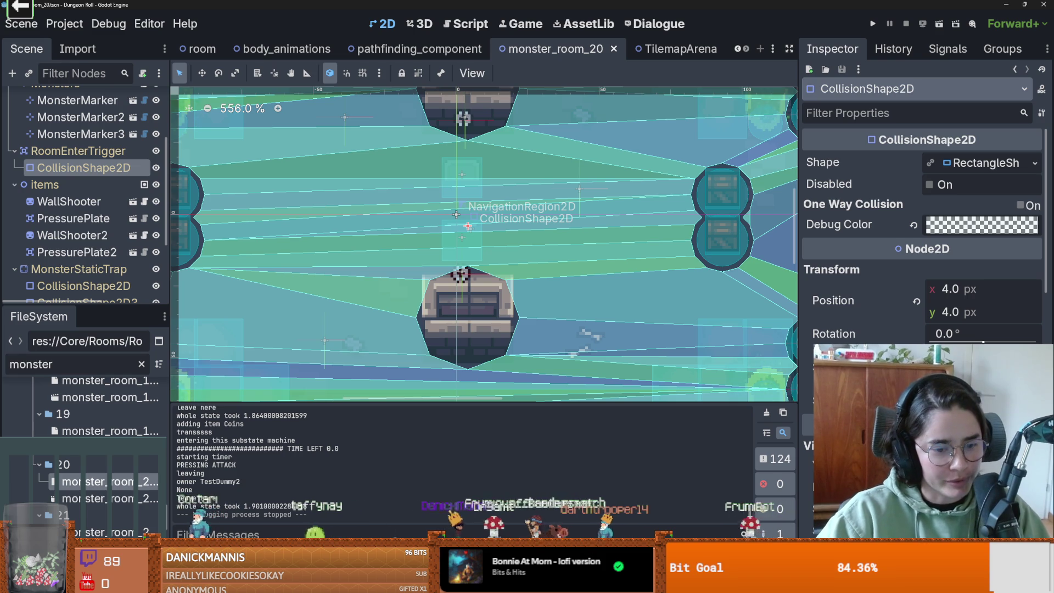
key(alt+Tab)
drag(550, 5, 550, 238)
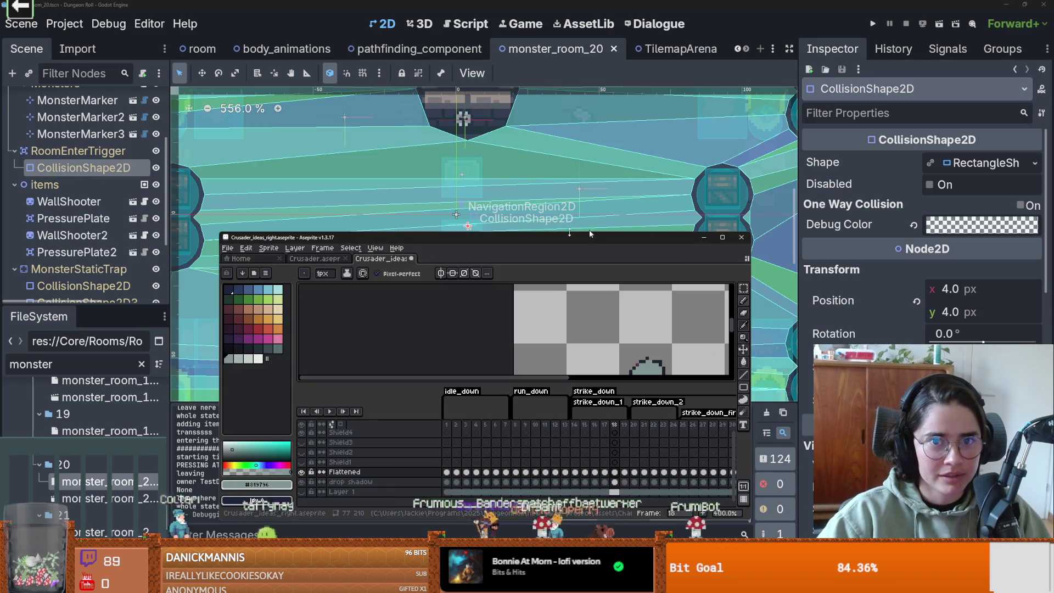
key(alt+Tab)
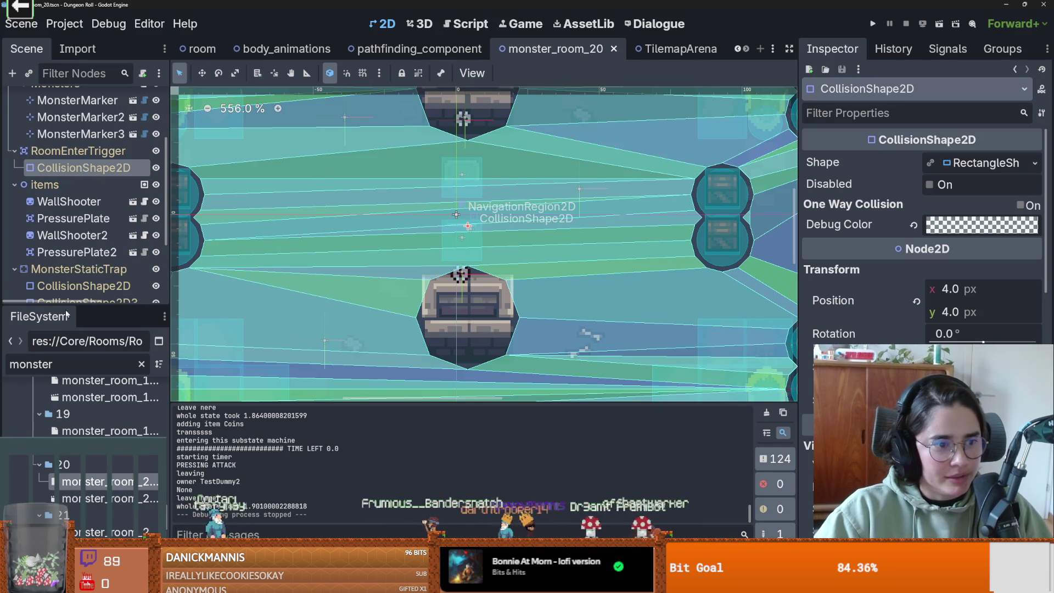
Filter FileSystem for 'chand', view the chandelier folder in the file manager, then maximize Aseprite.
double_click(67, 365)
text(c)
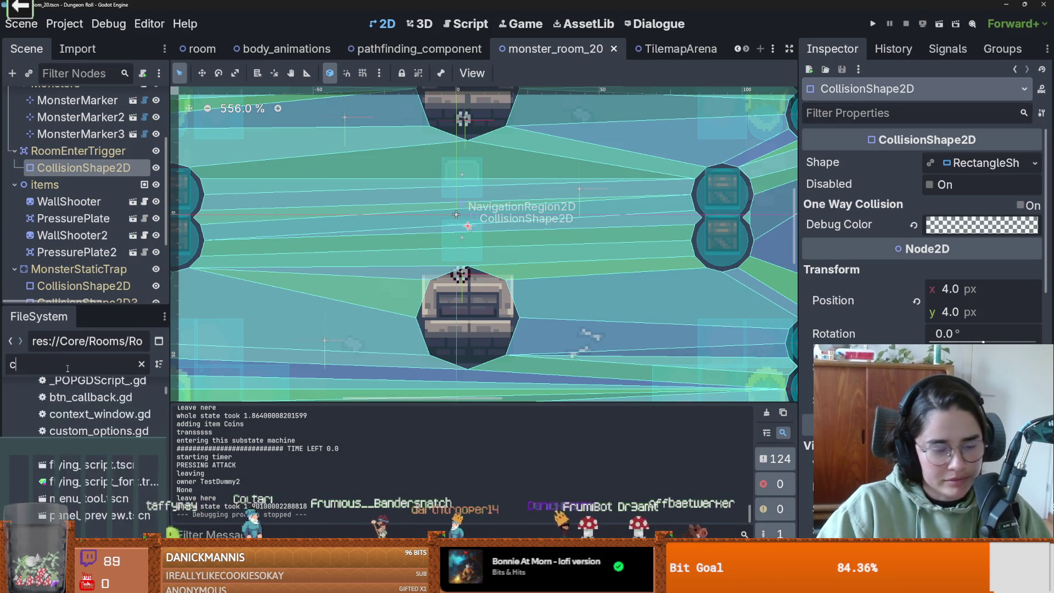
text(hand)
right_click(77, 474)
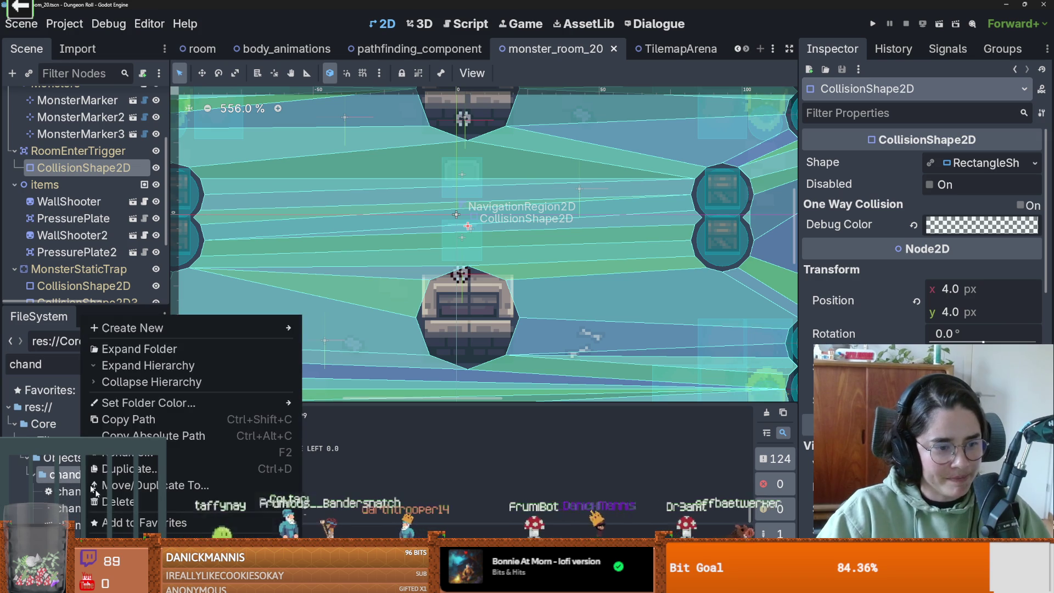
click(138, 544)
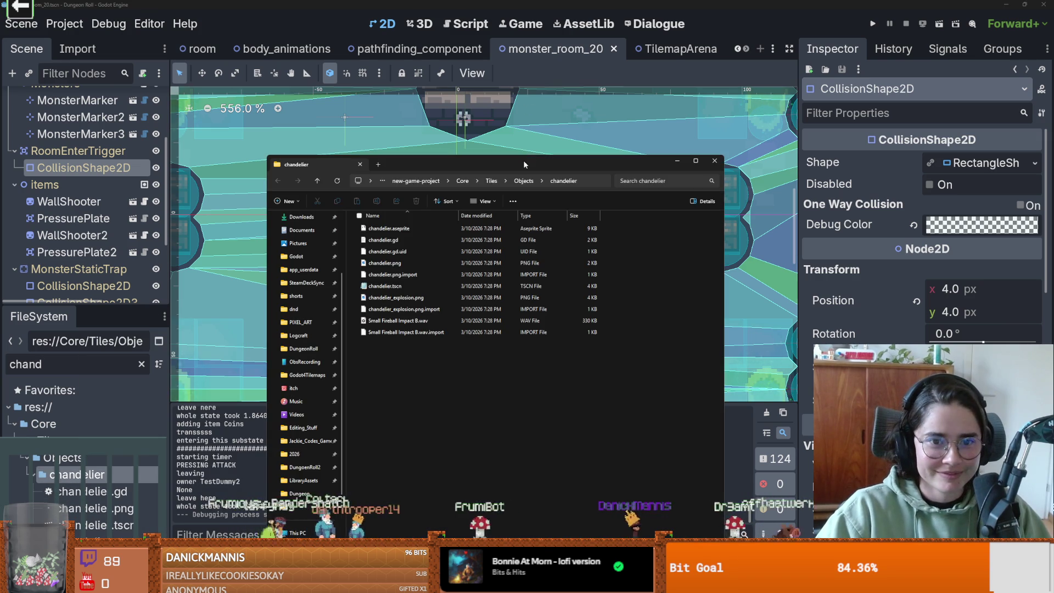
click(715, 160)
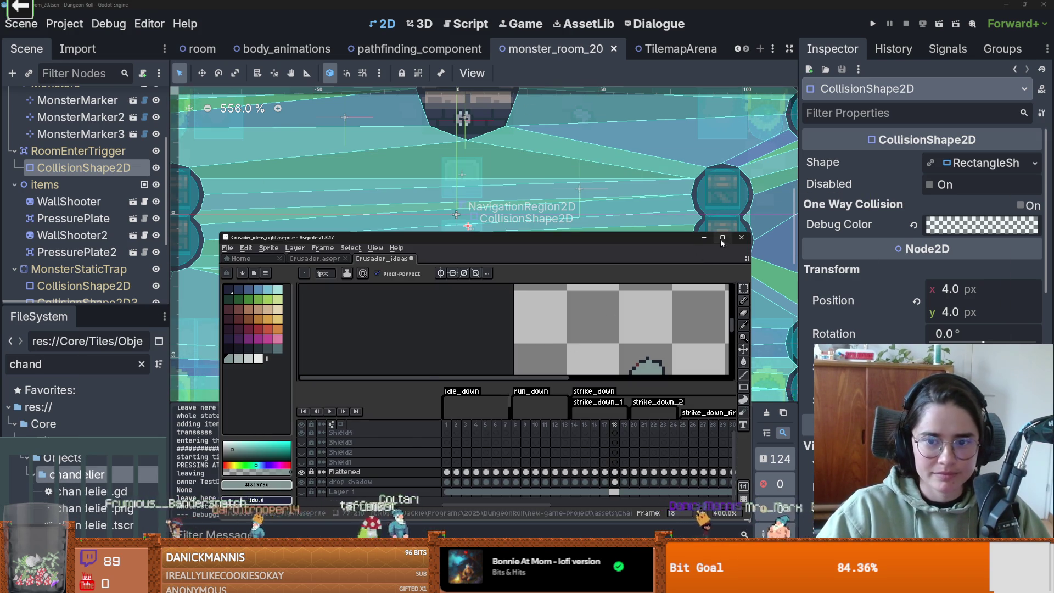
click(722, 239)
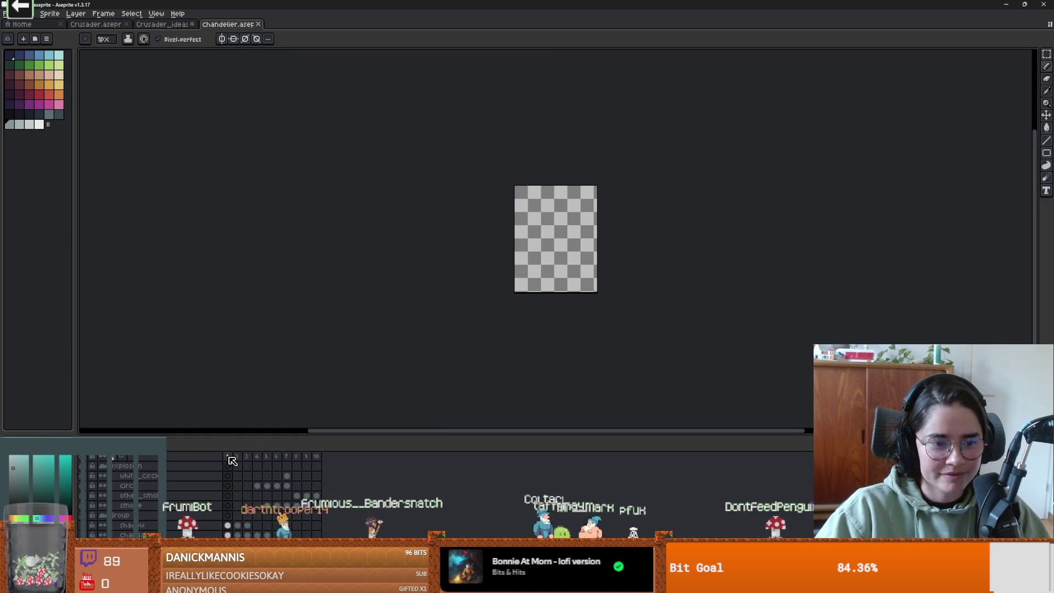
Preview the chandelier animation frames, close the photo viewer, and zoom into chandelier.png.
mouse_move(243, 461)
mouse_down()
mouse_move(316, 458)
mouse_move(227, 466)
mouse_up()
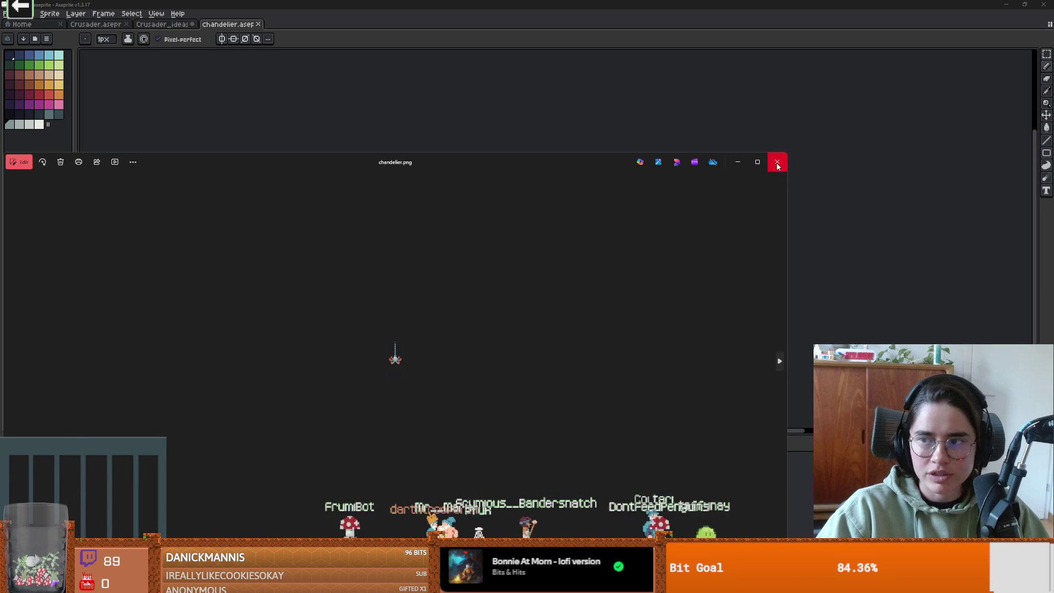
click(778, 163)
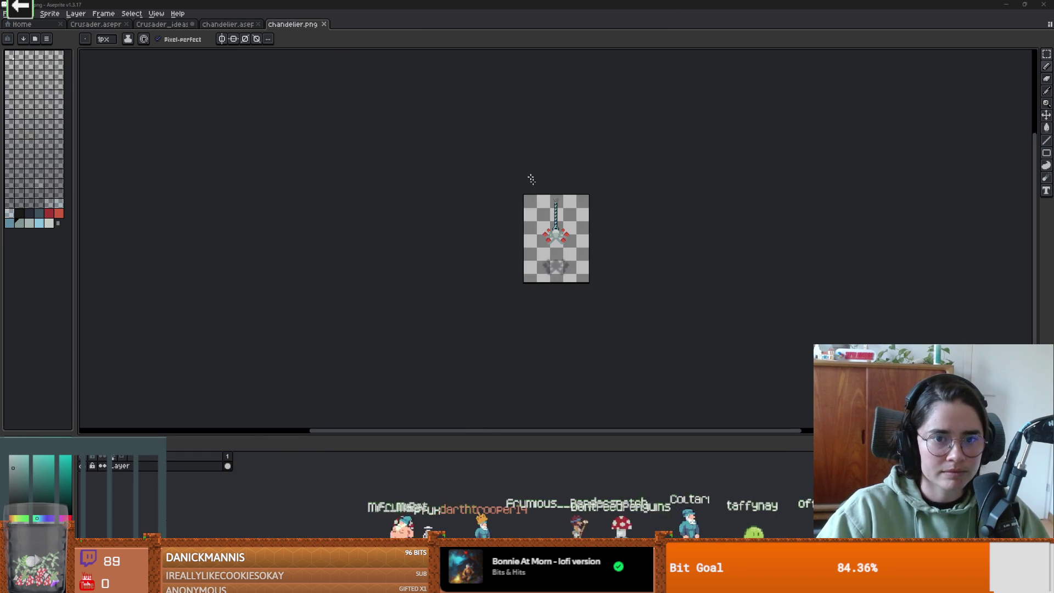
scroll(550, 138, up, 4)
scroll(550, 137, up, 1)
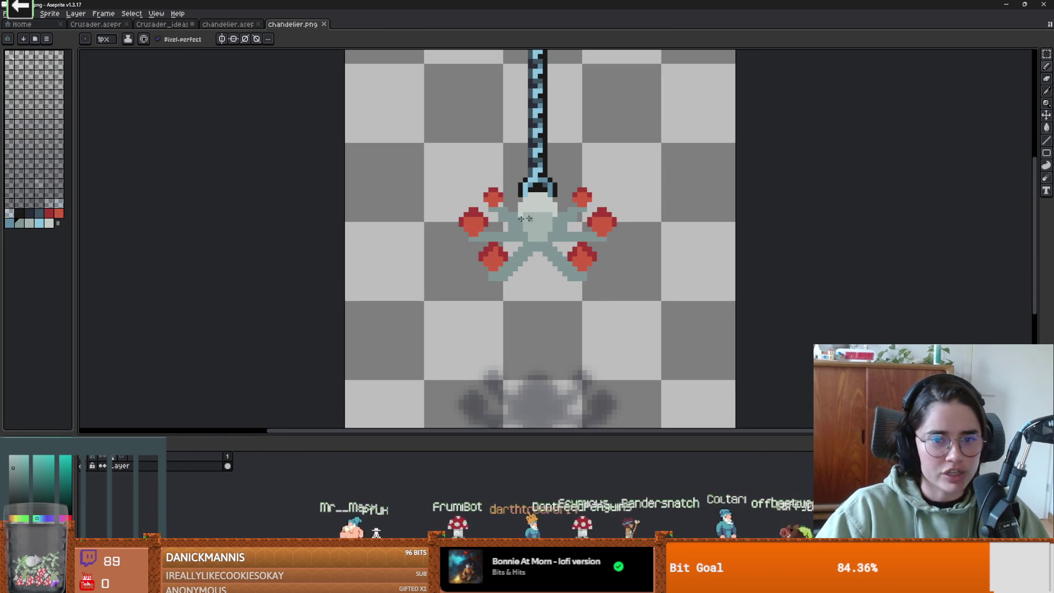
scroll(493, 273, up, 2)
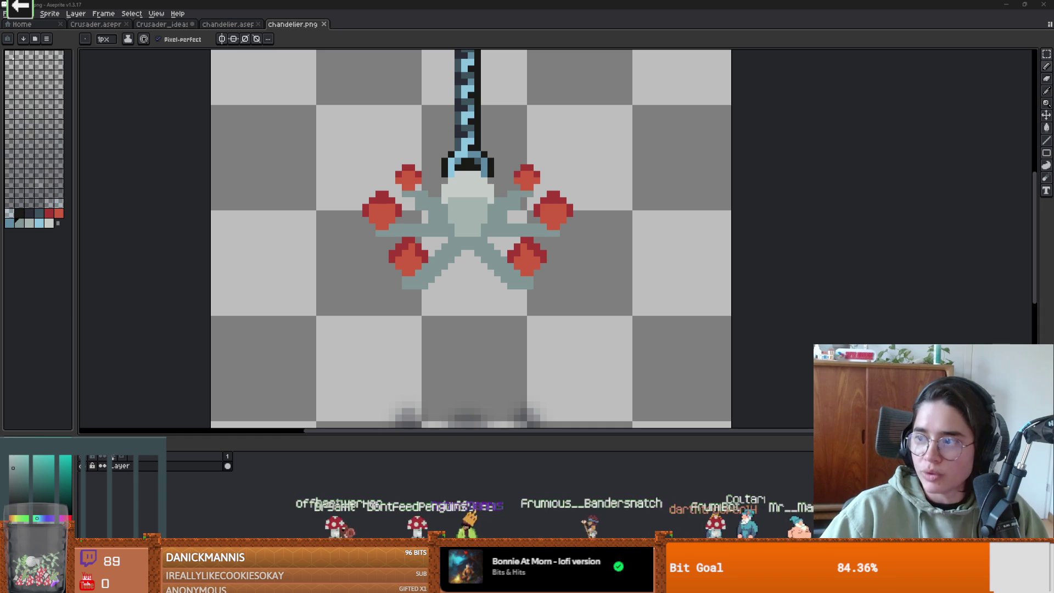
scroll(536, 208, up, 1)
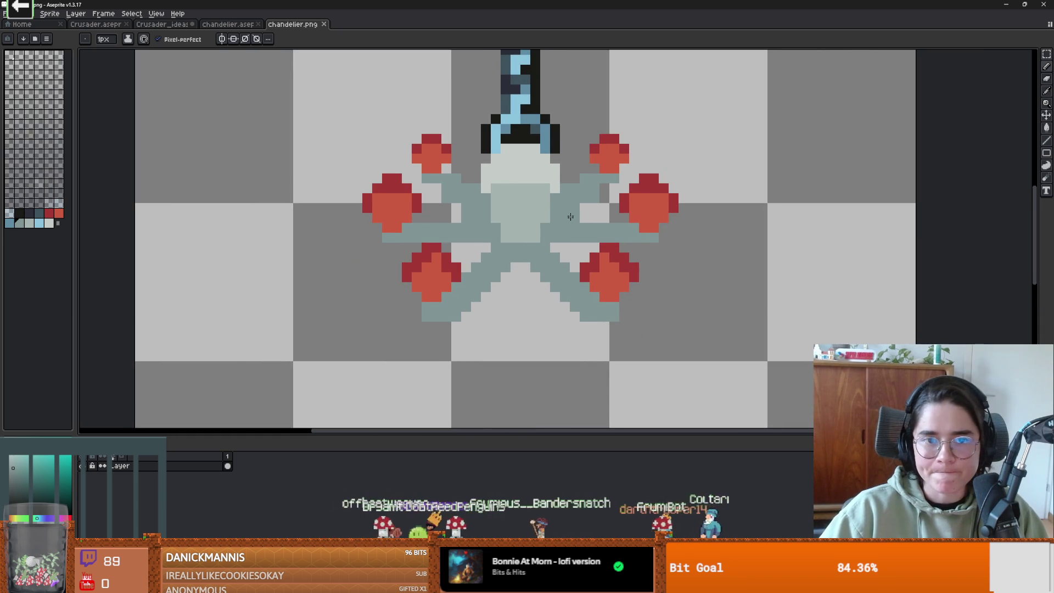
Sample a colour from the chandelier sprite and toggle the chandelier layer's visibility to compare.
key(alt)
alt+click(560, 149)
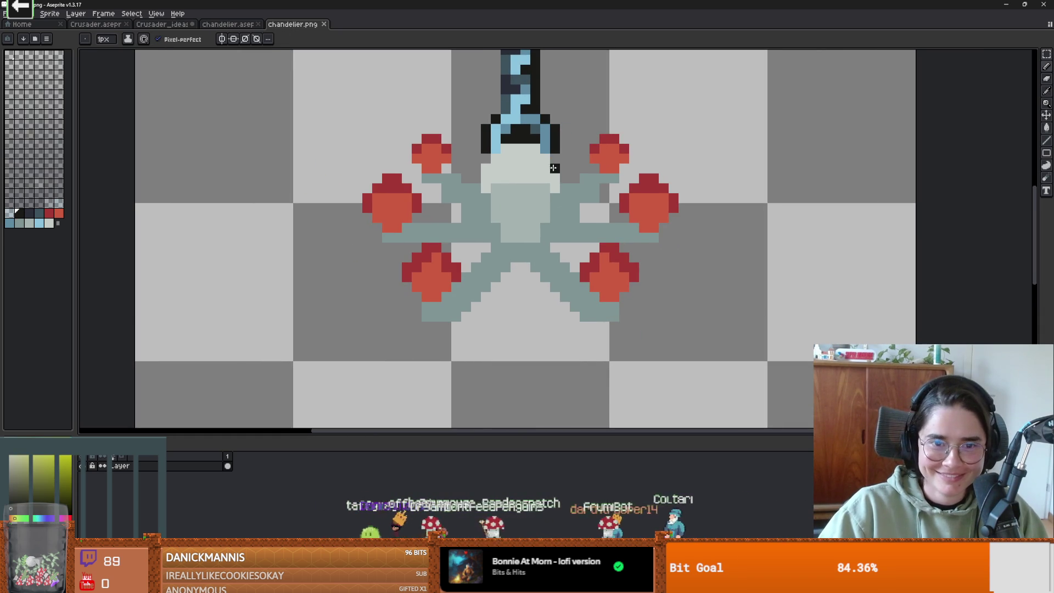
scroll(524, 166, down, 2)
scroll(525, 167, up, 1)
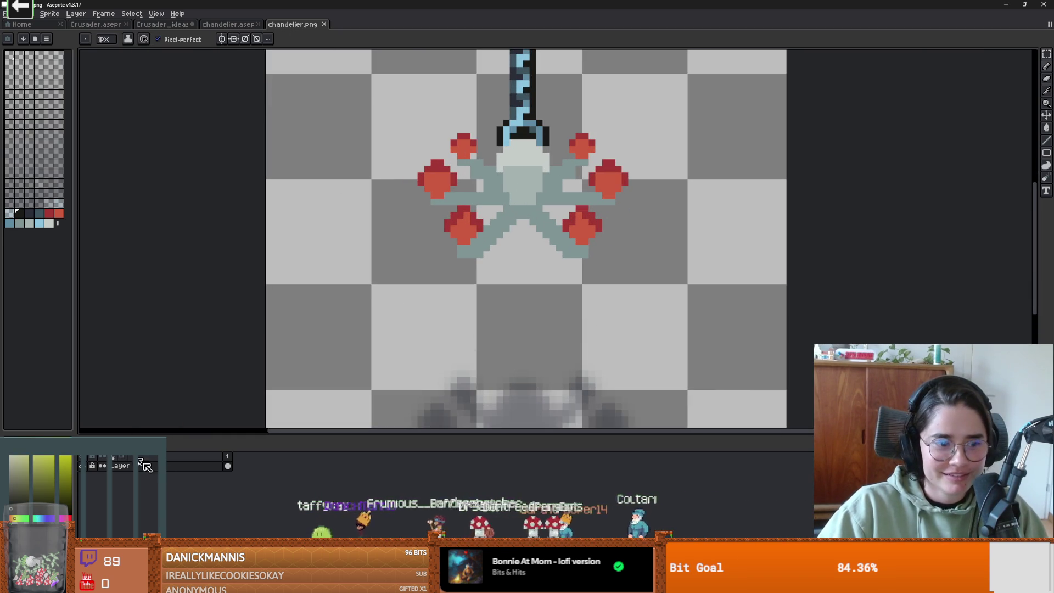
click(81, 466)
click(85, 469)
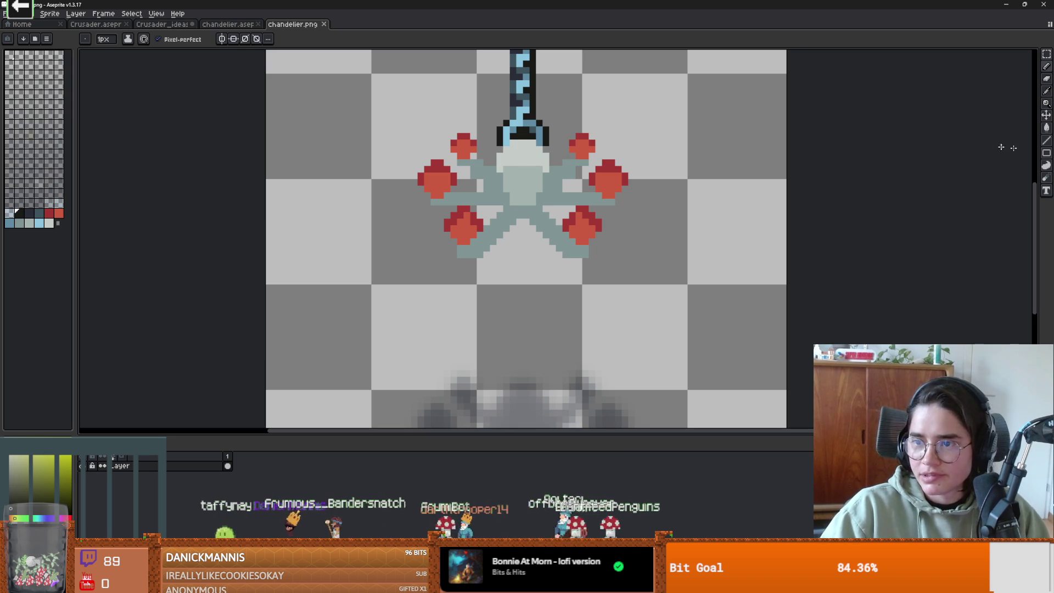
Scroll through the Google Images results for 'pixel art chandelier'.
key(alt+Tab)
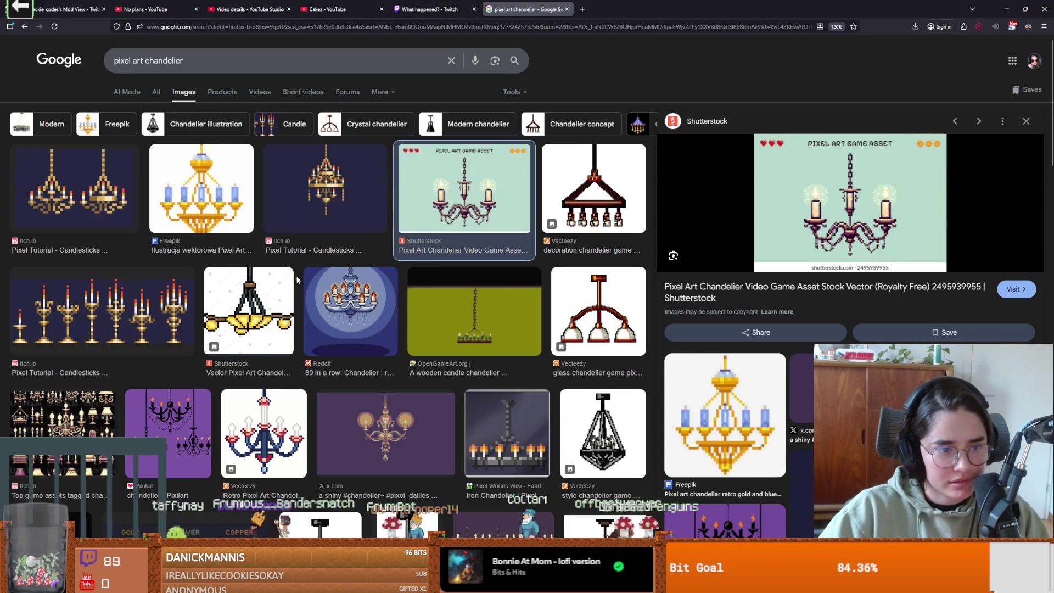
scroll(387, 360, down, 5)
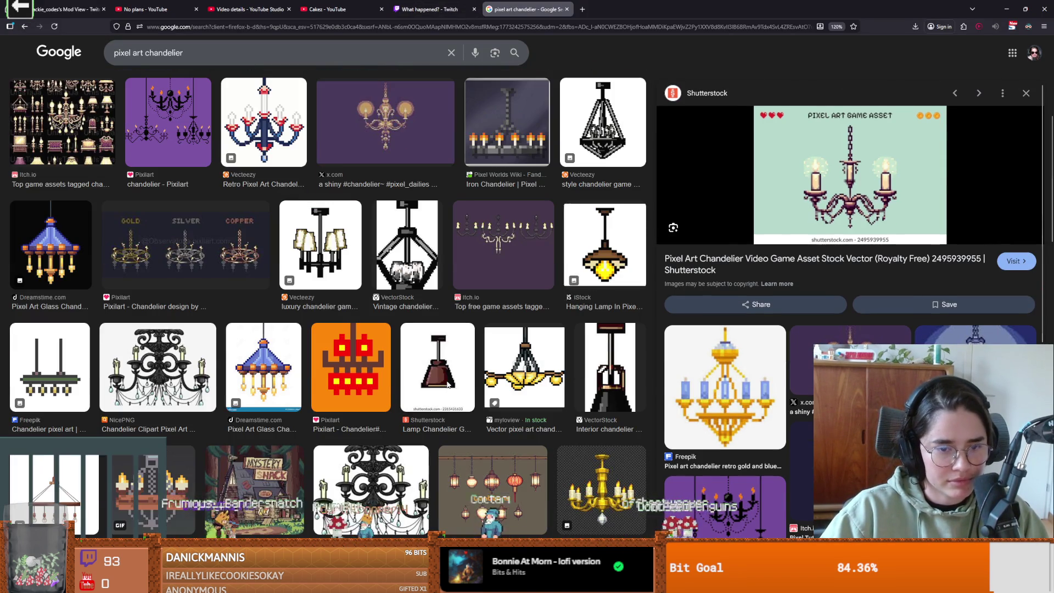
scroll(369, 411, down, 3)
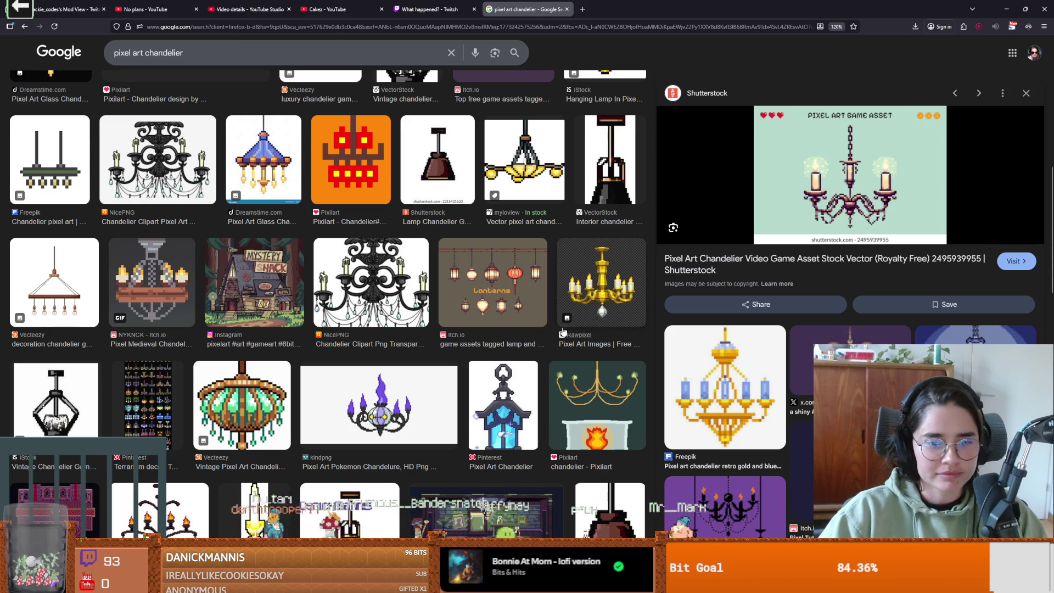
scroll(565, 334, down, 1)
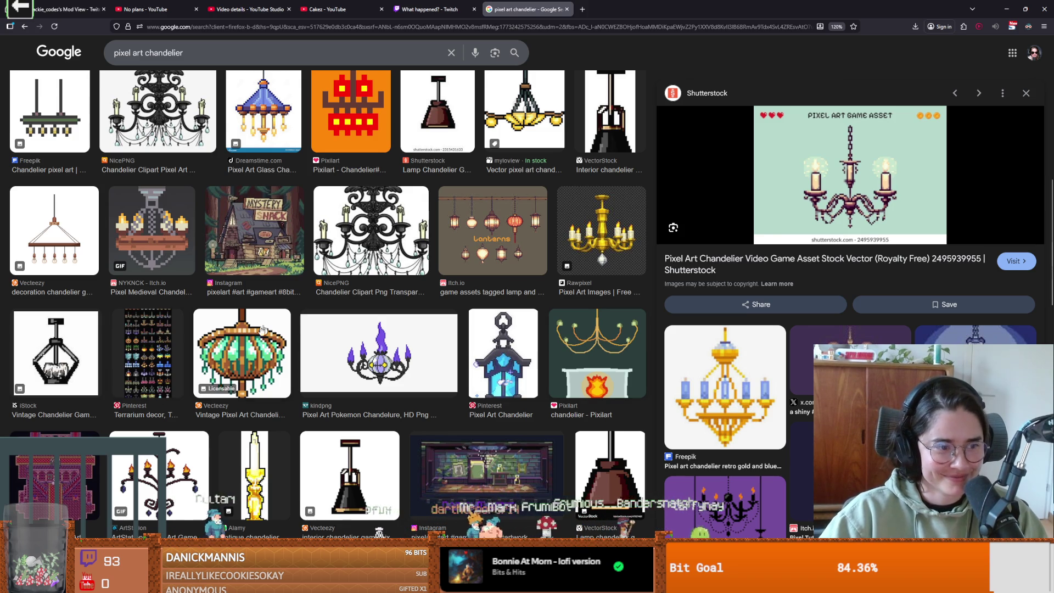
scroll(314, 422, down, 5)
scroll(323, 418, down, 1)
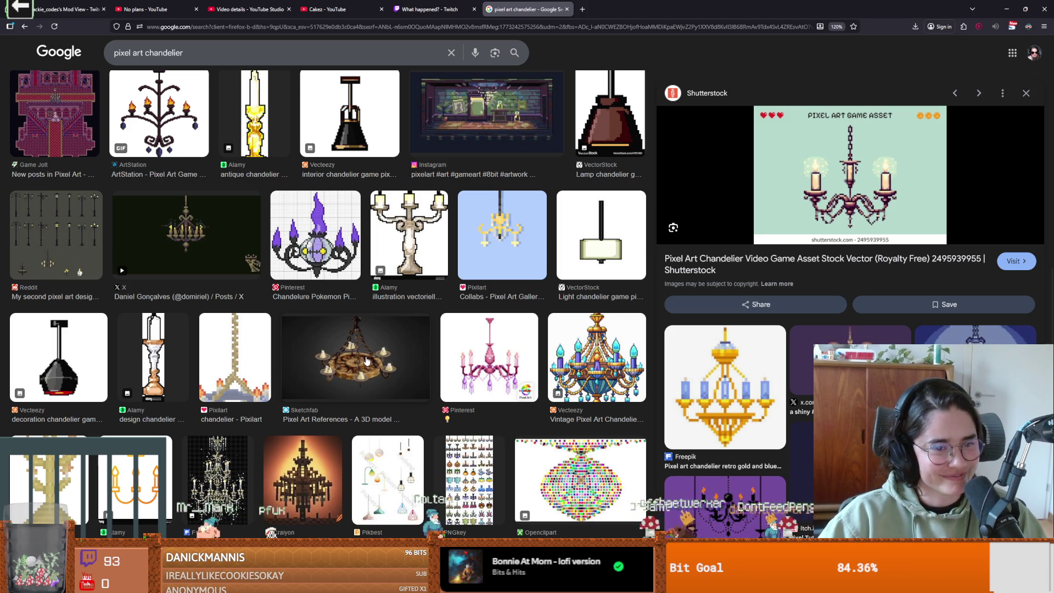
scroll(366, 360, down, 1)
scroll(367, 360, down, 2)
scroll(367, 361, down, 2)
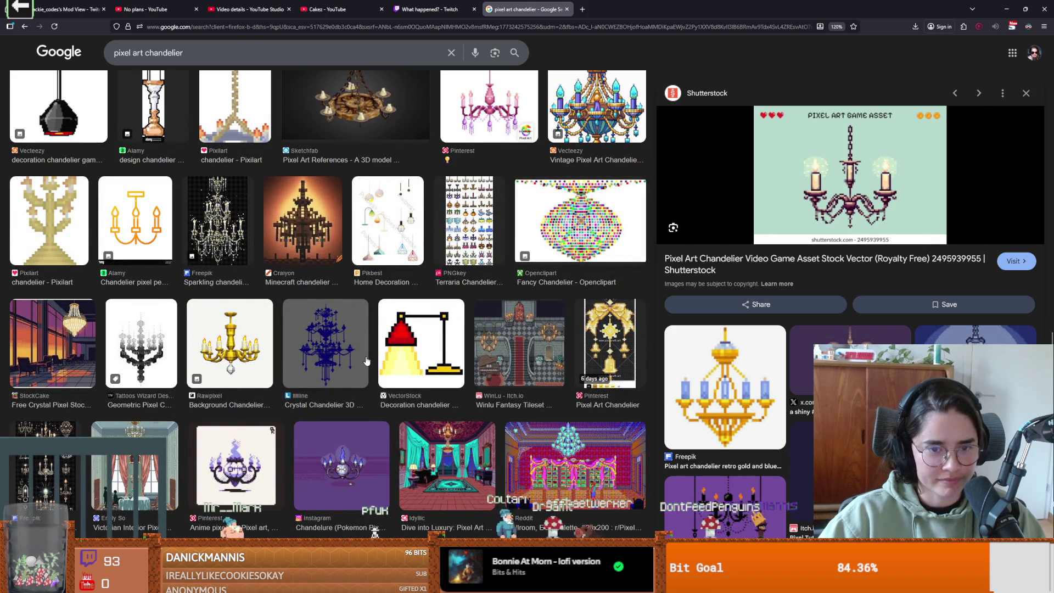
Preview WinLu's itch.io cathedral interior tileset and scroll through it for reference.
click(542, 341)
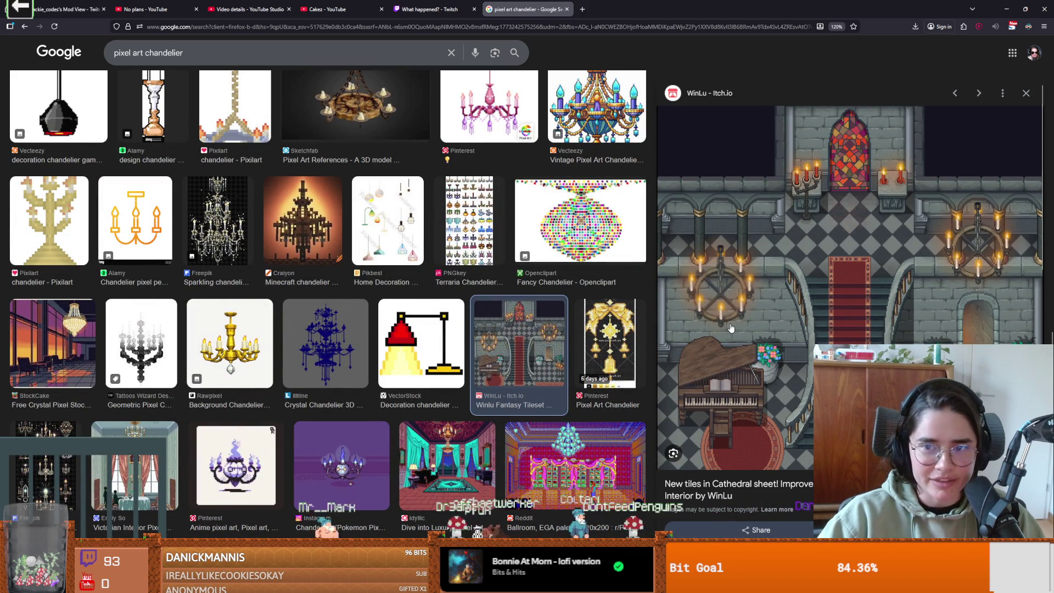
scroll(330, 429, down, 2)
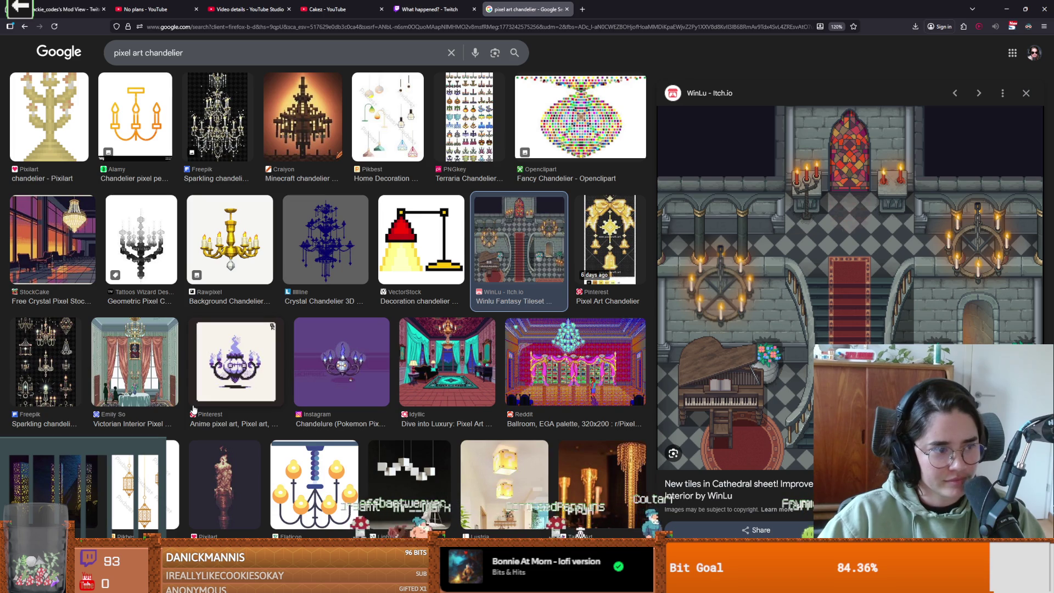
scroll(194, 409, down, 2)
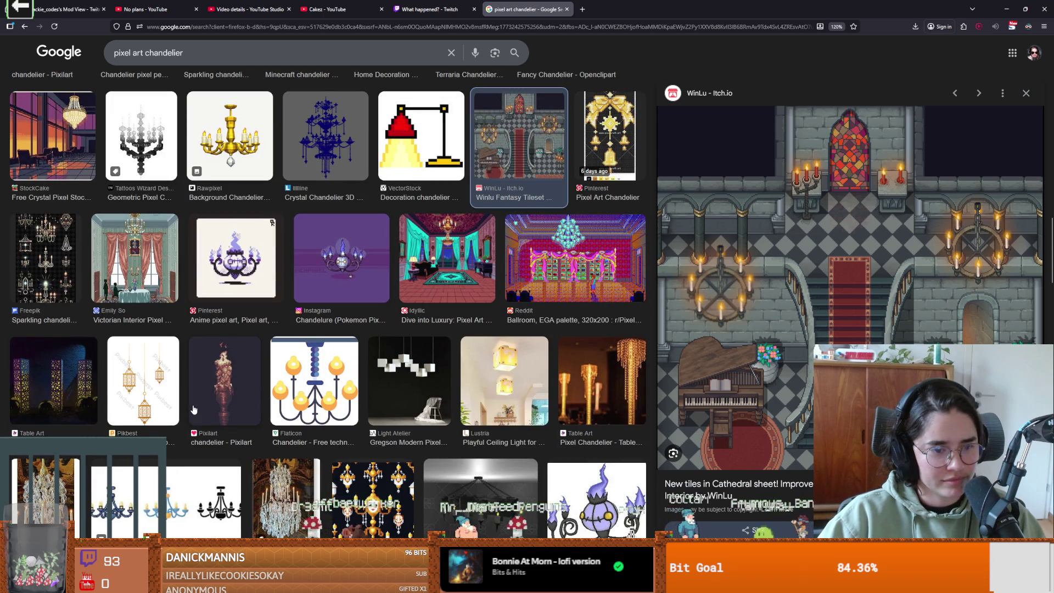
scroll(193, 409, down, 1)
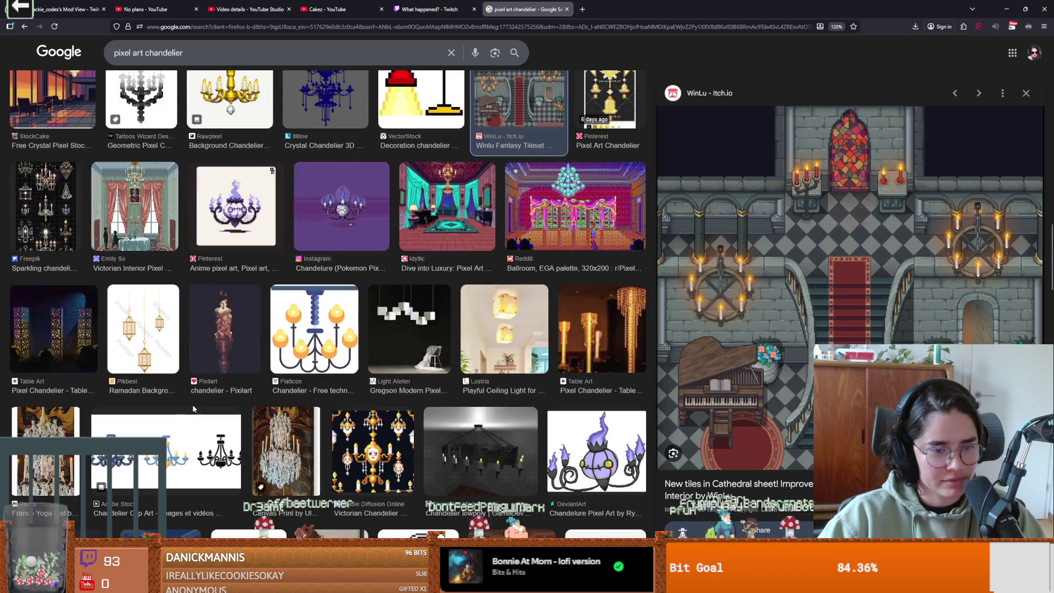
scroll(193, 409, up, 1)
scroll(197, 409, down, 2)
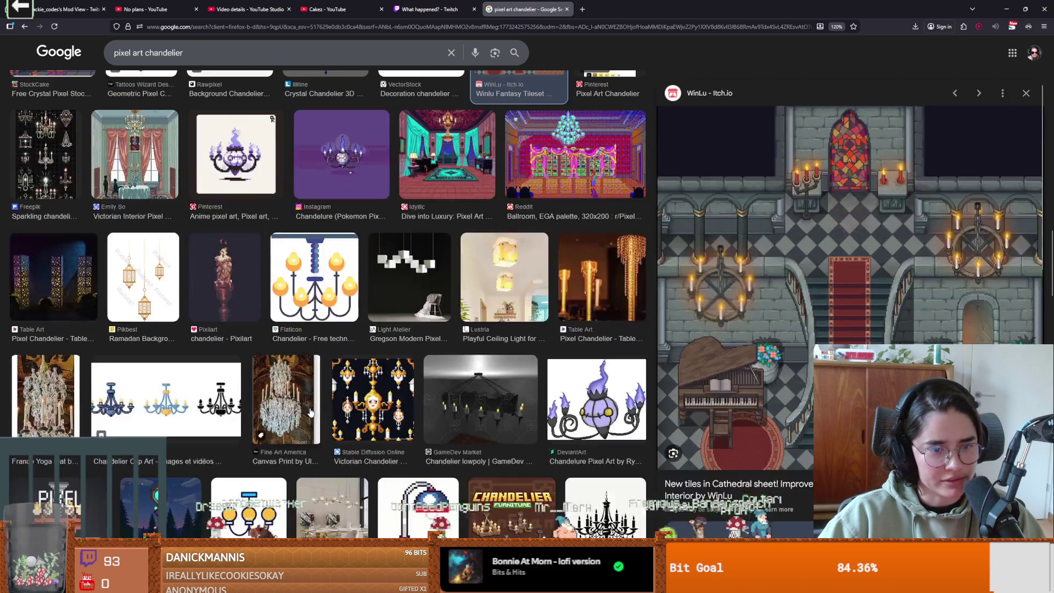
scroll(196, 409, up, 1)
scroll(310, 413, down, 3)
scroll(311, 413, down, 6)
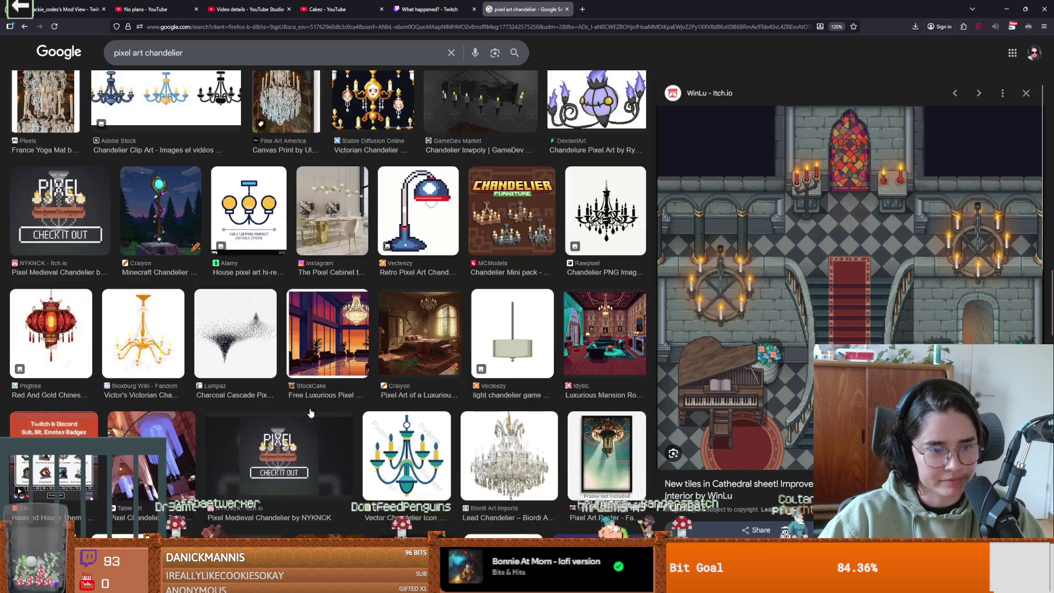
scroll(310, 416, down, 3)
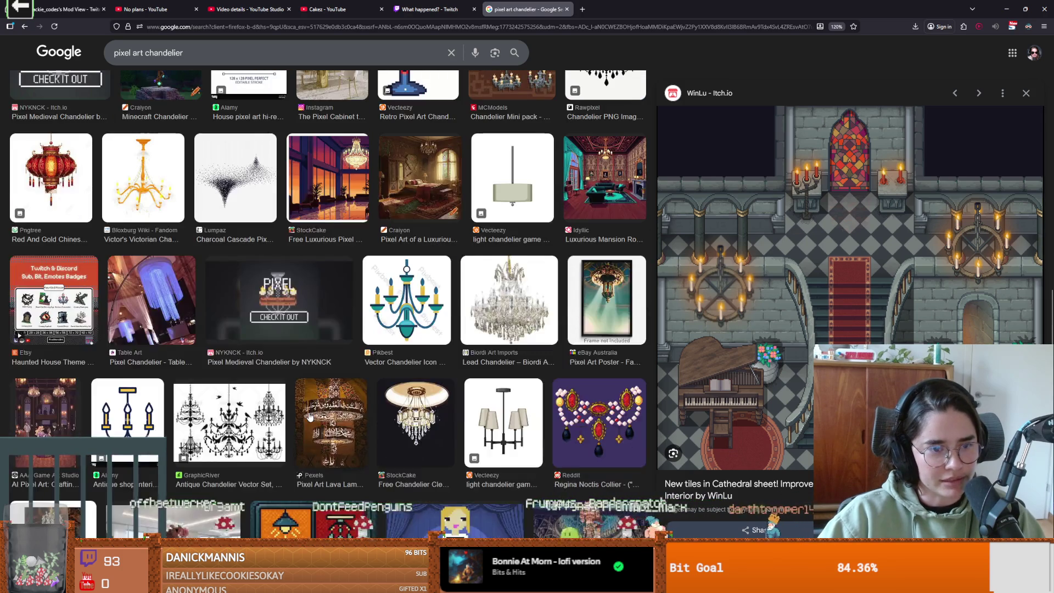
scroll(310, 418, down, 1)
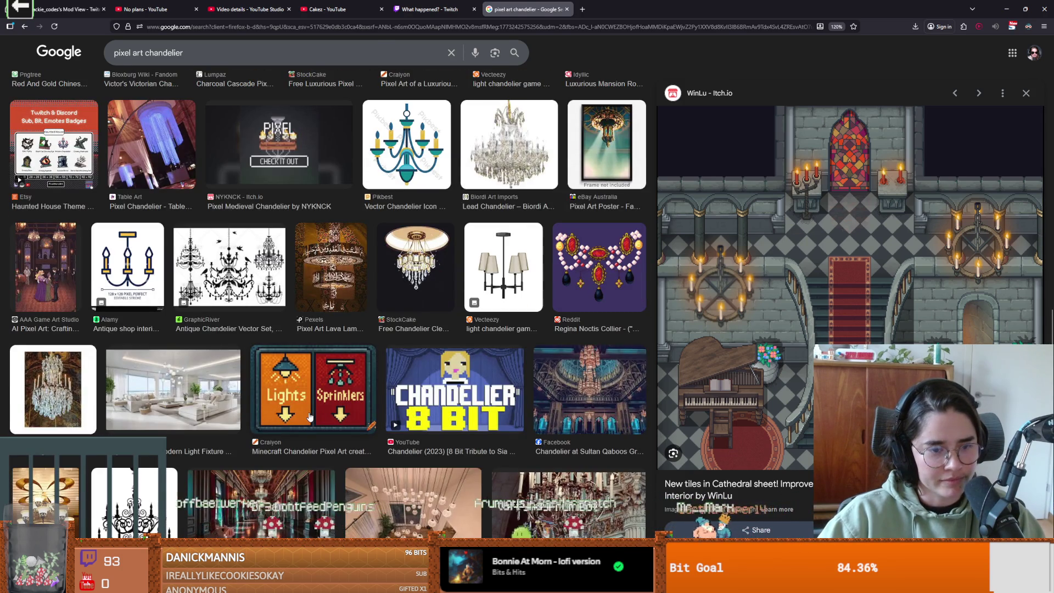
scroll(310, 417, up, 6)
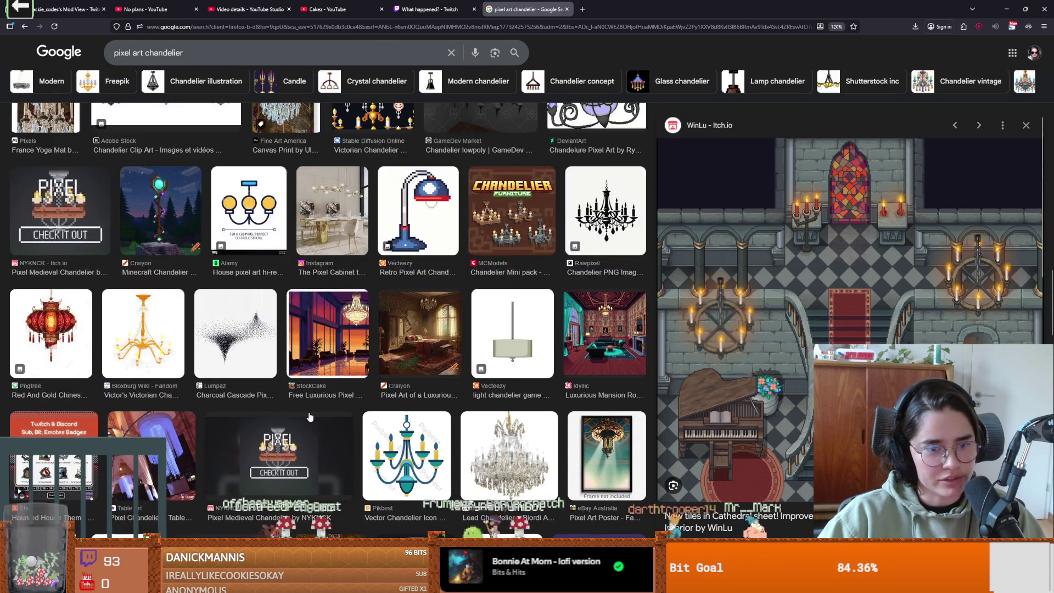
scroll(310, 417, up, 5)
scroll(493, 406, up, 3)
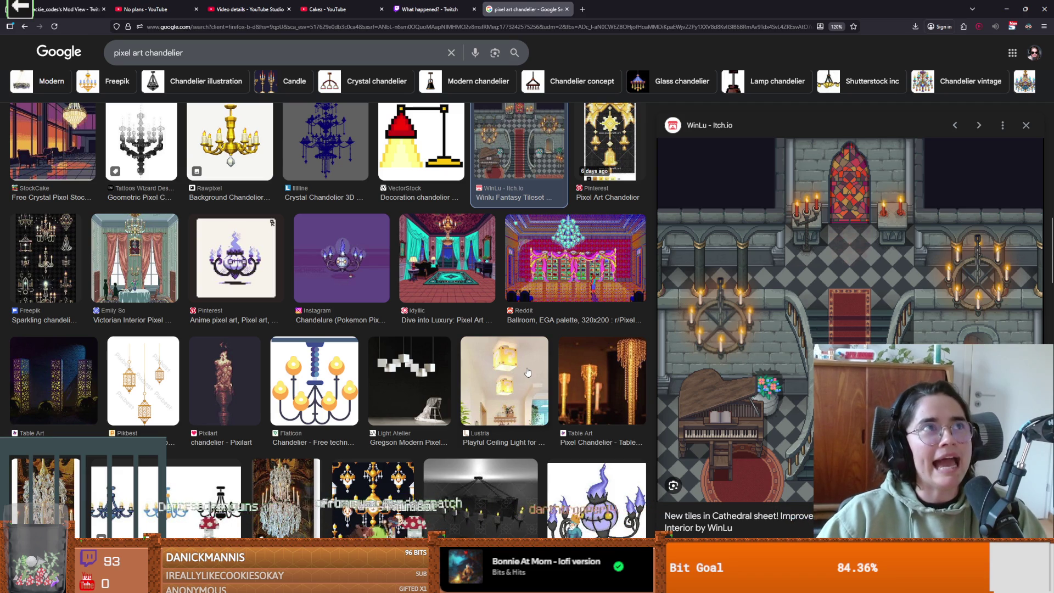
scroll(527, 387, up, 5)
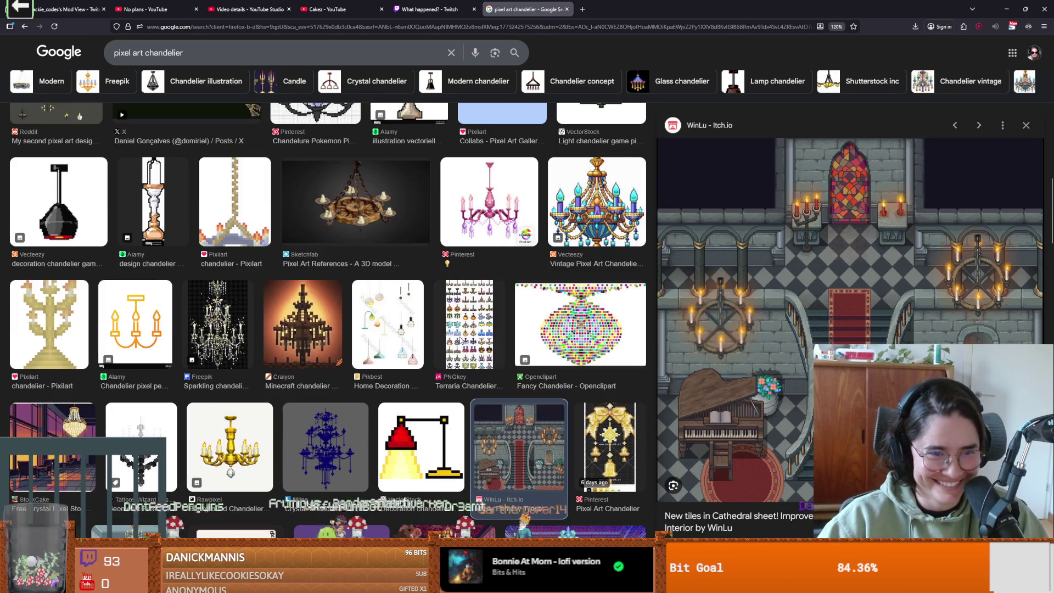
scroll(513, 518, up, 10)
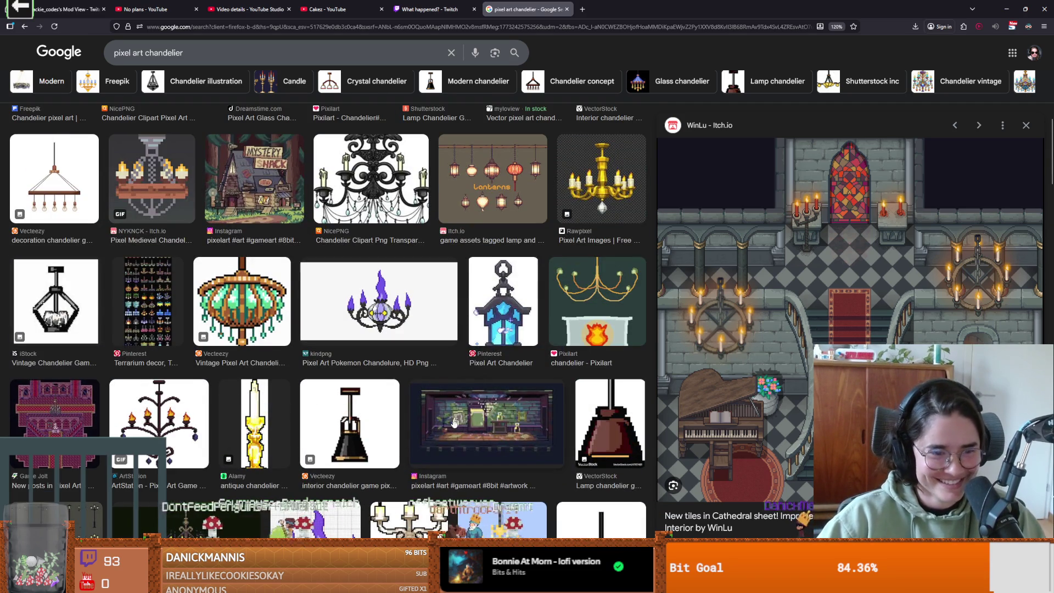
scroll(439, 433, up, 5)
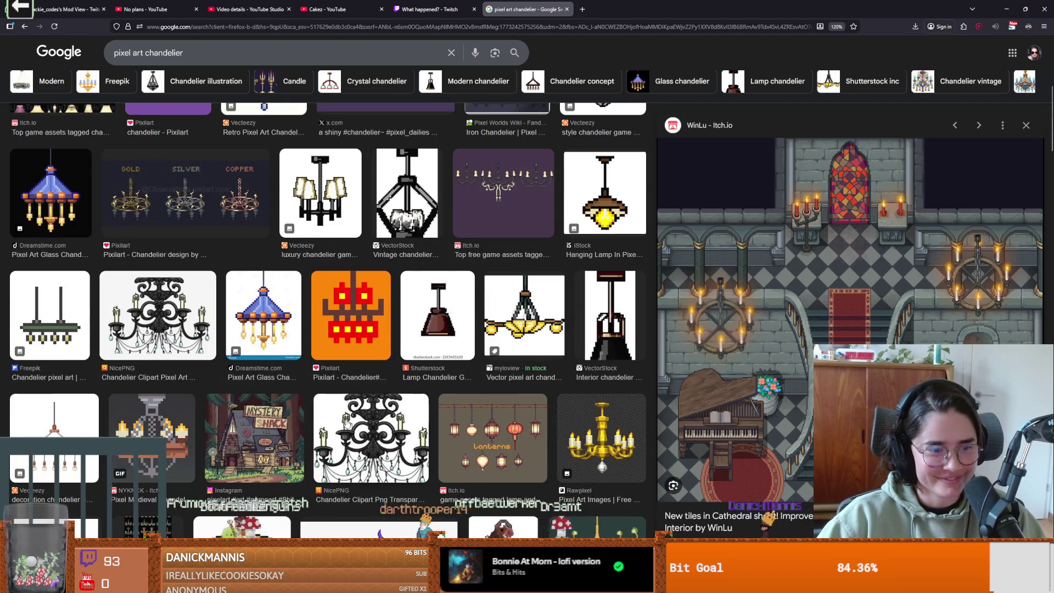
scroll(372, 438, up, 6)
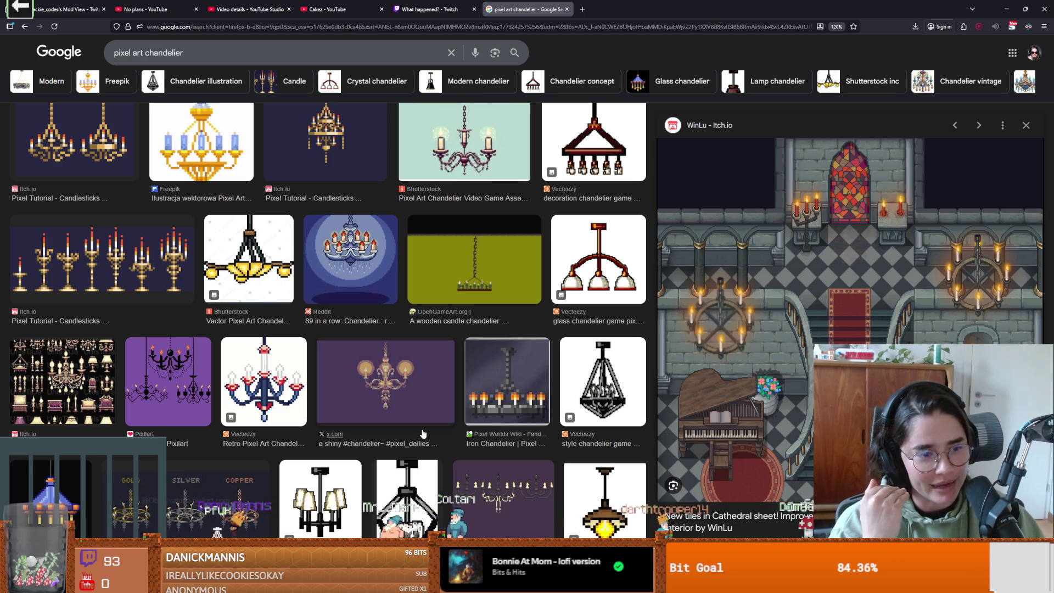
scroll(386, 317, up, 2)
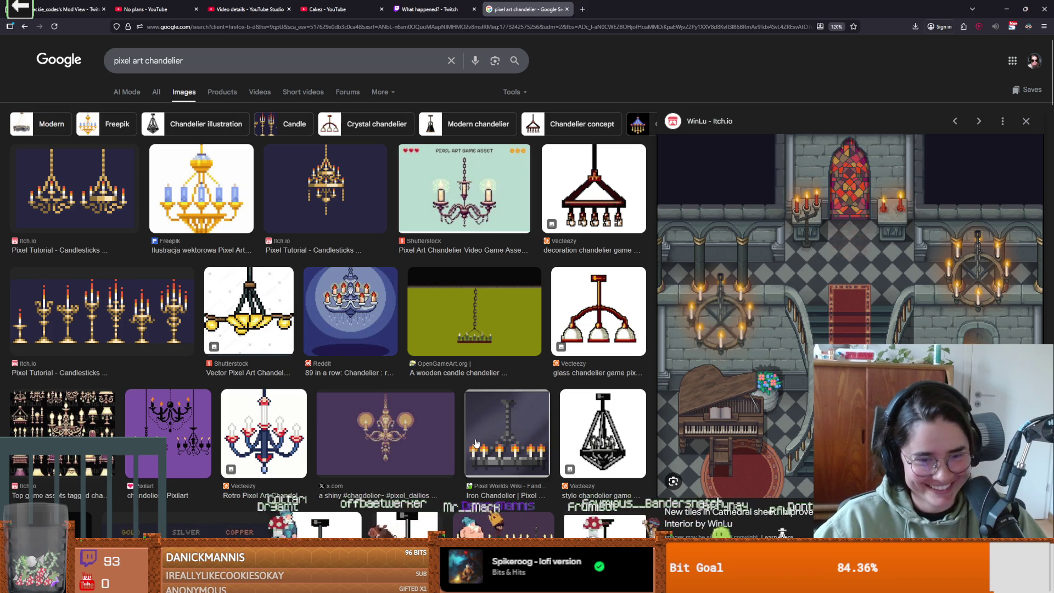
scroll(476, 443, down, 2)
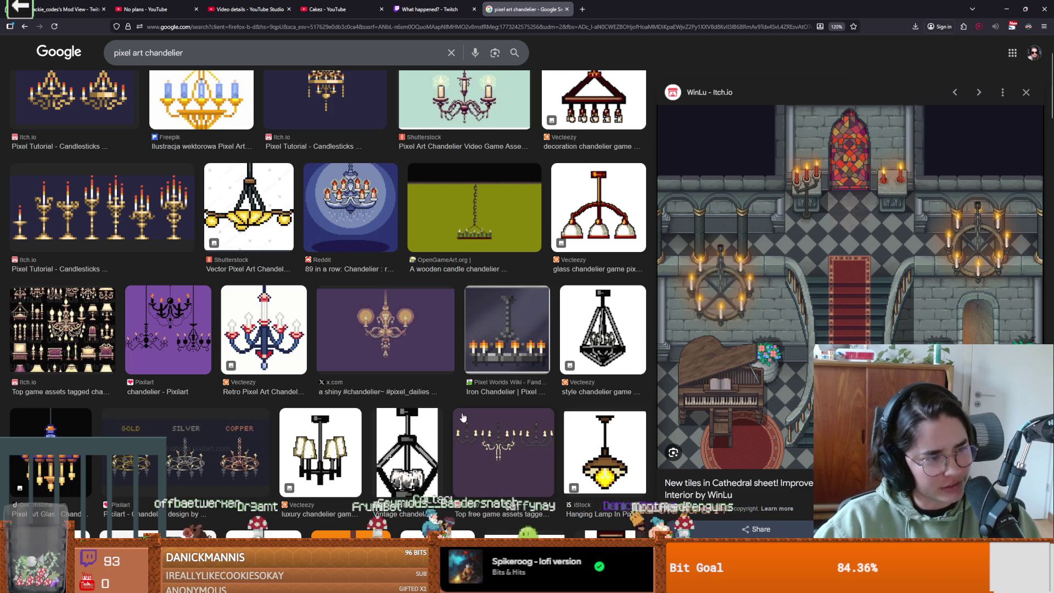
scroll(463, 418, down, 2)
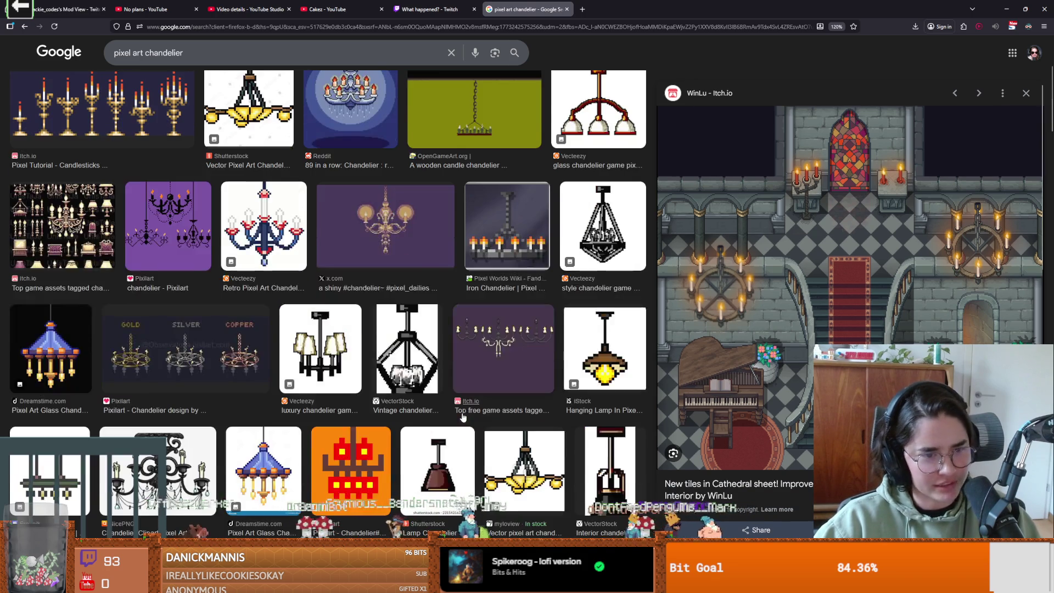
scroll(463, 418, up, 1)
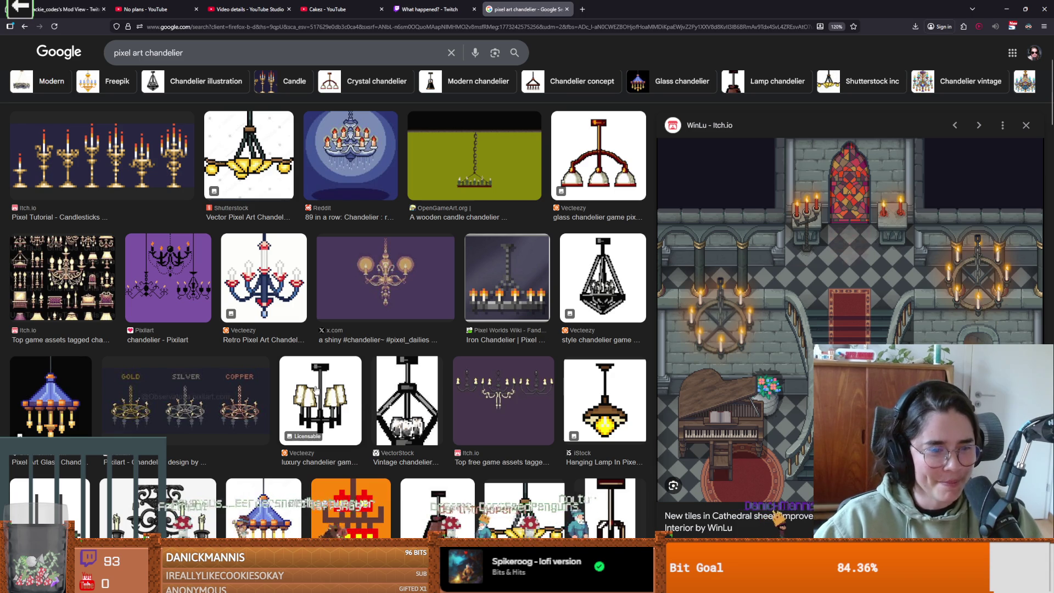
scroll(586, 329, up, 1)
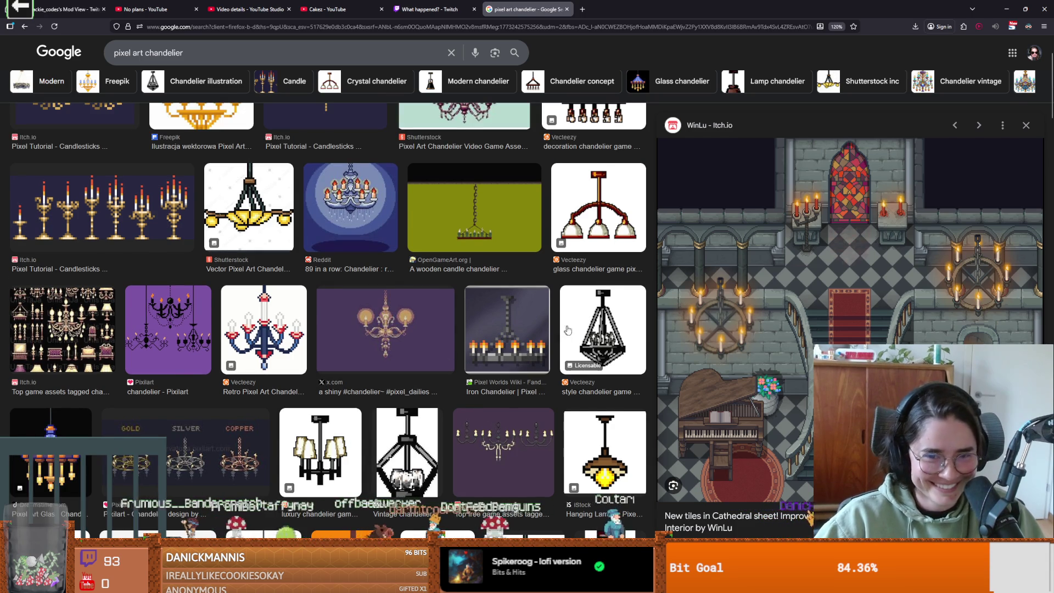
scroll(585, 329, up, 1)
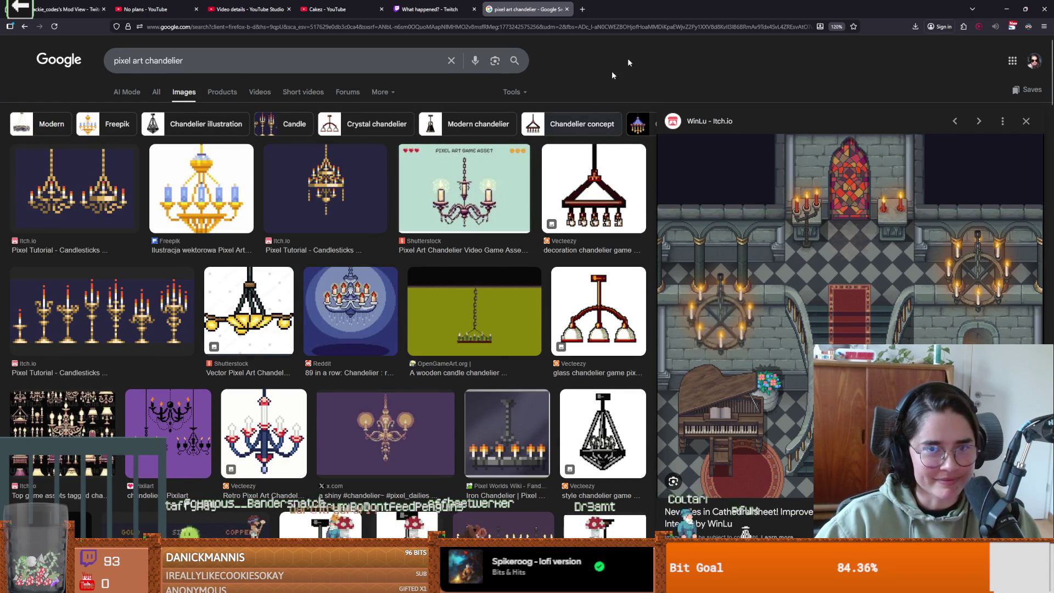
Load the adamcyoungis preset palette onto chandelier.png and pick a brown swatch.
key(alt+Tab)
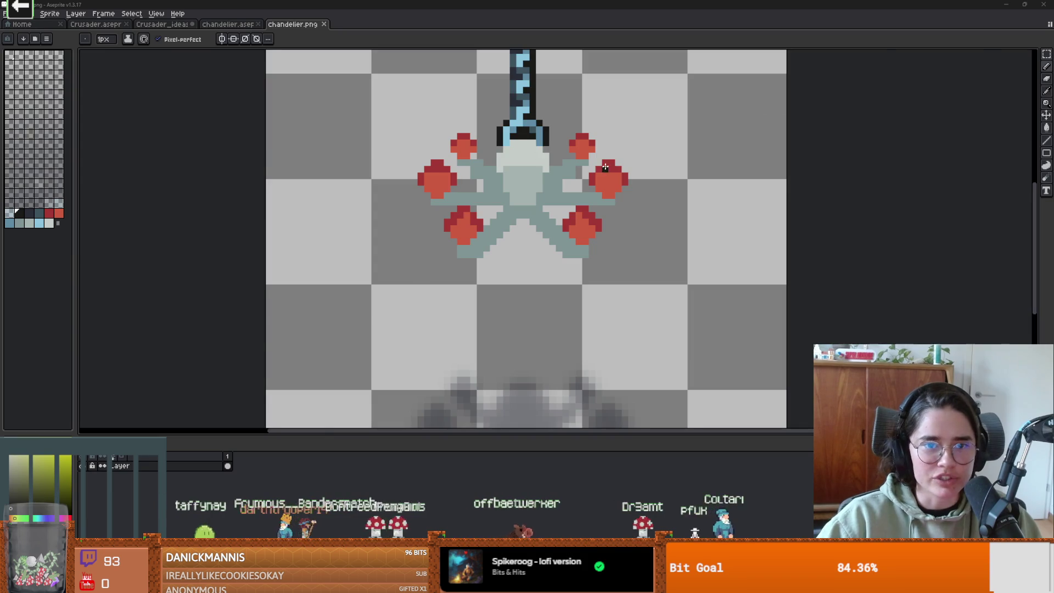
scroll(161, 144, up, 2)
click(44, 40)
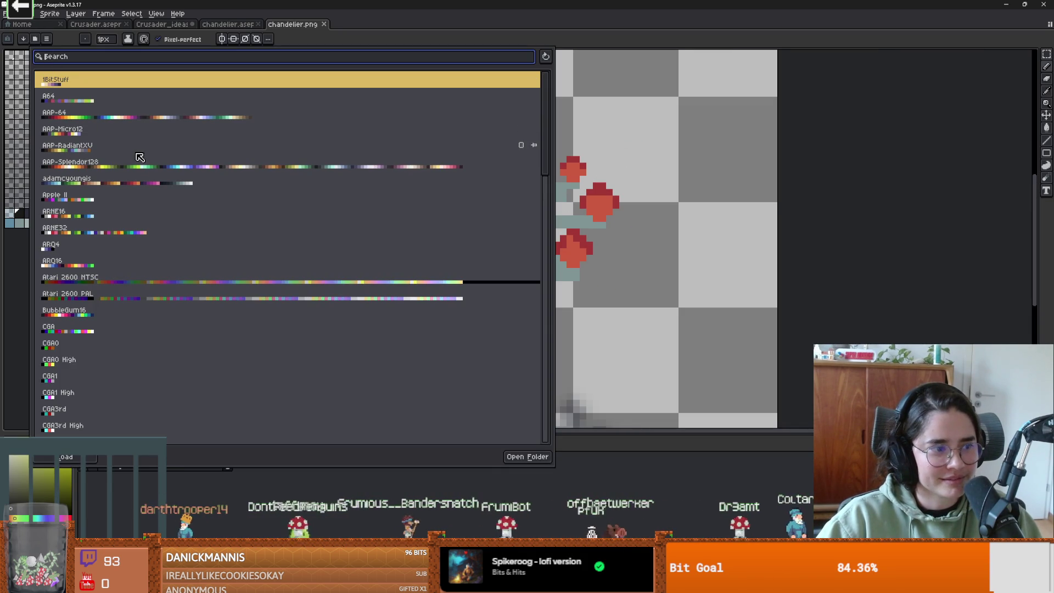
click(95, 185)
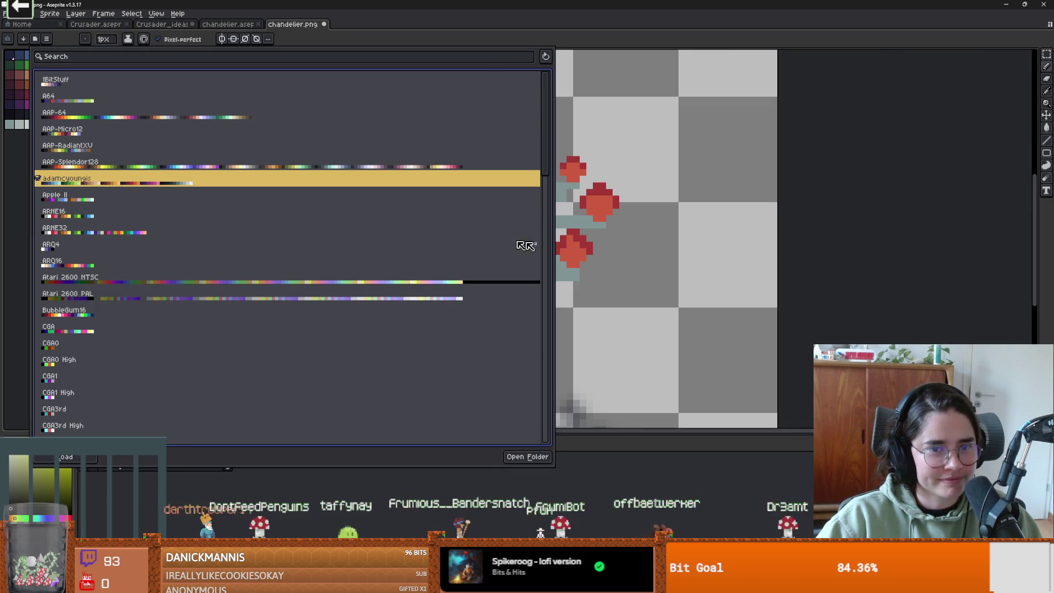
click(857, 108)
scroll(393, 207, up, 2)
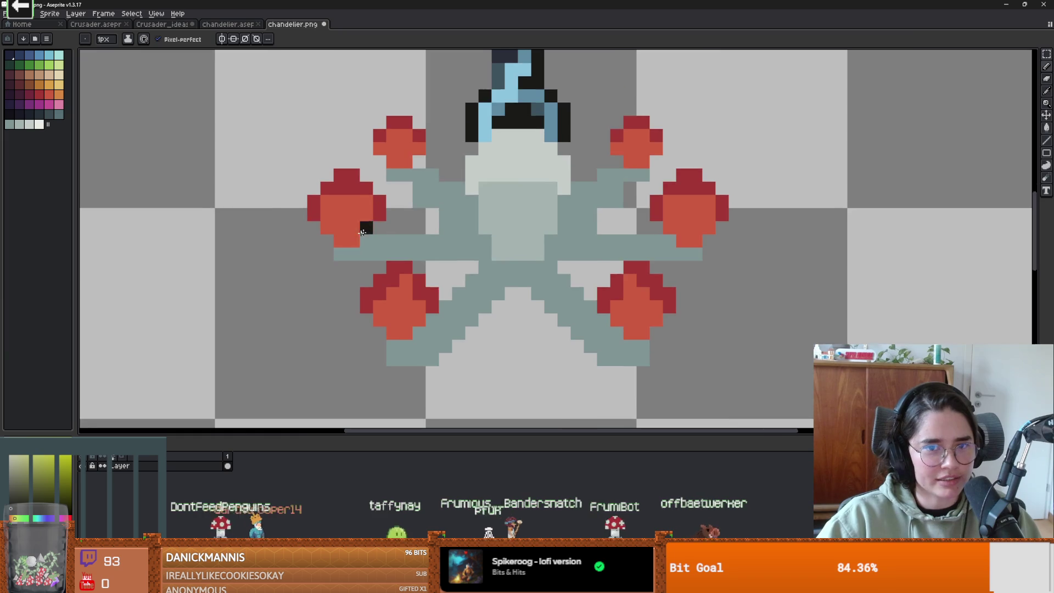
scroll(357, 235, down, 1)
scroll(470, 242, up, 1)
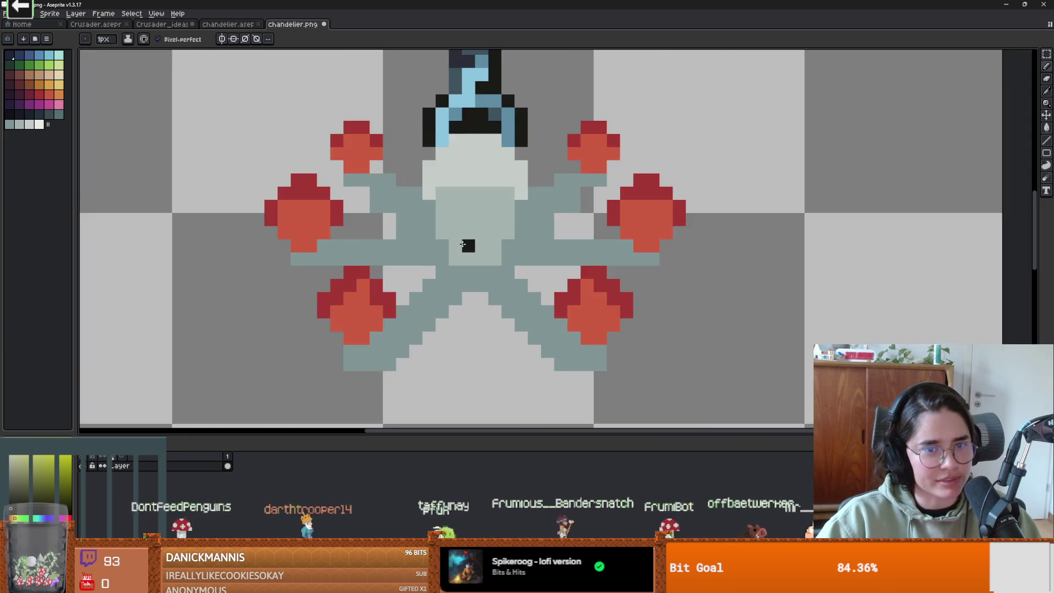
scroll(464, 241, down, 1)
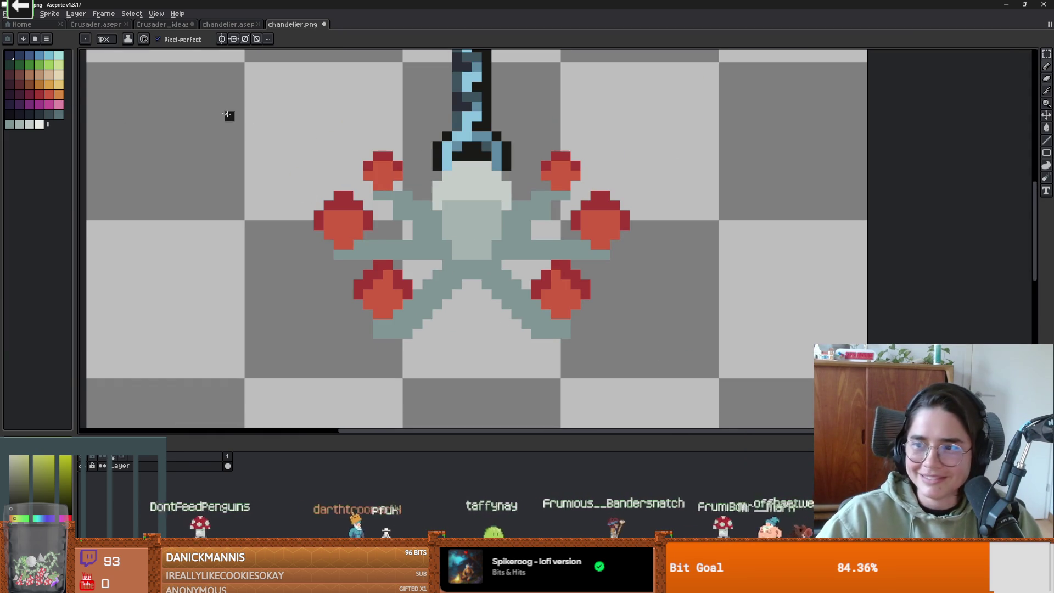
click(28, 82)
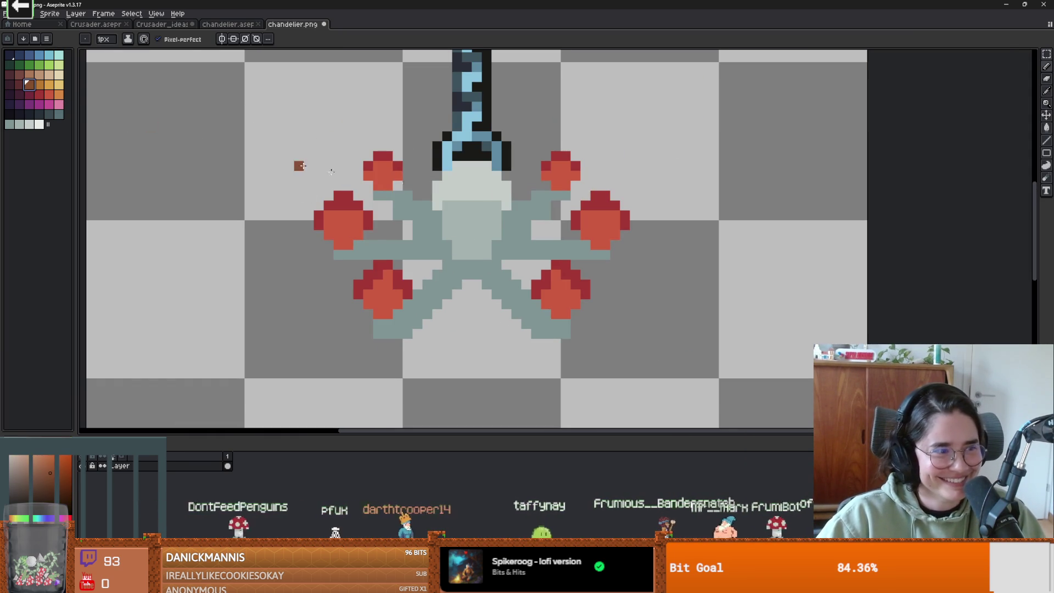
Bucket-fill the chandelier's upper light area with brown.
key(g)
click(456, 192)
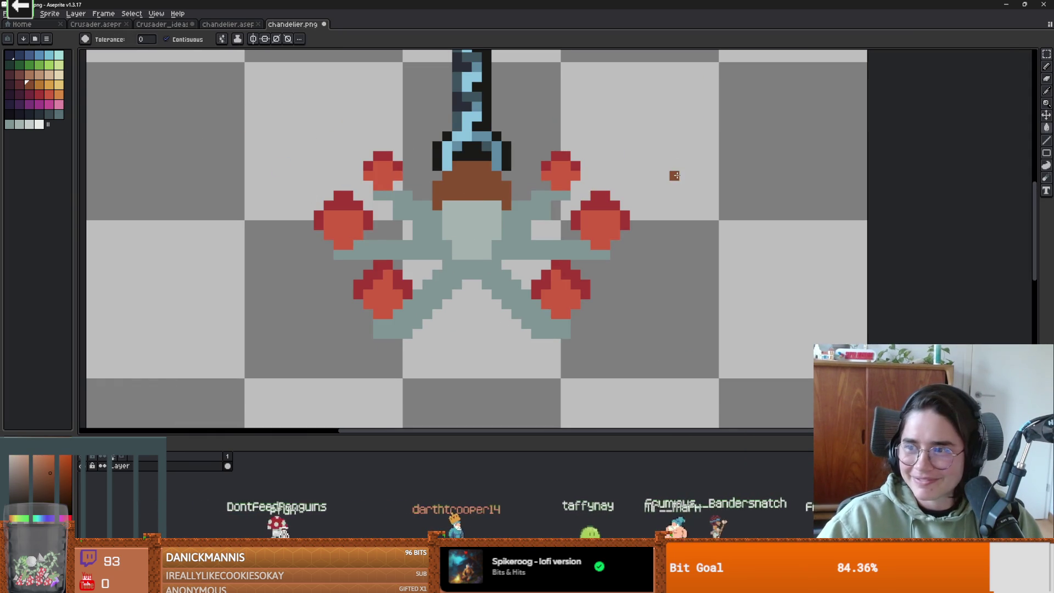
scroll(668, 186, up, 1)
scroll(626, 199, down, 1)
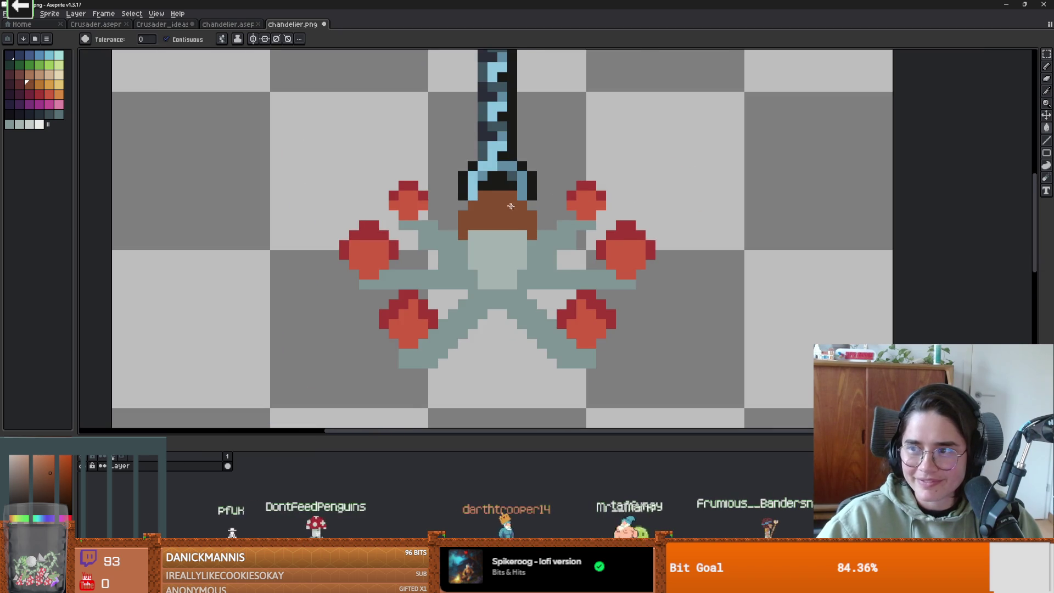
scroll(518, 207, up, 1)
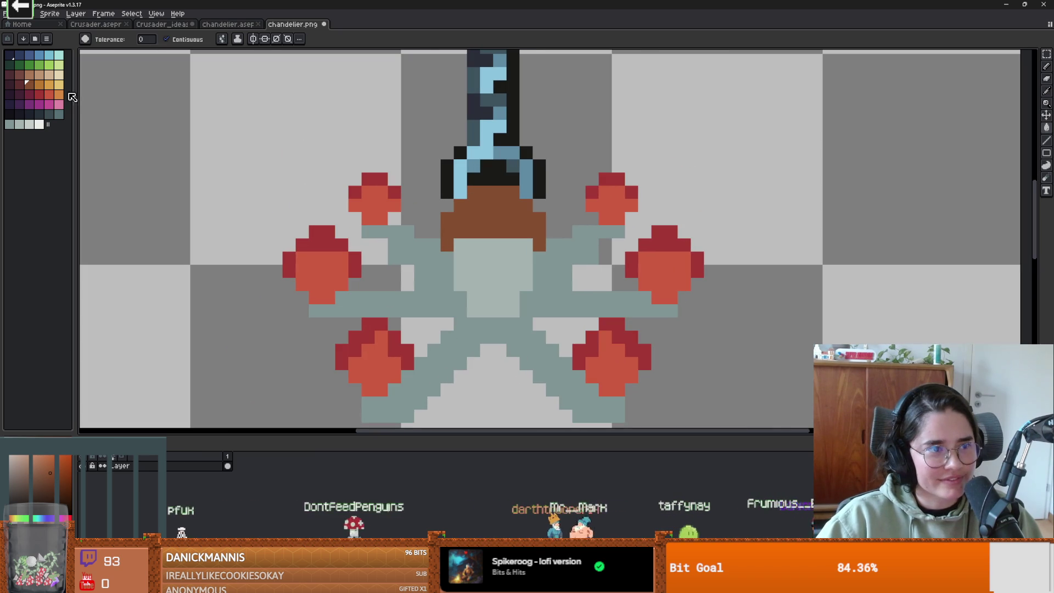
Refill the chandelier's upper body areas with a lighter orange swatch.
click(48, 86)
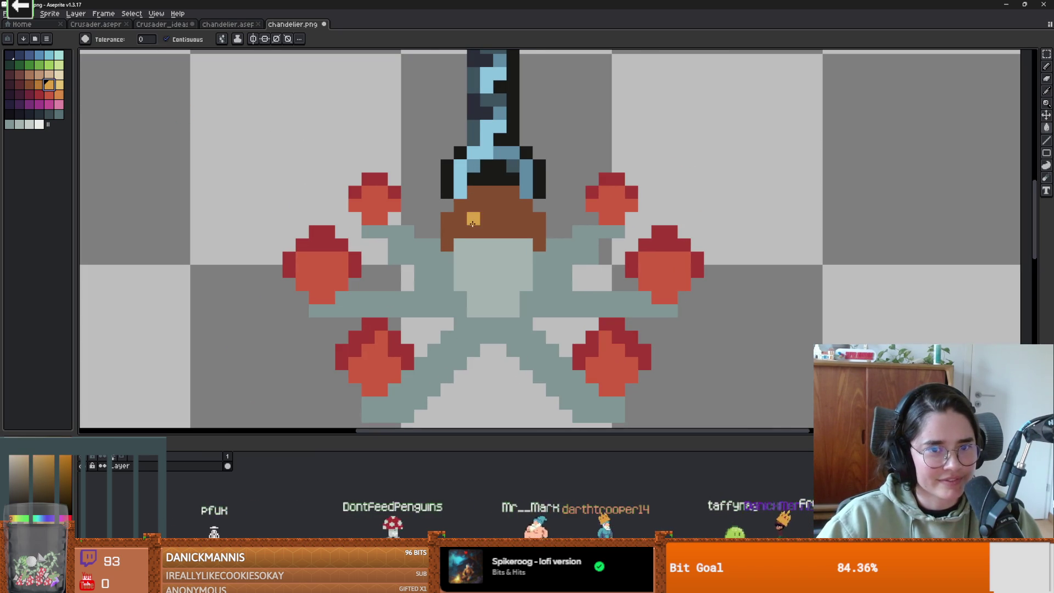
click(489, 241)
click(500, 245)
scroll(497, 247, up, 1)
scroll(499, 249, down, 1)
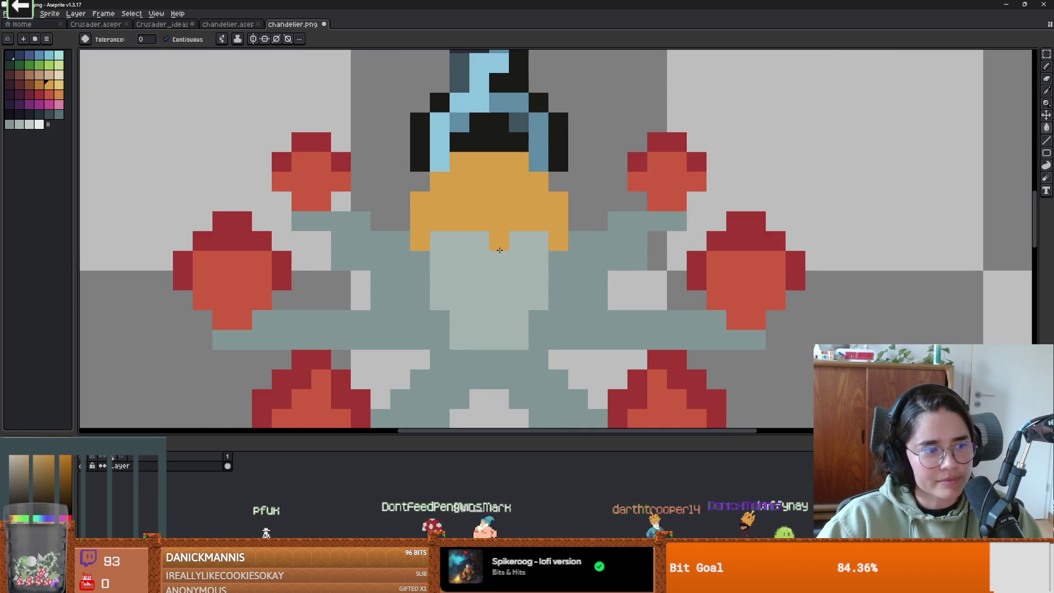
click(497, 254)
scroll(494, 253, up, 1)
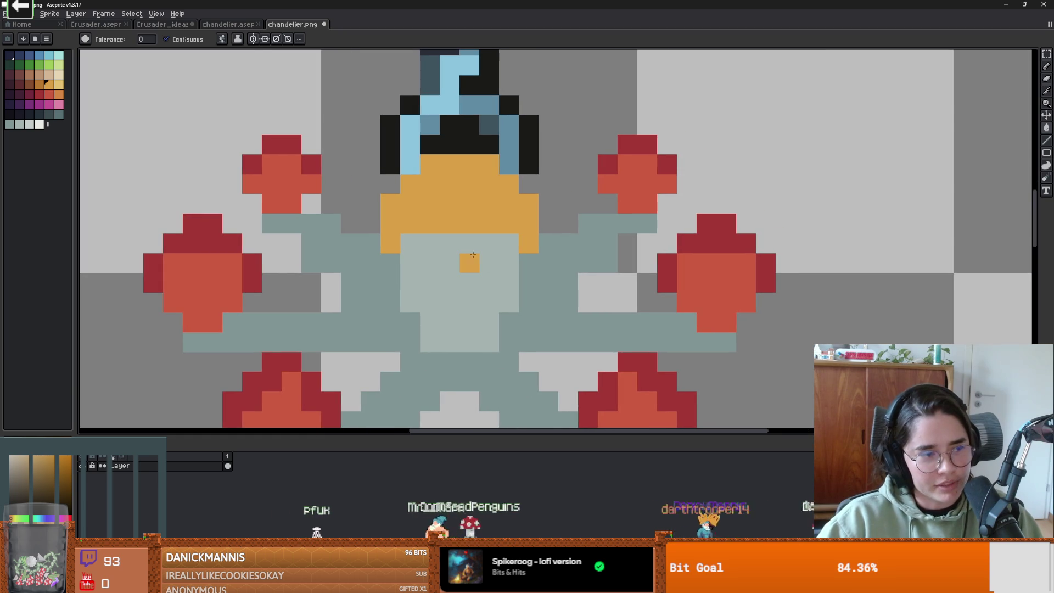
scroll(473, 256, down, 1)
scroll(494, 257, up, 1)
right_click(510, 261)
Sample a darker orange from the canvas and bucket-fill the light-grey bulb with it.
key(i)
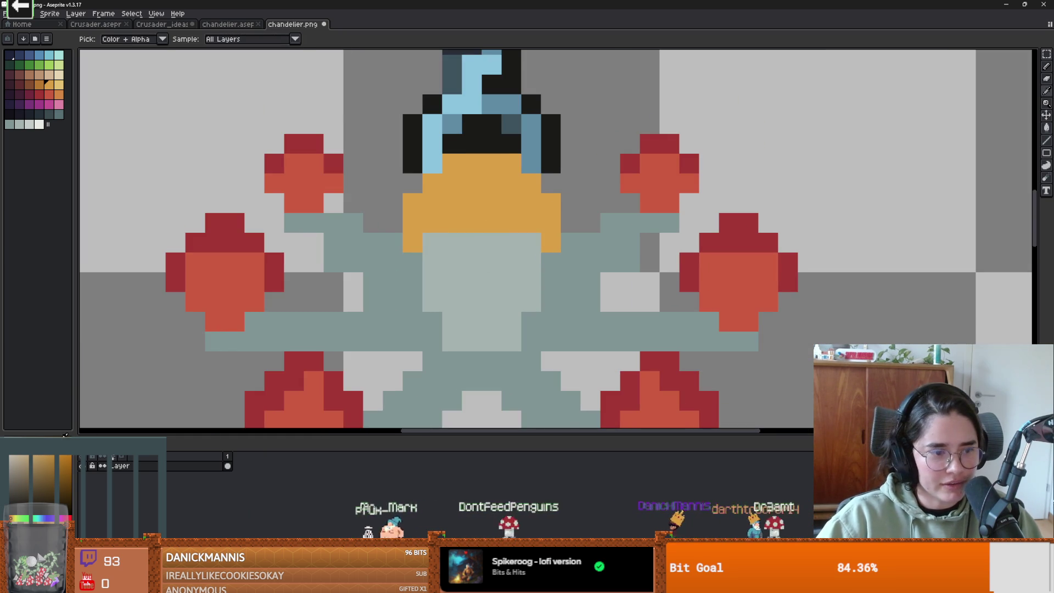
key(g)
click(487, 301)
scroll(487, 301, down, 1)
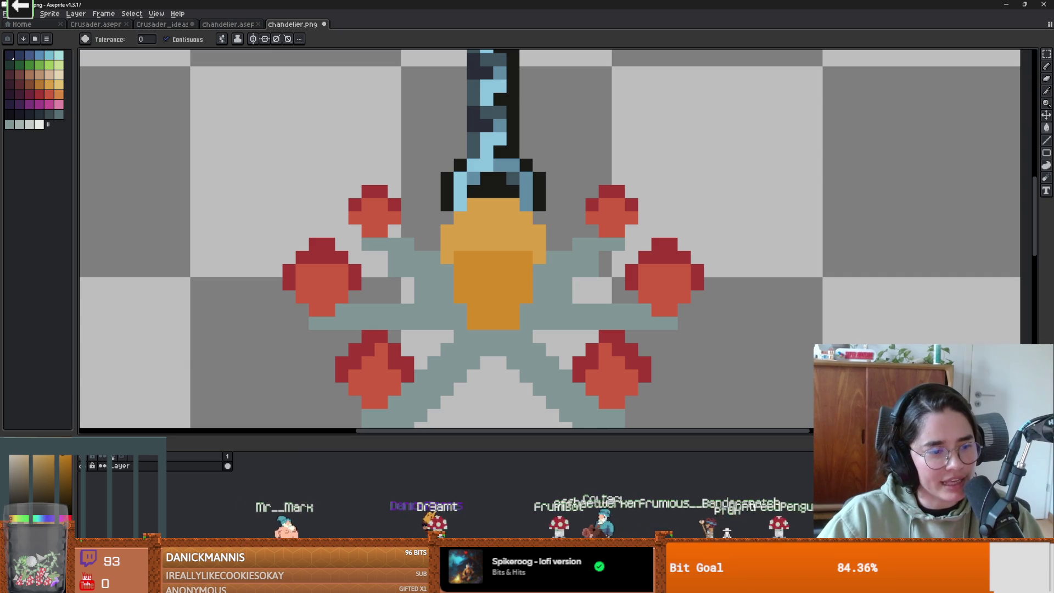
Fill the arms orange, paint over the upper-left red blob and extend that arm's tip.
click(395, 286)
scroll(395, 286, down, 2)
scroll(452, 335, up, 3)
scroll(472, 308, down, 1)
scroll(472, 308, up, 1)
scroll(502, 264, up, 1)
scroll(509, 274, down, 1)
scroll(510, 274, up, 1)
scroll(475, 272, down, 1)
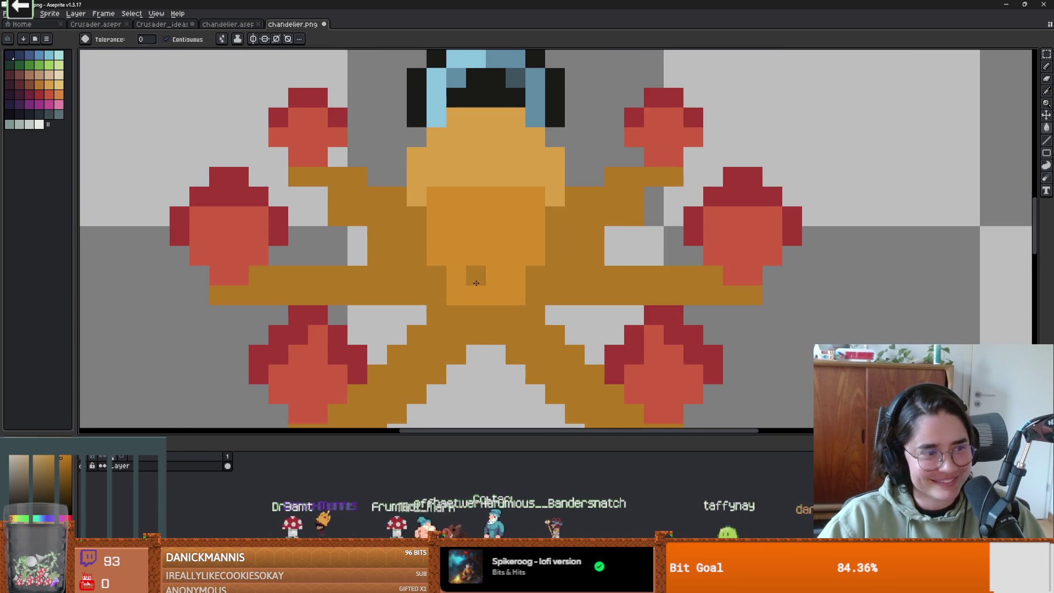
scroll(486, 264, up, 1)
scroll(489, 264, down, 2)
key(alt)
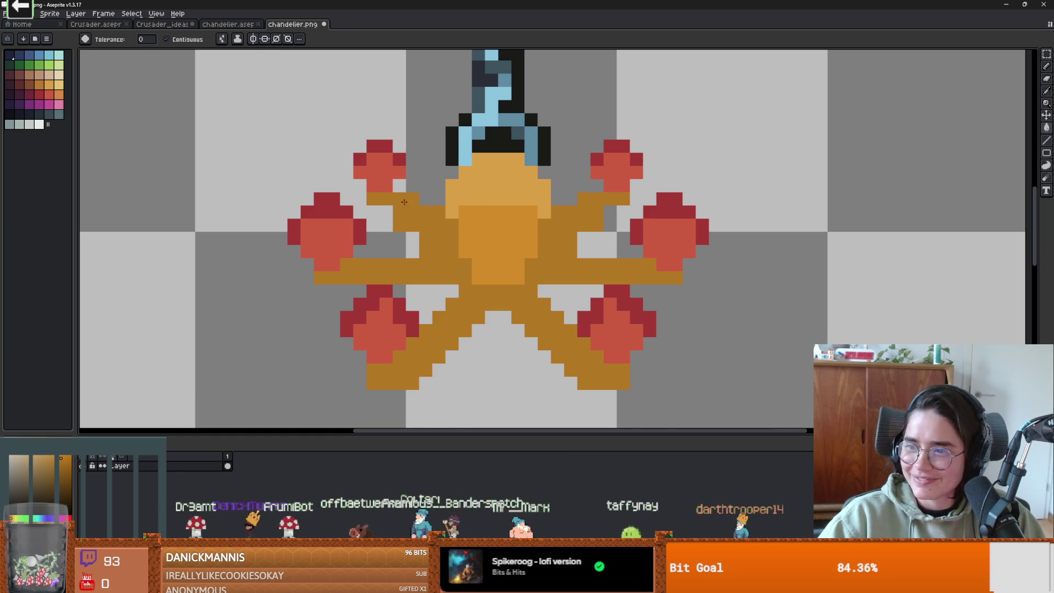
key(b)
scroll(432, 161, up, 1)
mouse_move(432, 160)
mouse_down()
mouse_move(431, 134)
mouse_move(404, 184)
mouse_move(456, 158)
mouse_move(484, 187)
mouse_move(454, 210)
mouse_move(456, 185)
mouse_up()
scroll(457, 186, down, 2)
key(alt)
click(465, 208)
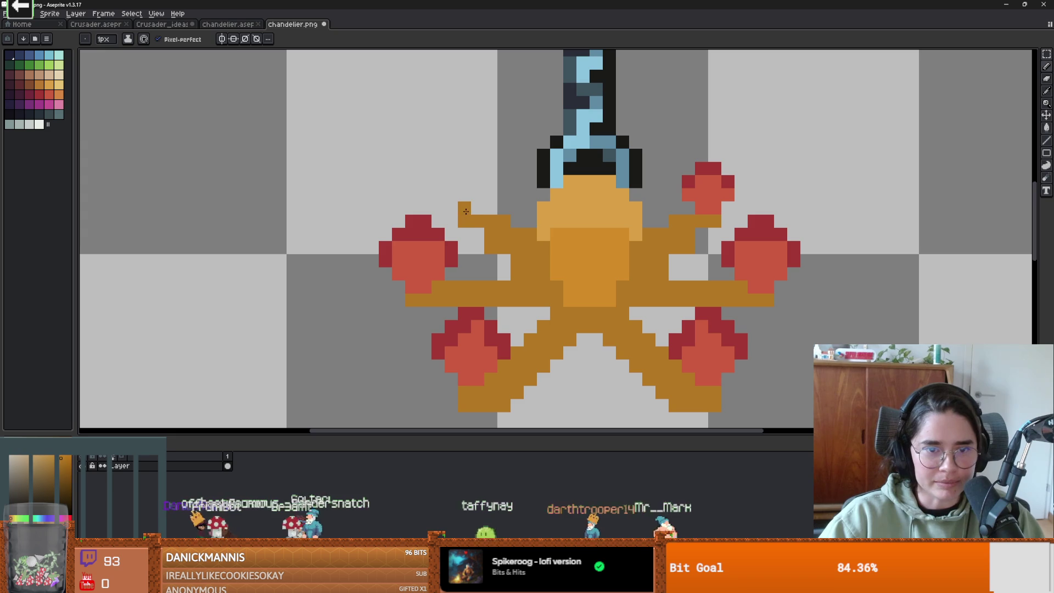
scroll(488, 219, up, 1)
scroll(329, 187, down, 2)
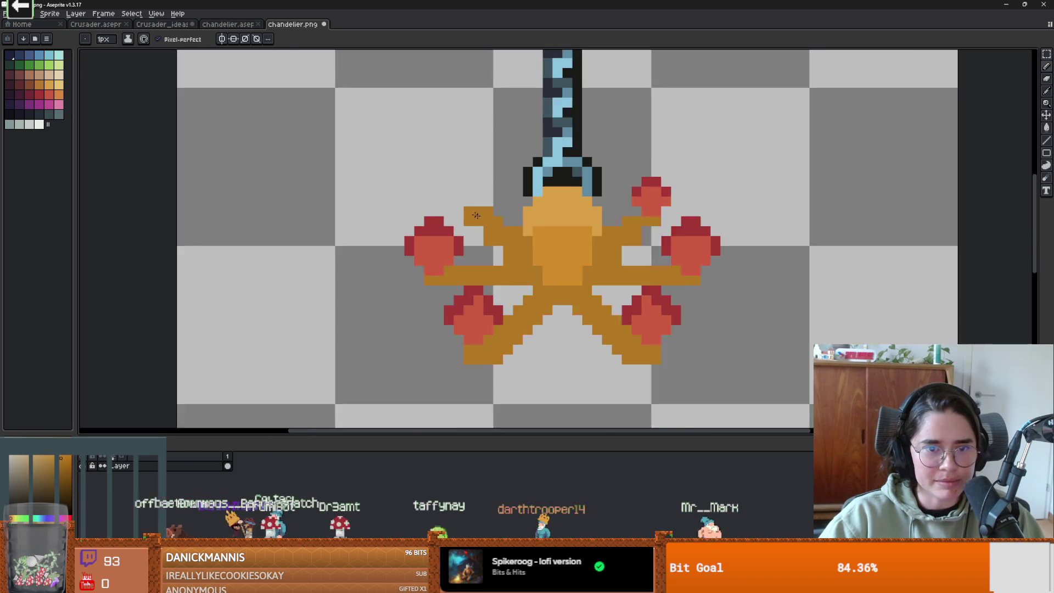
scroll(141, 154, up, 1)
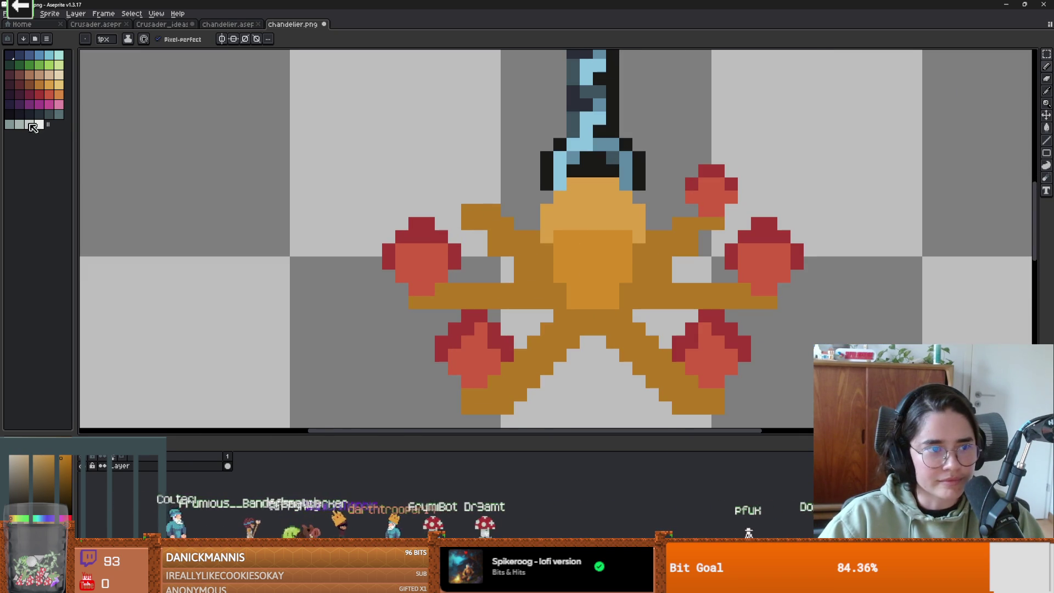
Draw a pale grey candle with a red flame above the left arm tip.
click(26, 125)
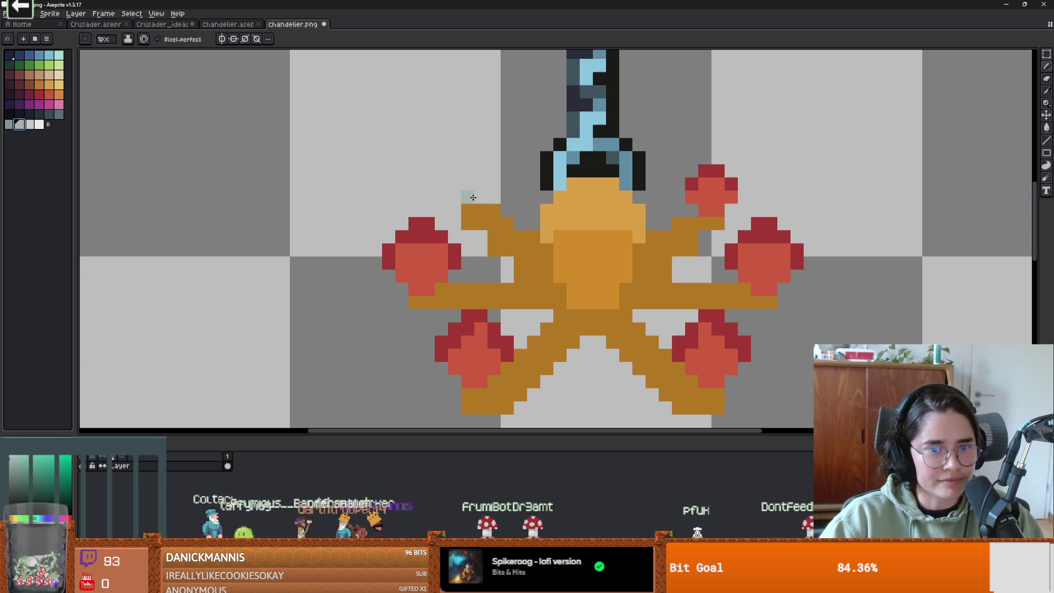
click(39, 125)
click(480, 183)
click(478, 170)
alt+click(442, 258)
click(481, 158)
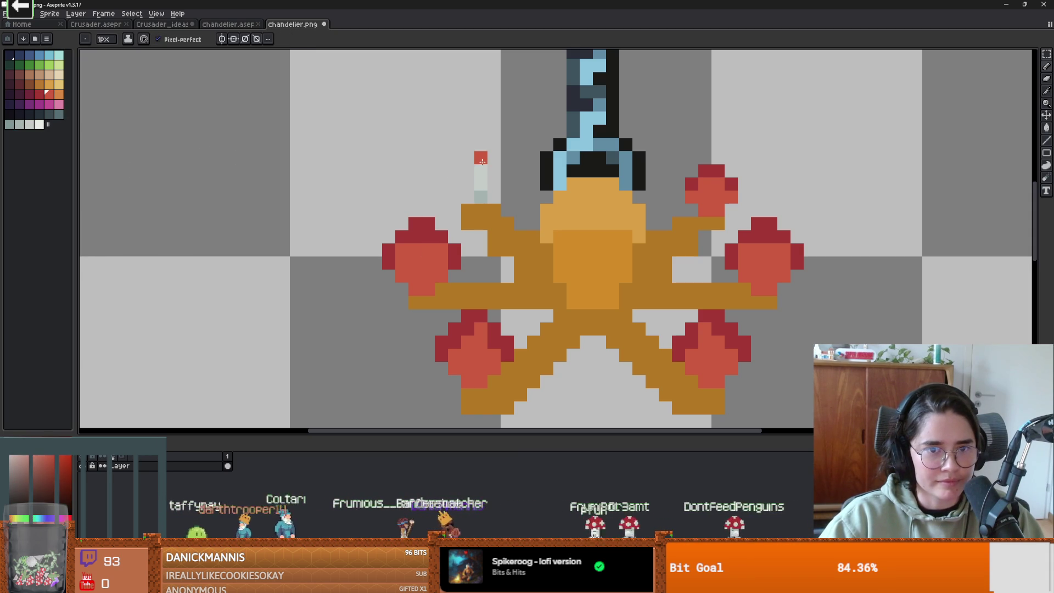
alt+click(408, 240)
click(481, 145)
scroll(520, 251, down, 2)
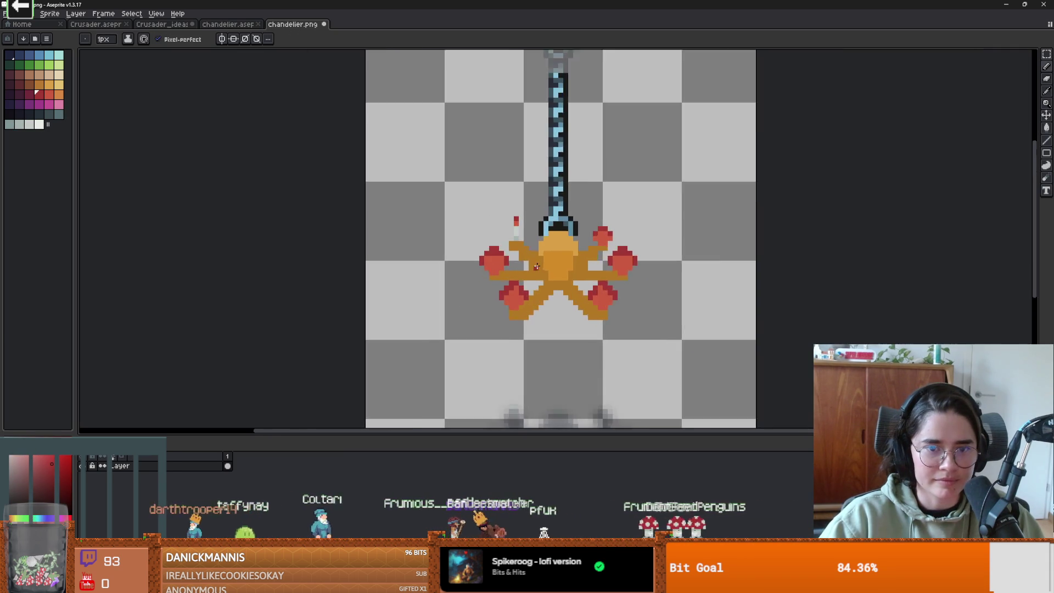
scroll(484, 207, up, 2)
key(ctrl+z)
alt+click(504, 195)
click(491, 208)
click(491, 195)
click(494, 179)
alt+click(504, 168)
click(491, 168)
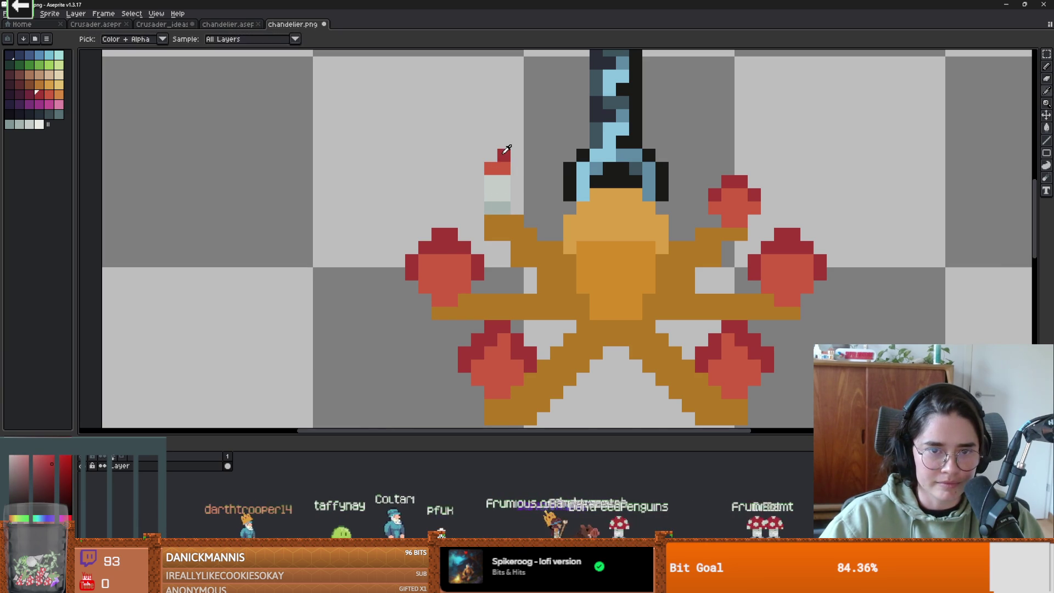
Erase the red blob left of the chandelier and sample the branch's orange.
scroll(527, 284, down, 2)
scroll(527, 285, down, 2)
scroll(536, 288, up, 2)
key(v)
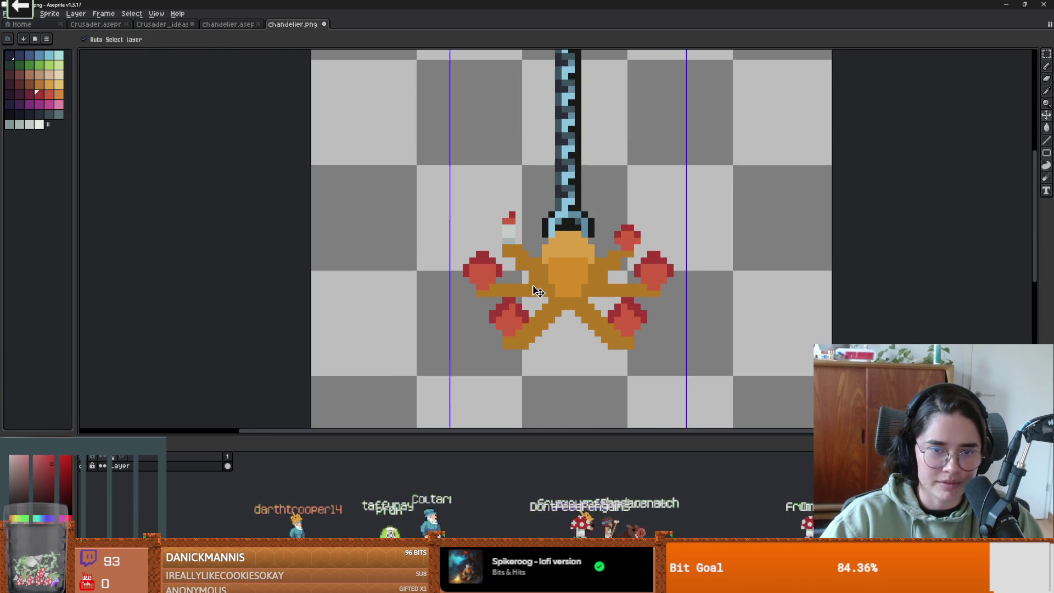
scroll(537, 287, down, 2)
scroll(538, 286, up, 2)
key(b)
scroll(540, 284, down, 1)
scroll(539, 284, down, 1)
scroll(536, 282, up, 1)
scroll(531, 280, up, 3)
mouse_move(435, 282)
mouse_down()
mouse_move(447, 271)
mouse_move(464, 278)
mouse_move(443, 277)
mouse_move(463, 258)
mouse_move(445, 301)
mouse_move(454, 261)
mouse_up()
key(i)
alt+click(475, 291)
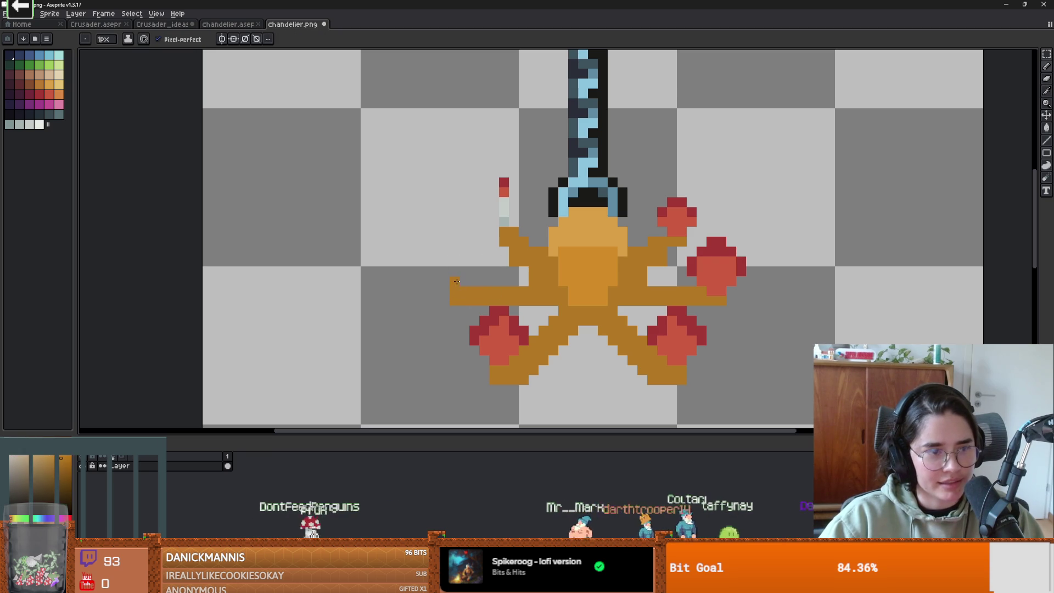
Select the candle on the upper-left arm and drop a copy of it.
key(m)
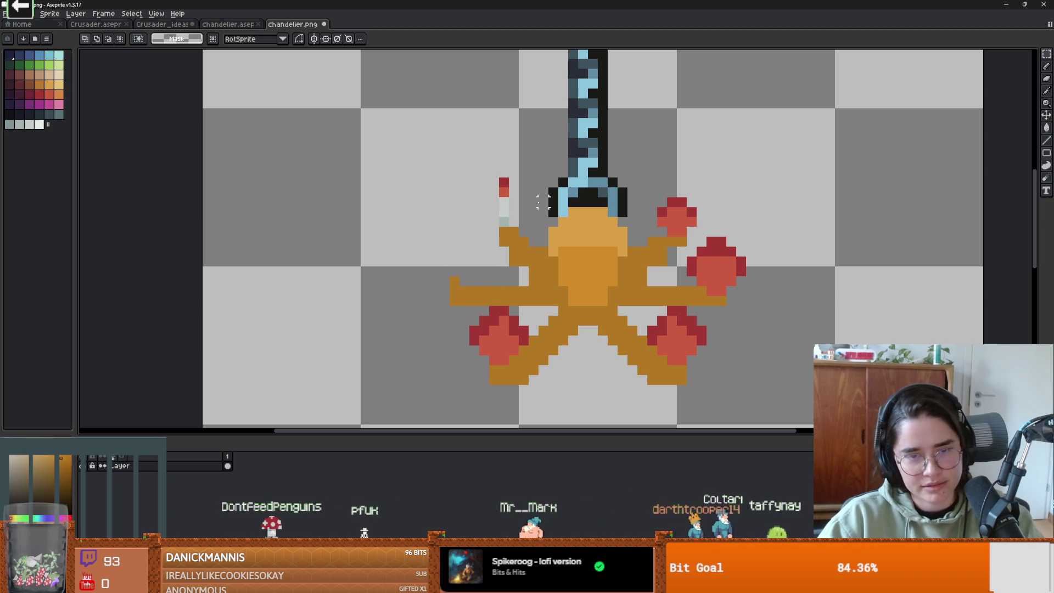
mouse_move(521, 229)
mouse_down()
mouse_move(467, 116)
mouse_move(456, 264)
mouse_up()
scroll(455, 265, down, 3)
key(ctrl+d)
scroll(494, 299, up, 3)
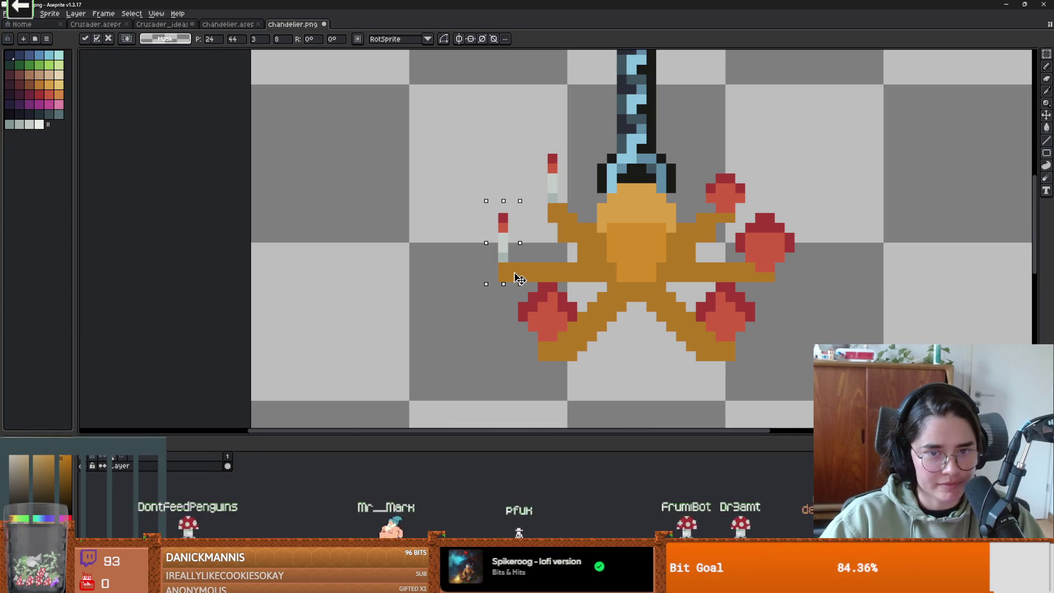
scroll(511, 290, down, 2)
scroll(510, 289, up, 1)
scroll(505, 295, up, 2)
Remove the red flowers from the upper-right, lower-right and lower-left arms.
drag(521, 159, 582, 201)
key(Delete)
scroll(577, 228, down, 3)
scroll(577, 228, up, 1)
scroll(578, 228, up, 1)
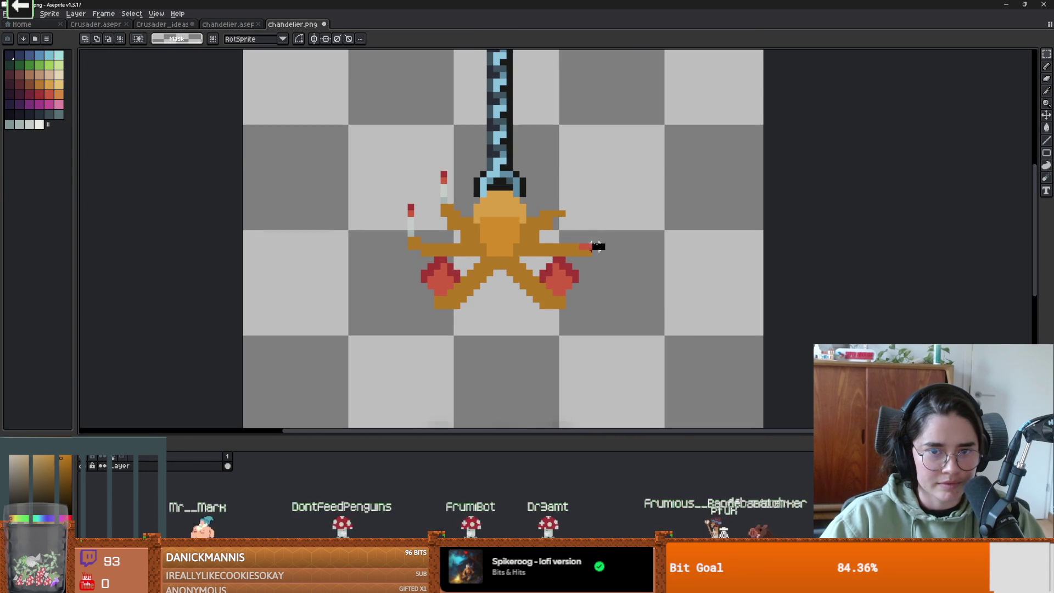
key(i)
key(b)
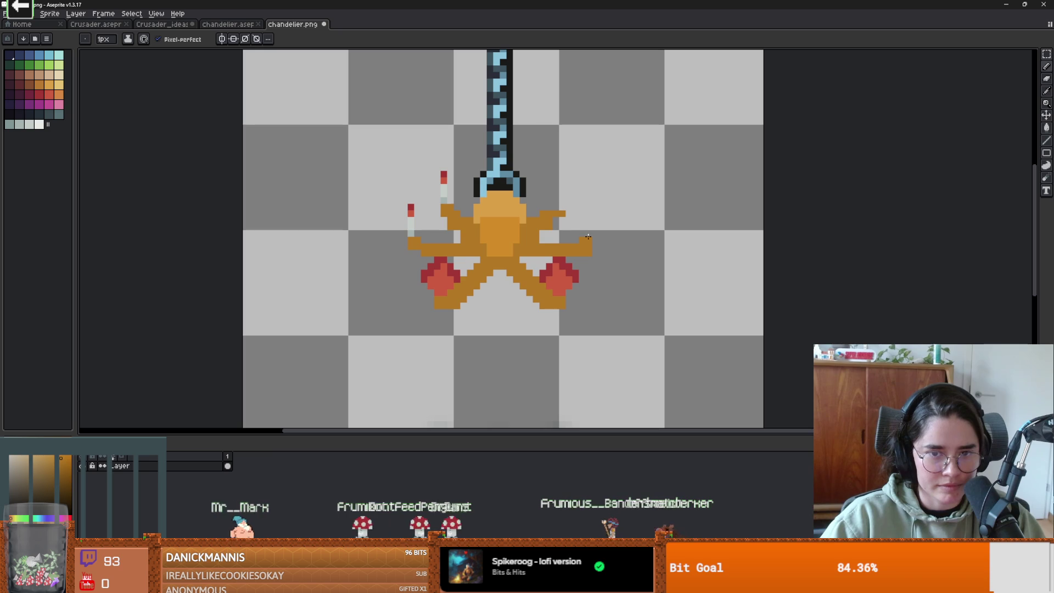
key(e)
scroll(589, 255, down, 2)
scroll(549, 275, up, 2)
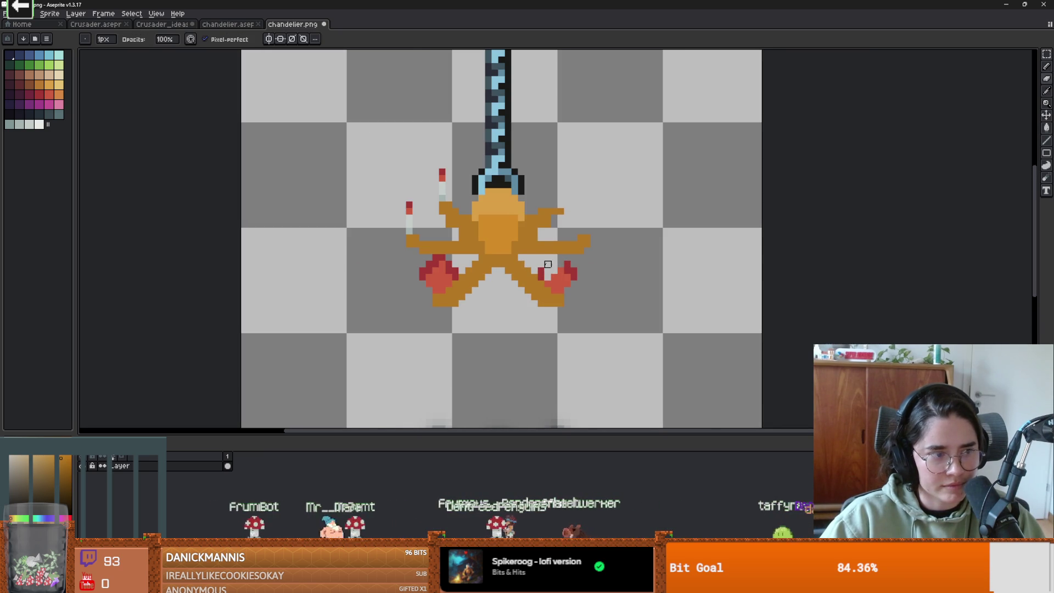
mouse_move(571, 265)
mouse_down()
mouse_move(561, 284)
mouse_move(555, 278)
mouse_up()
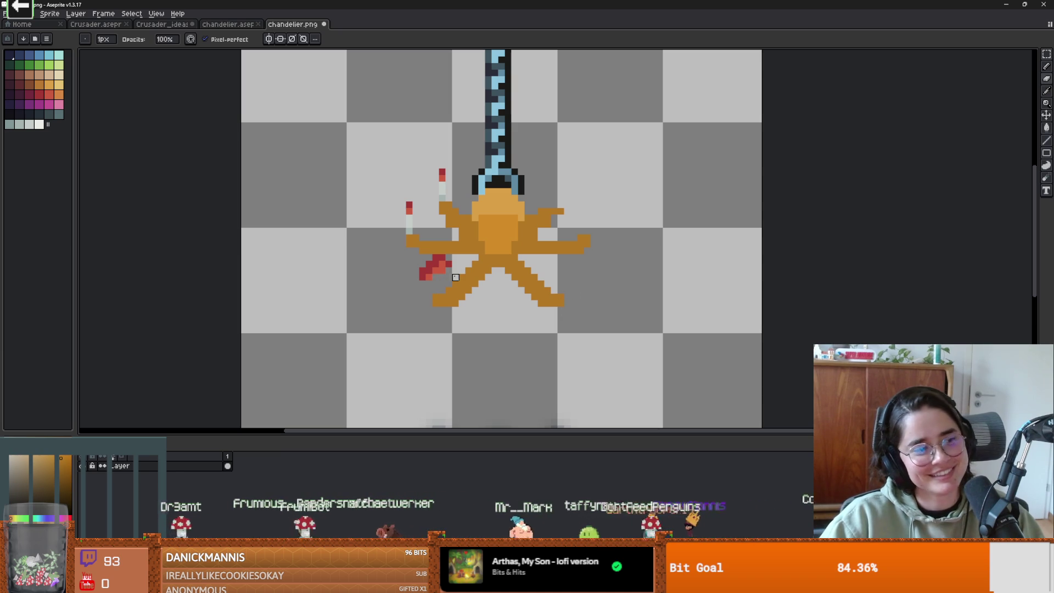
mouse_move(455, 271)
mouse_down()
mouse_move(425, 273)
mouse_move(443, 258)
mouse_up()
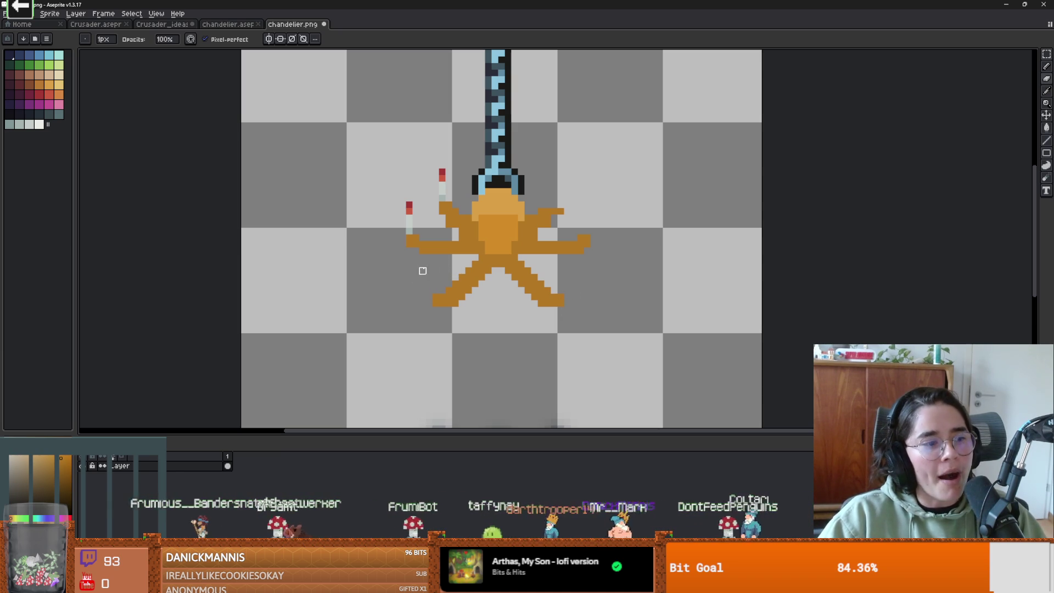
Copy the candle onto the lower-right, right and upper-right arms.
key(m)
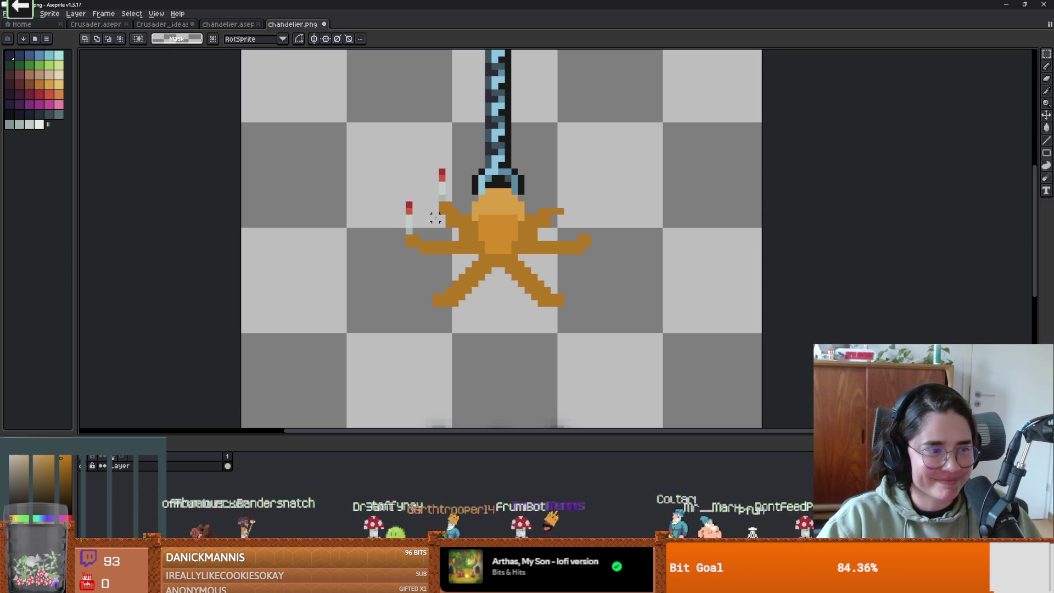
drag(399, 187, 443, 285)
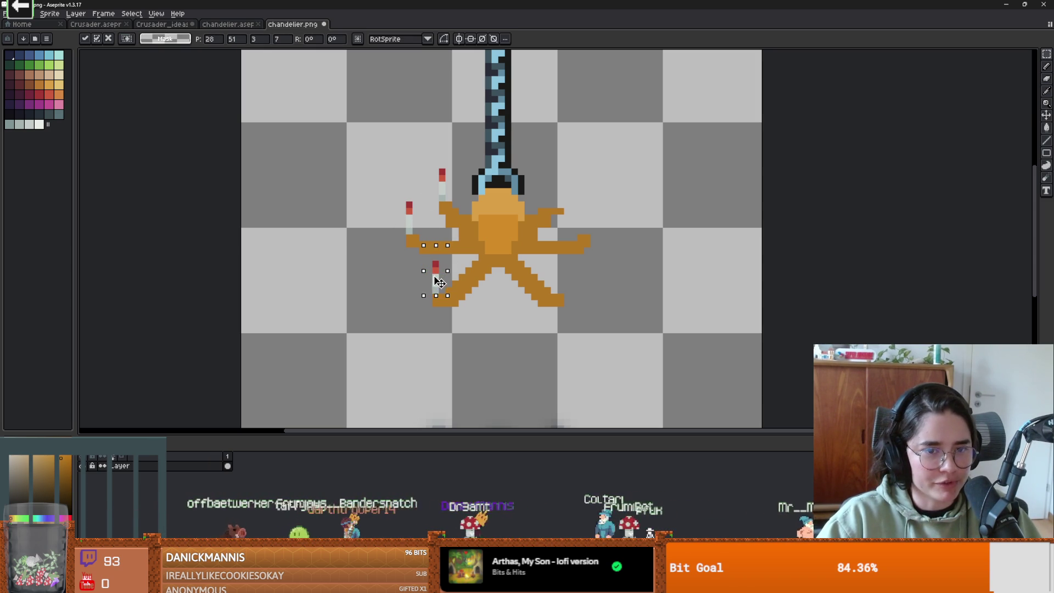
mouse_move(397, 184)
mouse_down()
mouse_move(423, 237)
mouse_move(567, 290)
mouse_up()
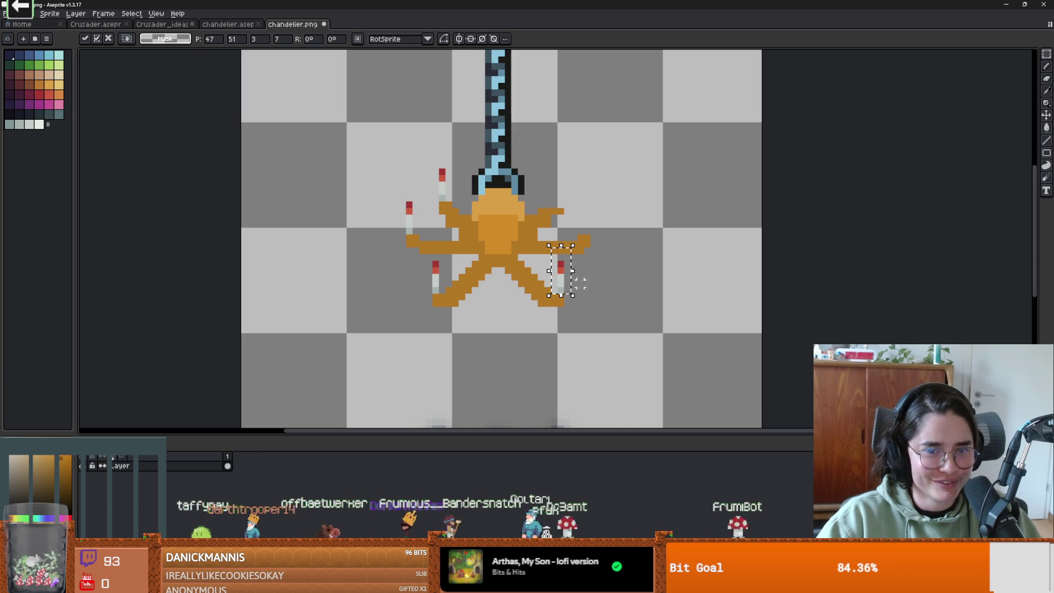
key(ctrl+z)
drag(426, 220, 590, 229)
key(ctrl+z)
click(442, 206)
mouse_move(424, 154)
mouse_down()
mouse_move(473, 230)
mouse_move(555, 228)
mouse_move(555, 211)
mouse_up()
key(Return)
Fill the chandelier centre with the chain's blue and the arms with its darker blue.
key(b)
scroll(586, 269, down, 2)
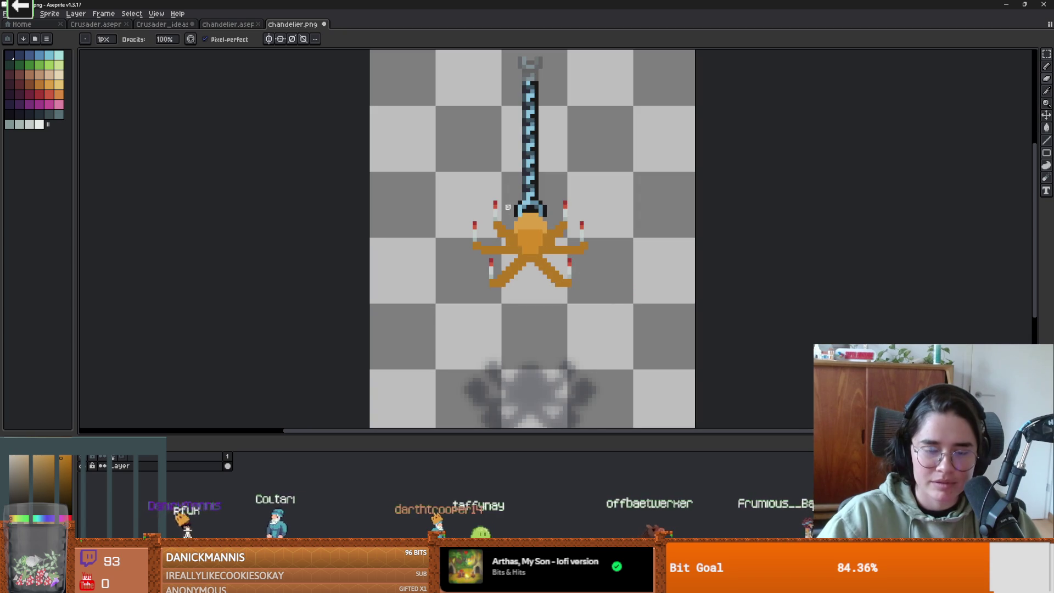
scroll(536, 260, up, 2)
scroll(537, 261, down, 1)
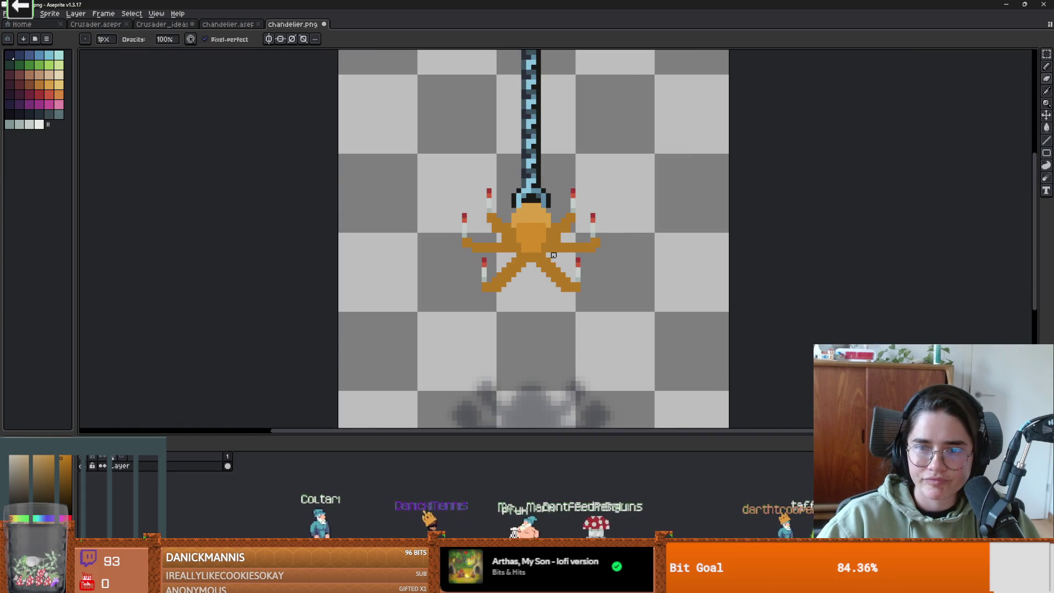
scroll(554, 255, down, 1)
scroll(553, 255, up, 1)
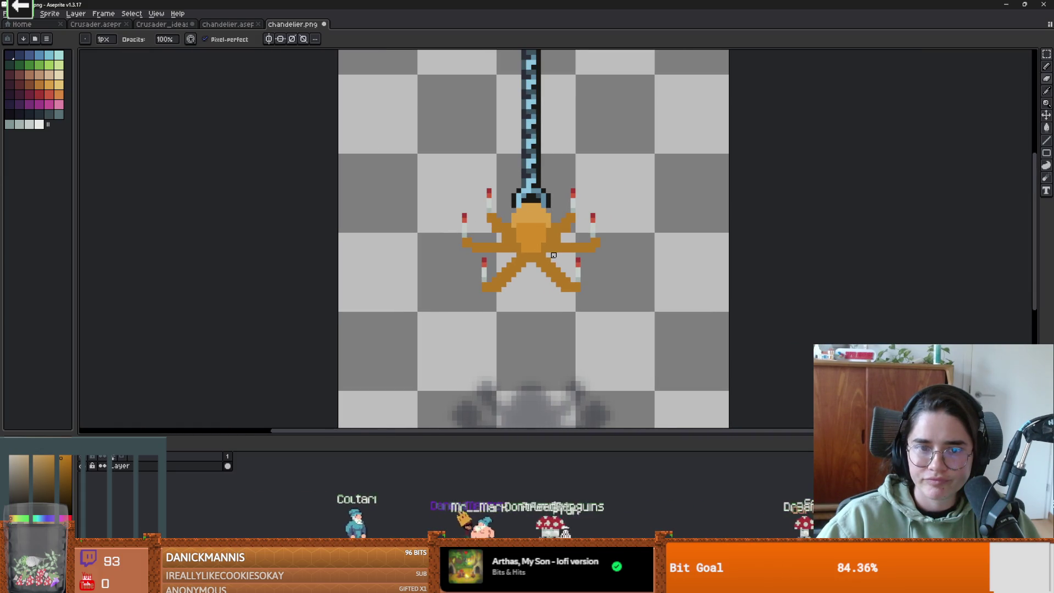
key(alt)
alt+click(543, 188)
click(536, 226)
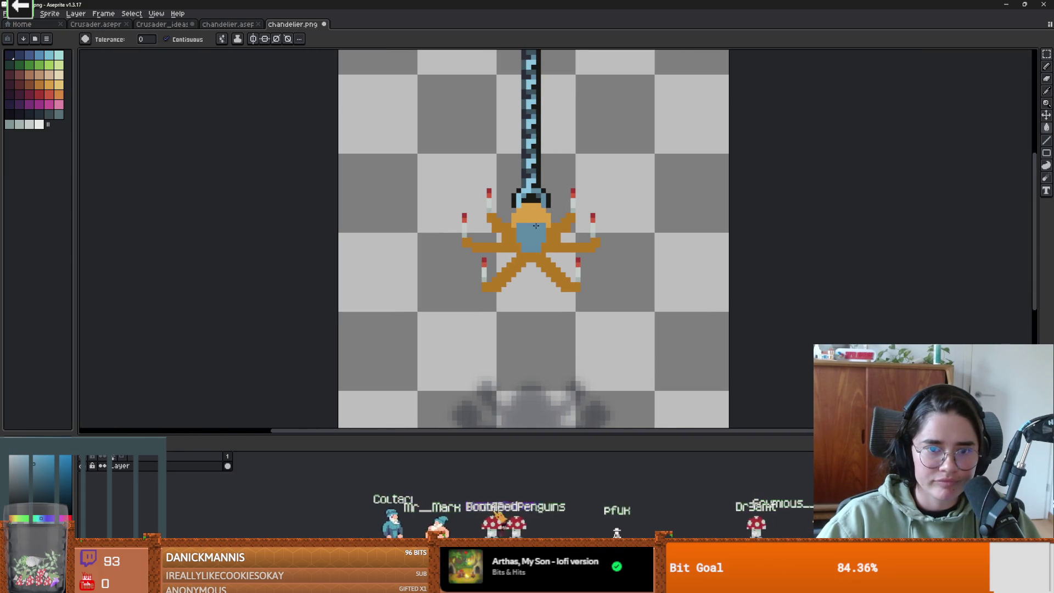
alt+click(549, 190)
click(552, 237)
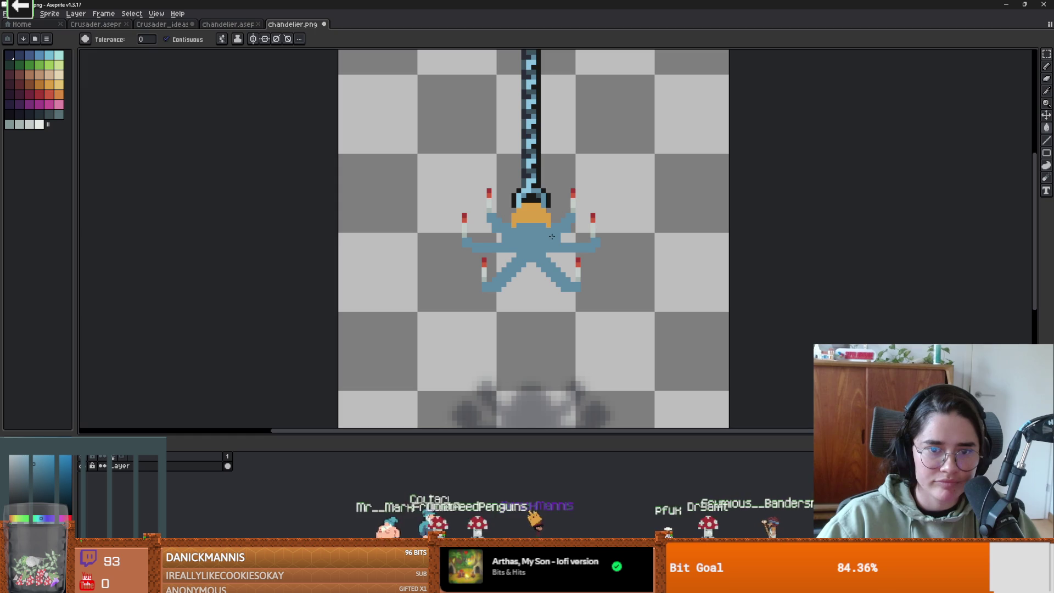
Undo a stray orange fill on the arms and fill the body's top light blue.
alt+click(540, 215)
click(555, 220)
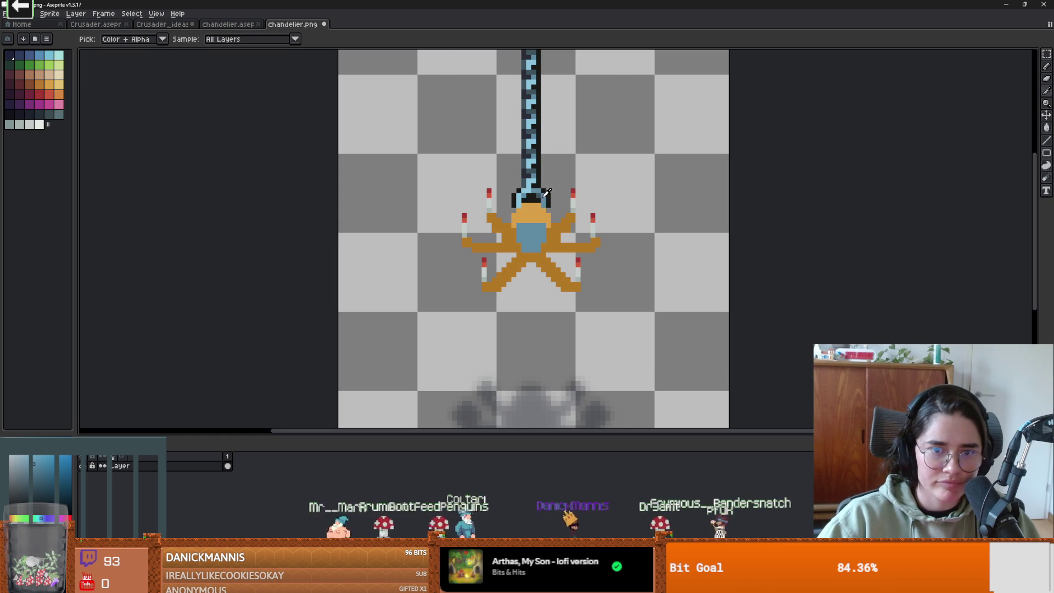
key(ctrl+z)
alt+click(540, 192)
click(531, 219)
scroll(581, 254, down, 1)
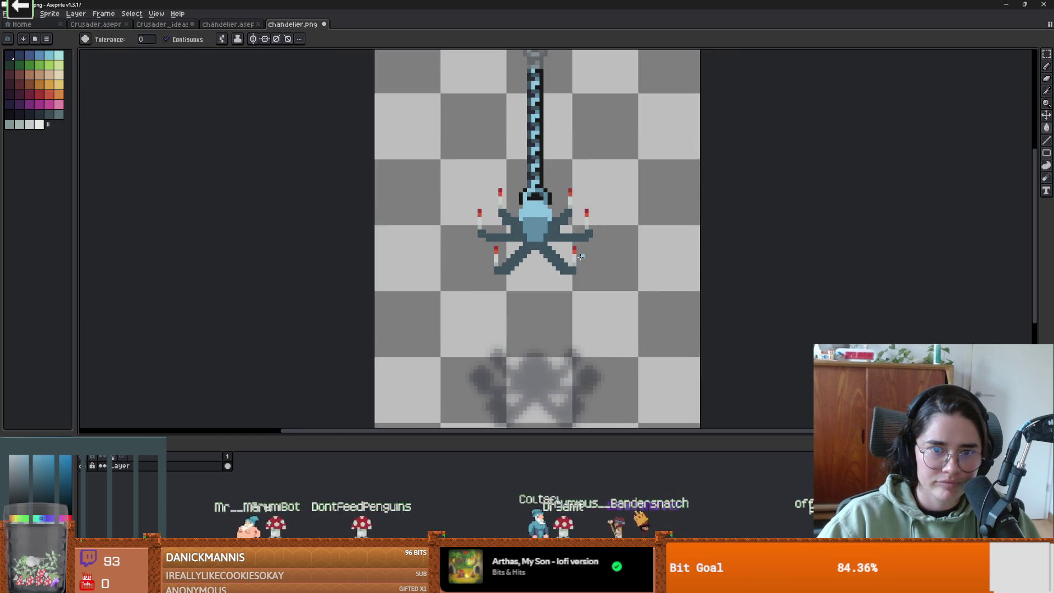
scroll(576, 255, up, 3)
scroll(563, 253, down, 1)
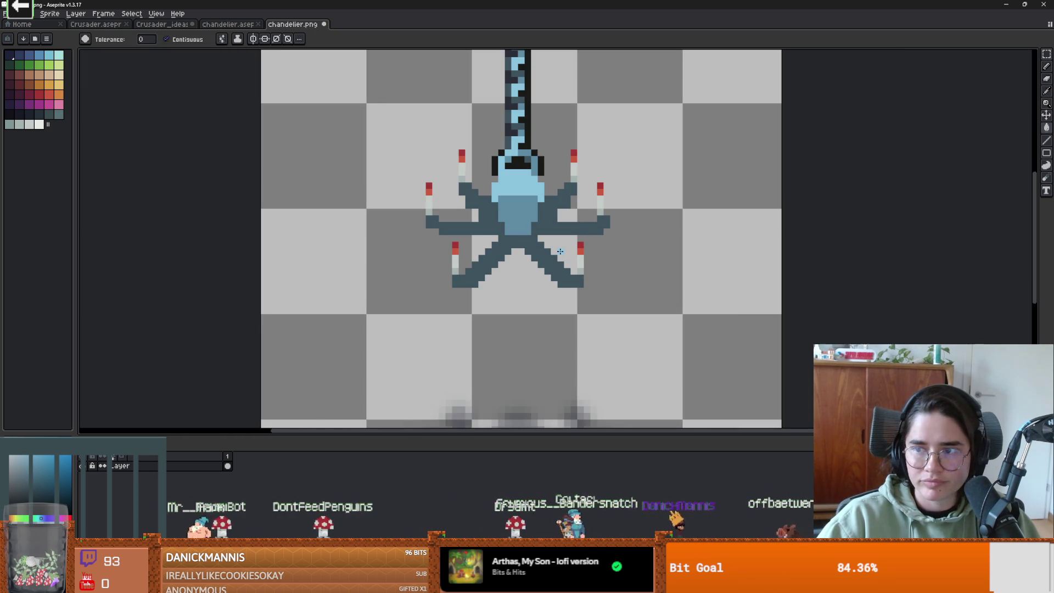
Erase the pixels of the chandelier's upper-left arm.
key(b)
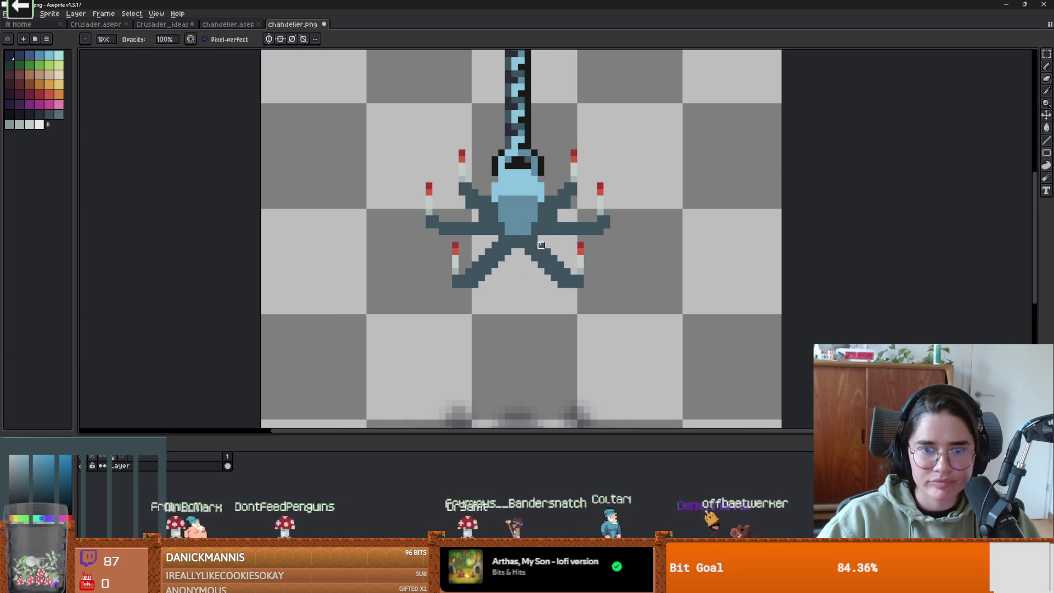
mouse_move(469, 192)
mouse_down()
mouse_move(462, 181)
mouse_move(476, 206)
mouse_move(434, 225)
mouse_move(483, 219)
mouse_move(471, 207)
mouse_move(538, 203)
mouse_move(555, 229)
mouse_move(591, 229)
mouse_move(538, 255)
mouse_move(583, 288)
mouse_move(492, 273)
mouse_move(464, 285)
mouse_move(486, 275)
mouse_up()
scroll(466, 209, up, 5)
scroll(539, 203, down, 2)
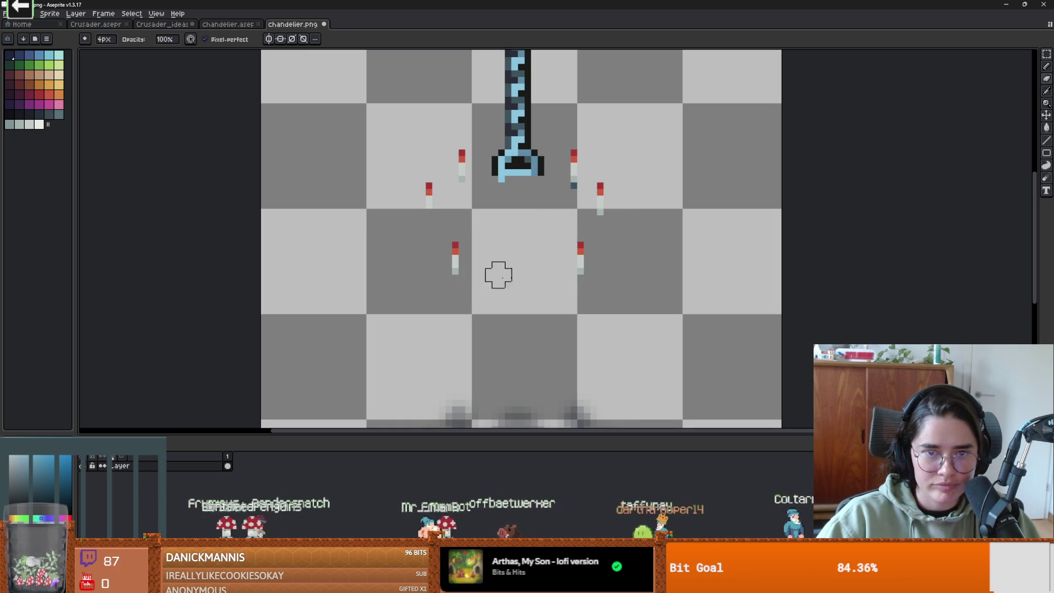
scroll(485, 274, down, 2)
With mirrored drawing enabled, place a row of light-blue pixels beneath the hook.
click(270, 39)
scroll(542, 211, up, 1)
key(b)
click(510, 231)
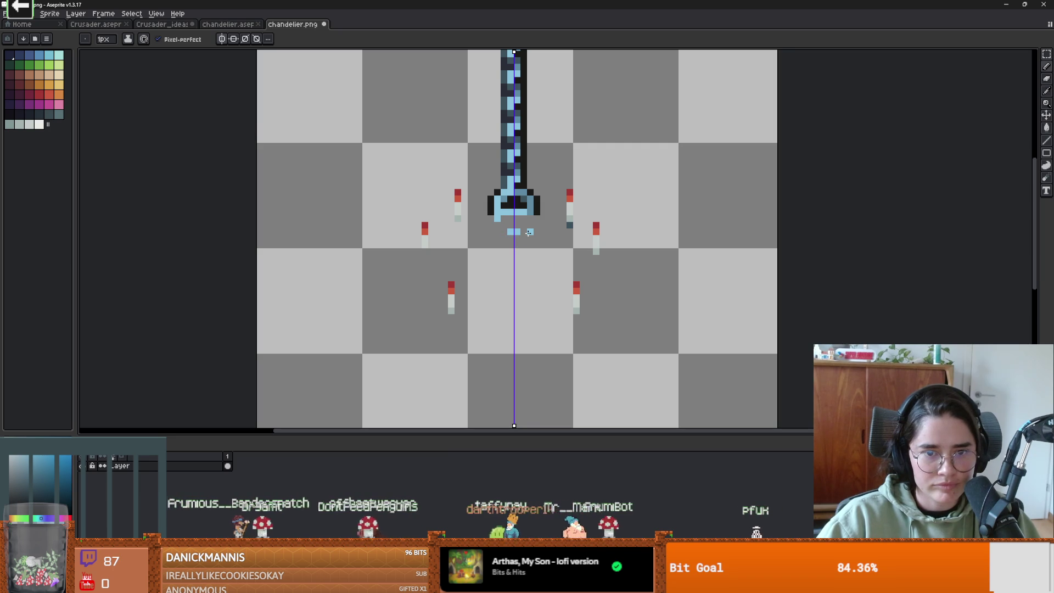
click(531, 232)
click(538, 232)
scroll(525, 242, down, 1)
scroll(523, 244, up, 1)
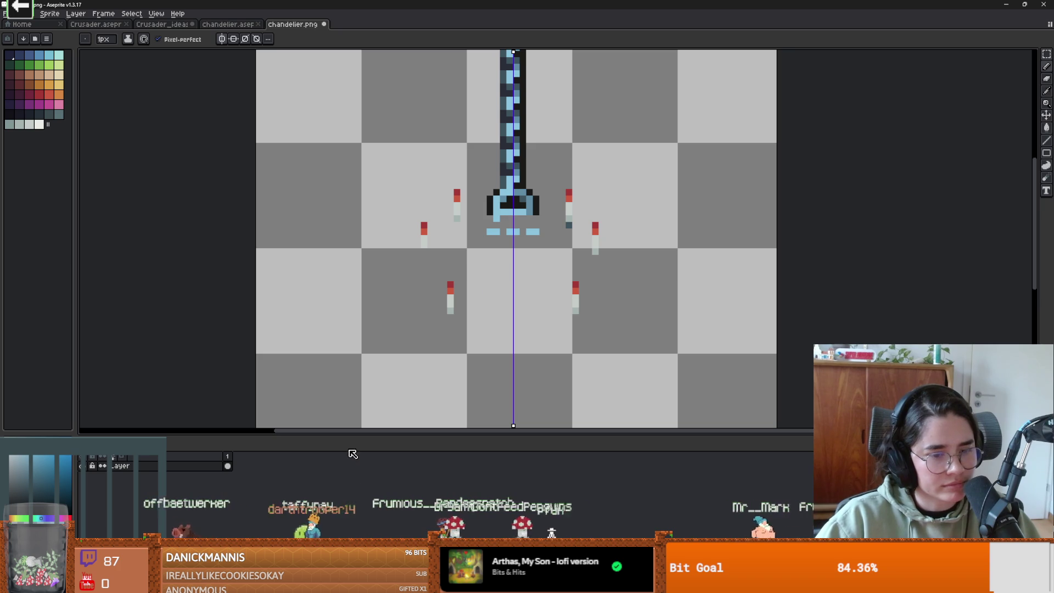
mouse_move(276, 583)
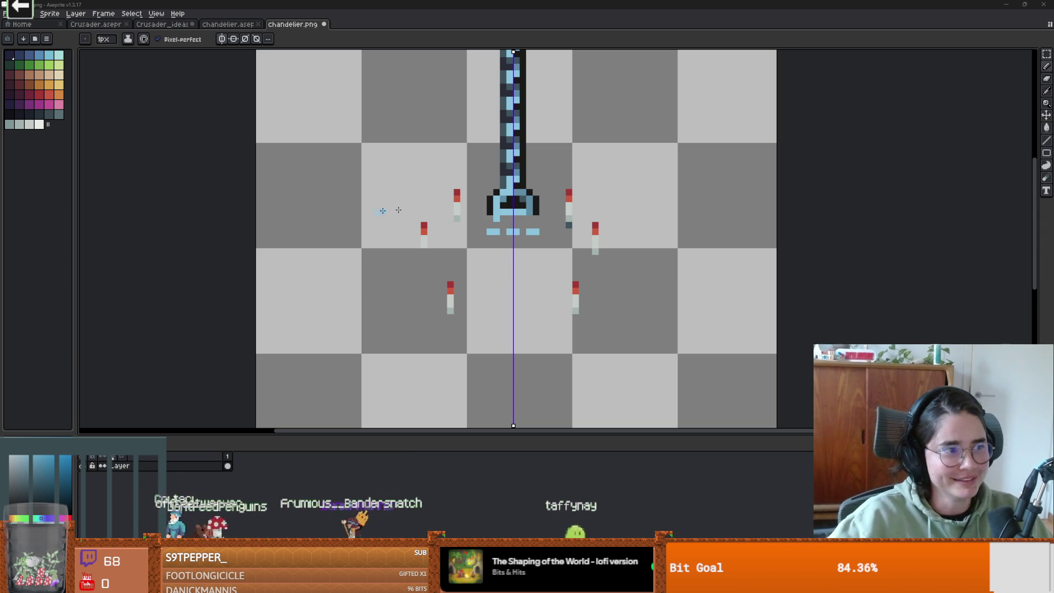
Zoom the view on the sketched chain, blue body and six red-tipped candles.
scroll(405, 219, up, 2)
Fill the gaps in the light-blue bar and extend light-blue arm tips toward the candles.
drag(553, 220, 541, 220)
scroll(541, 221, down, 1)
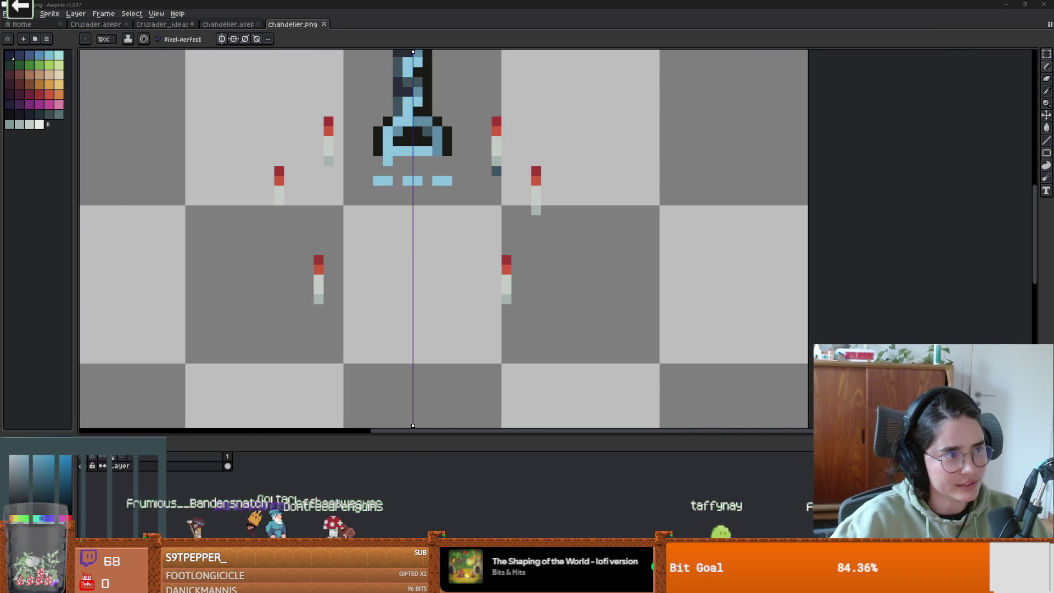
scroll(417, 239, down, 1)
scroll(417, 236, up, 1)
mouse_move(432, 184)
mouse_down()
mouse_move(393, 179)
mouse_move(387, 166)
mouse_move(355, 187)
mouse_move(327, 181)
mouse_move(357, 184)
mouse_move(364, 220)
mouse_move(305, 222)
mouse_move(286, 207)
mouse_up()
click(474, 202)
scroll(391, 232, down, 1)
scroll(391, 232, up, 1)
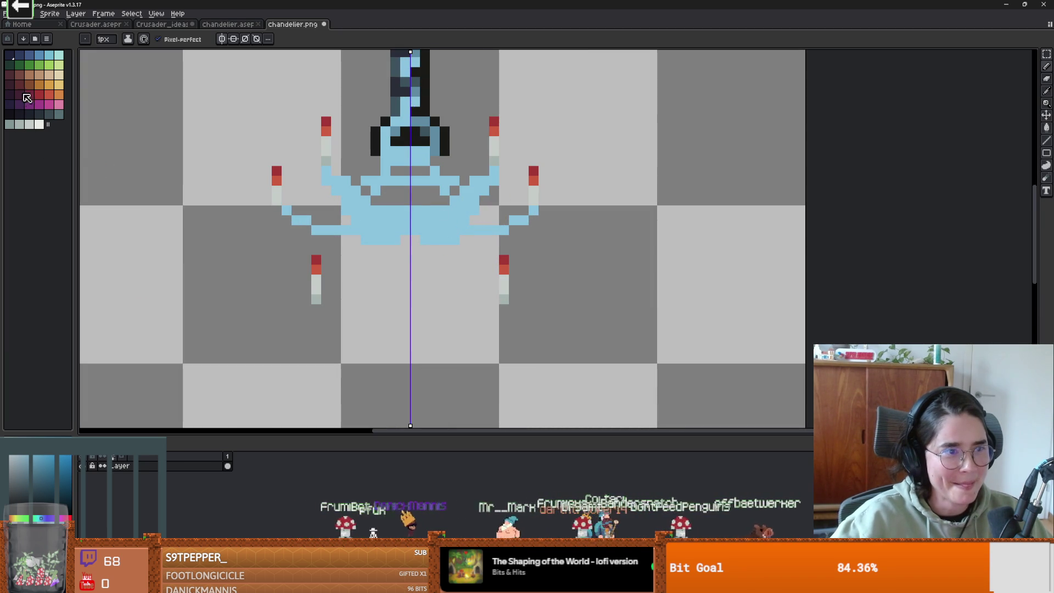
click(19, 55)
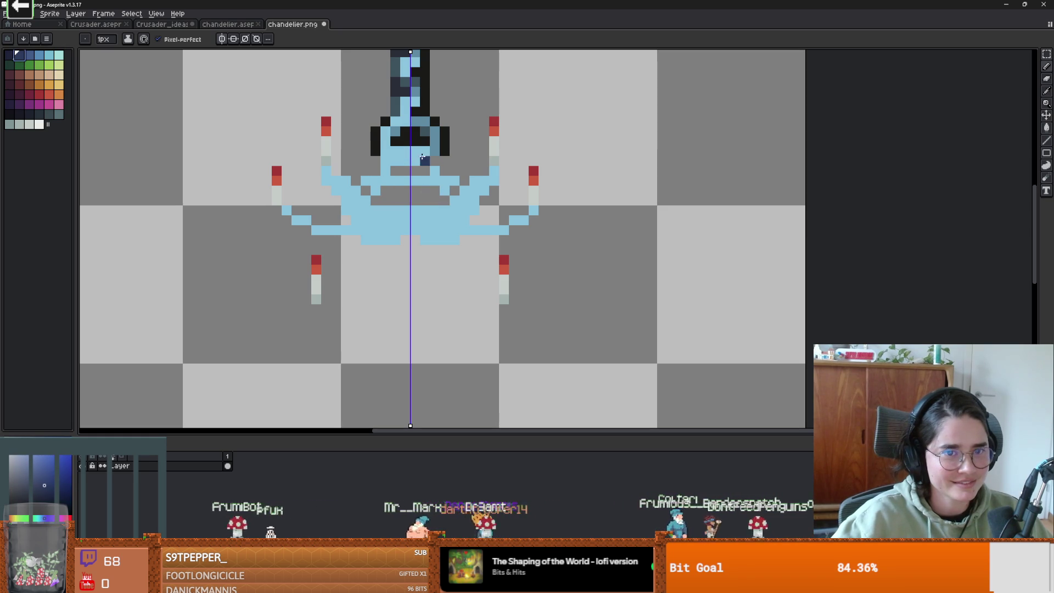
Outline the top of the chandelier body and out along its arms with dark pixels.
alt+click(446, 149)
click(436, 159)
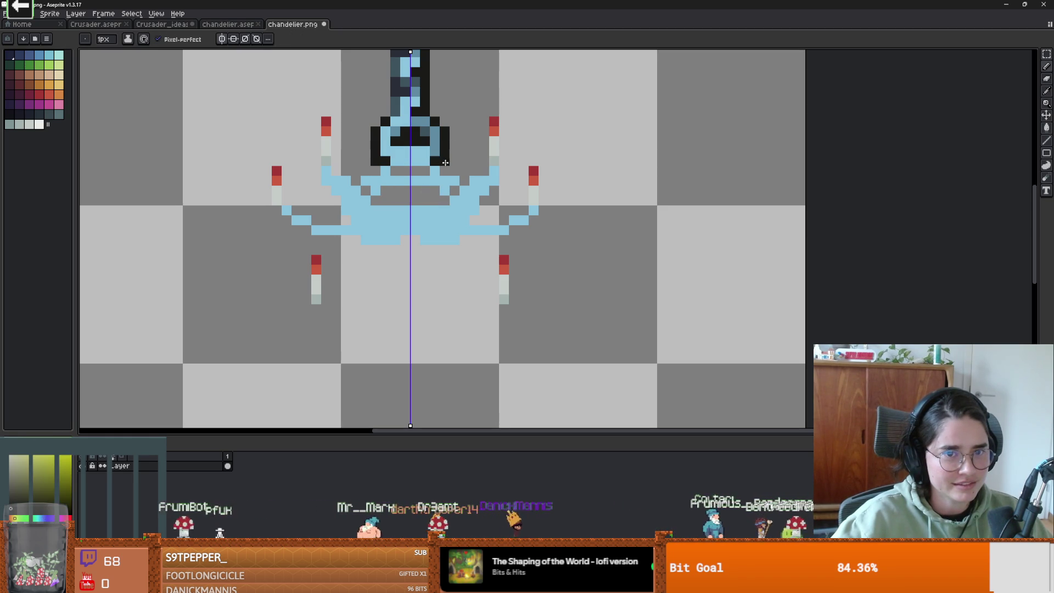
key(plus)
key(plus)
key(plus)
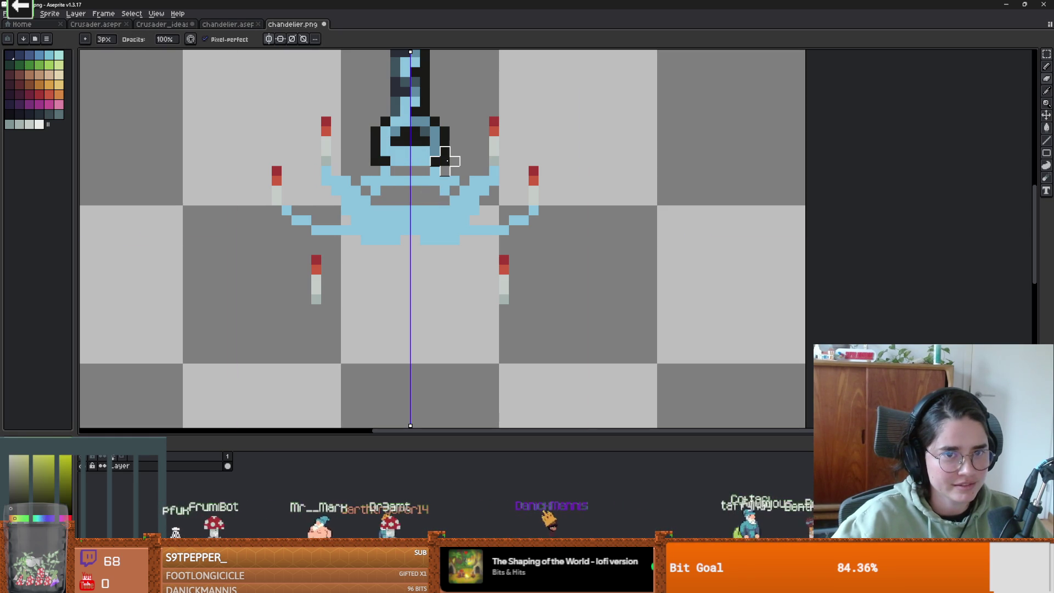
key(minus)
key(minus)
key(minus)
right_click(445, 161)
drag(445, 171, 456, 171)
key(v)
key(b)
click(464, 180)
drag(471, 171, 500, 179)
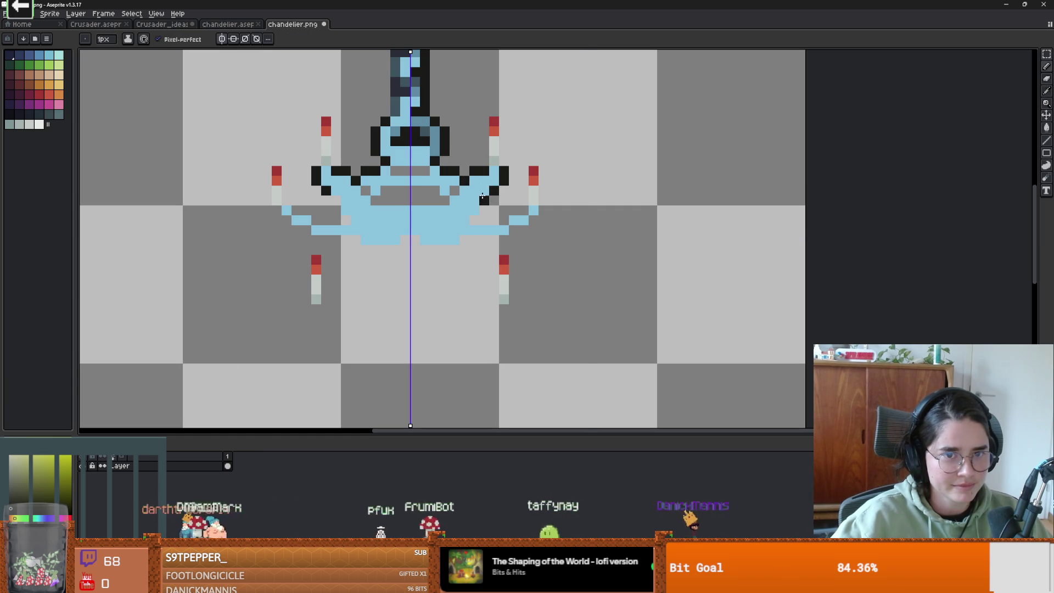
Trace the body's underside in black and begin the lower arm outline.
click(484, 190)
drag(475, 201, 475, 207)
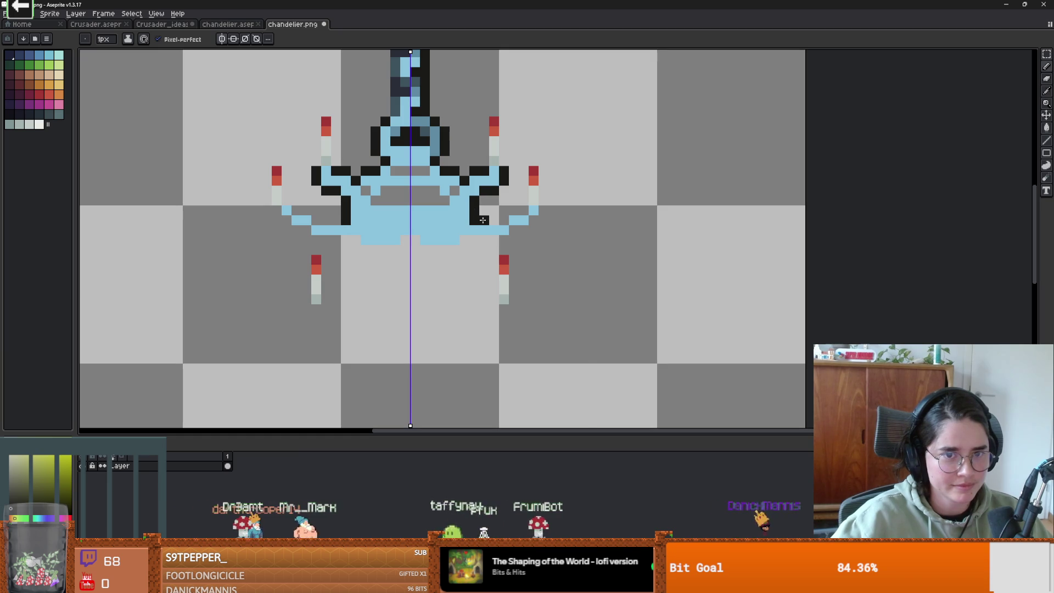
mouse_move(484, 220)
mouse_down()
mouse_move(531, 221)
mouse_move(503, 239)
mouse_move(466, 236)
mouse_up()
scroll(465, 236, down, 2)
scroll(466, 236, up, 2)
click(442, 241)
click(454, 239)
click(449, 249)
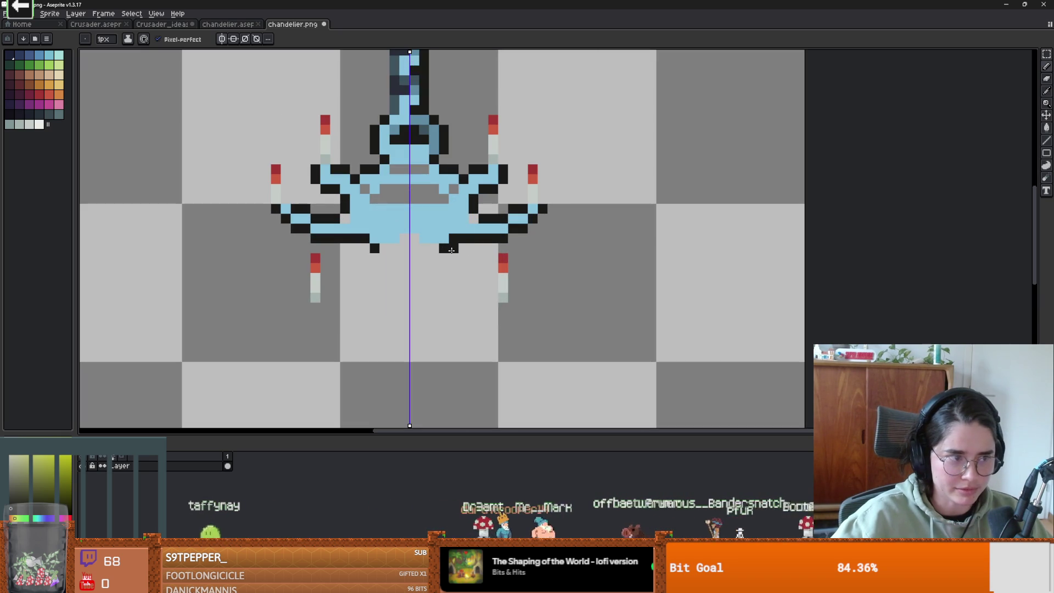
drag(455, 259, 464, 268)
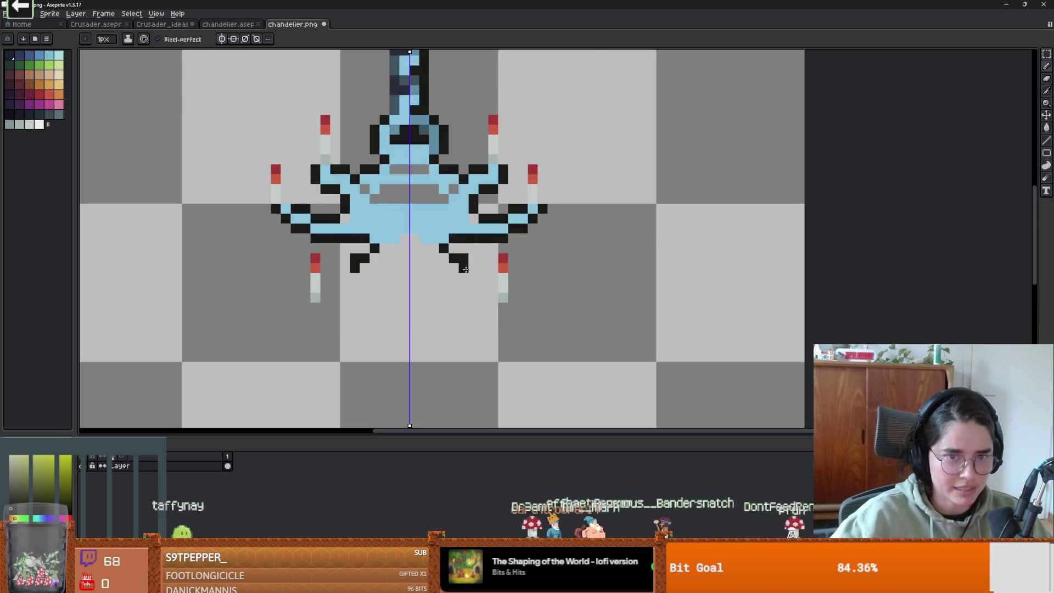
key(alt)
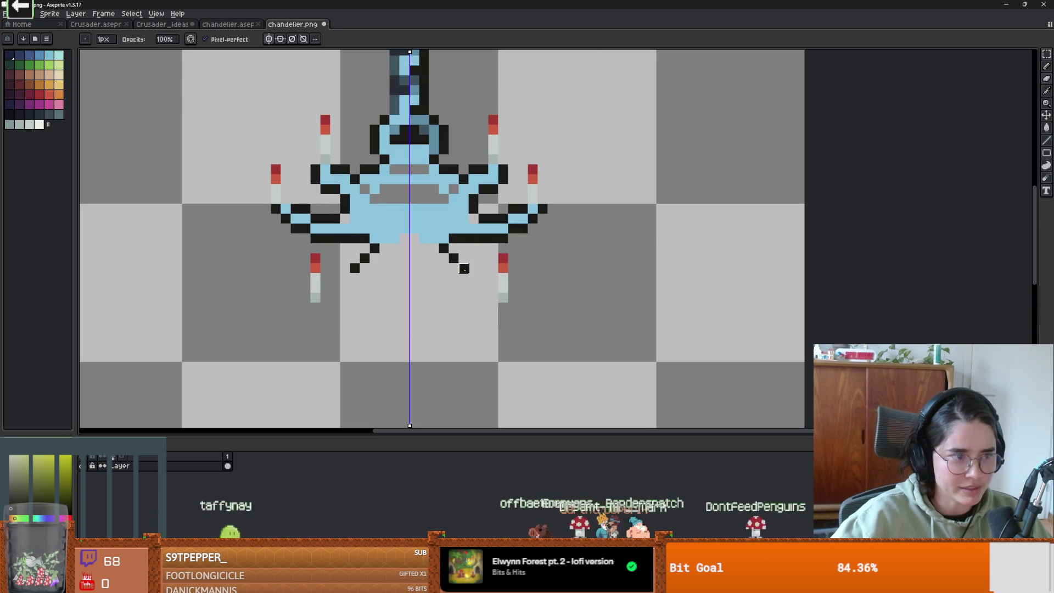
Draw black diagonal arm outlines reaching down to the lower candles.
click(474, 278)
click(483, 287)
click(492, 287)
click(513, 297)
click(503, 307)
click(493, 307)
drag(483, 307, 409, 250)
scroll(432, 268, down, 2)
scroll(432, 268, up, 2)
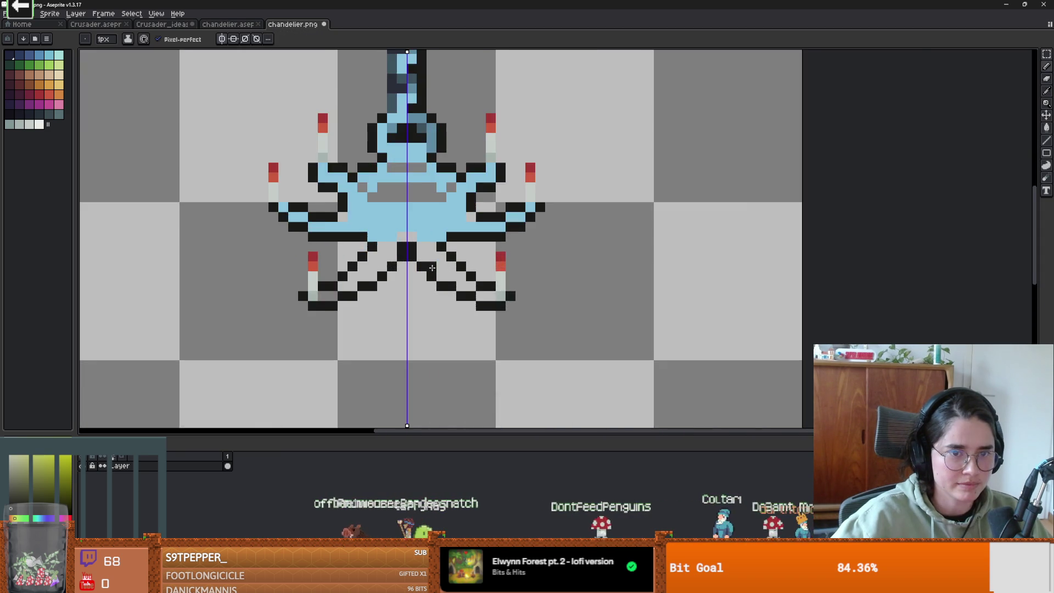
scroll(432, 268, up, 1)
Erase the misplaced inner arms and centre block, then redraw the inner diagonal arms meeting at the centre.
key(e)
drag(443, 291, 391, 226)
key(g)
key(b)
drag(442, 279, 409, 237)
scroll(427, 268, down, 3)
scroll(431, 242, up, 3)
Fill the centre band, inner arms and leftover grey pixels with the body's light blue.
alt+click(433, 232)
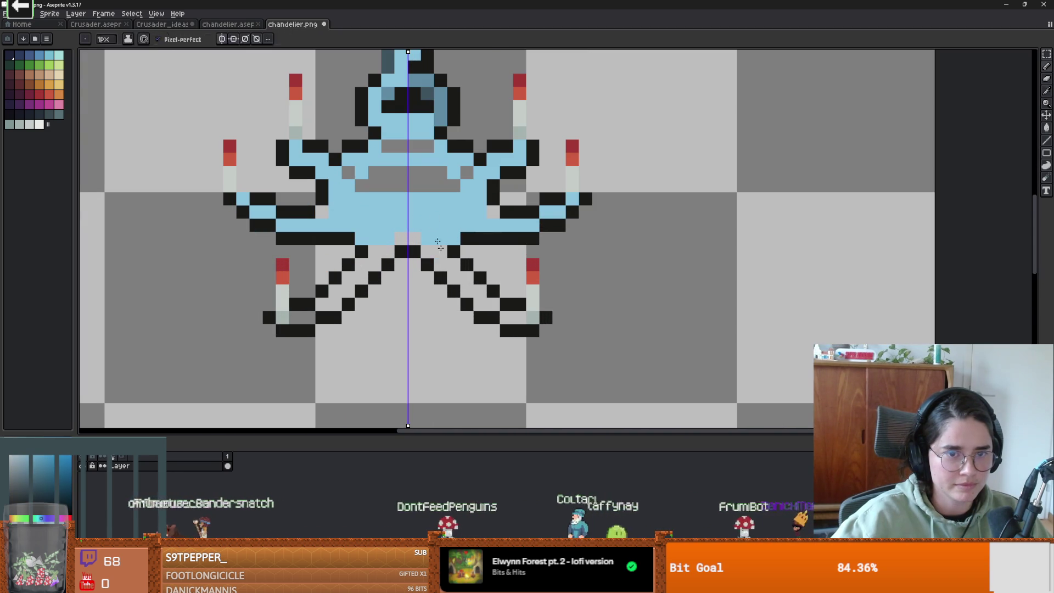
click(423, 186)
click(407, 232)
click(347, 172)
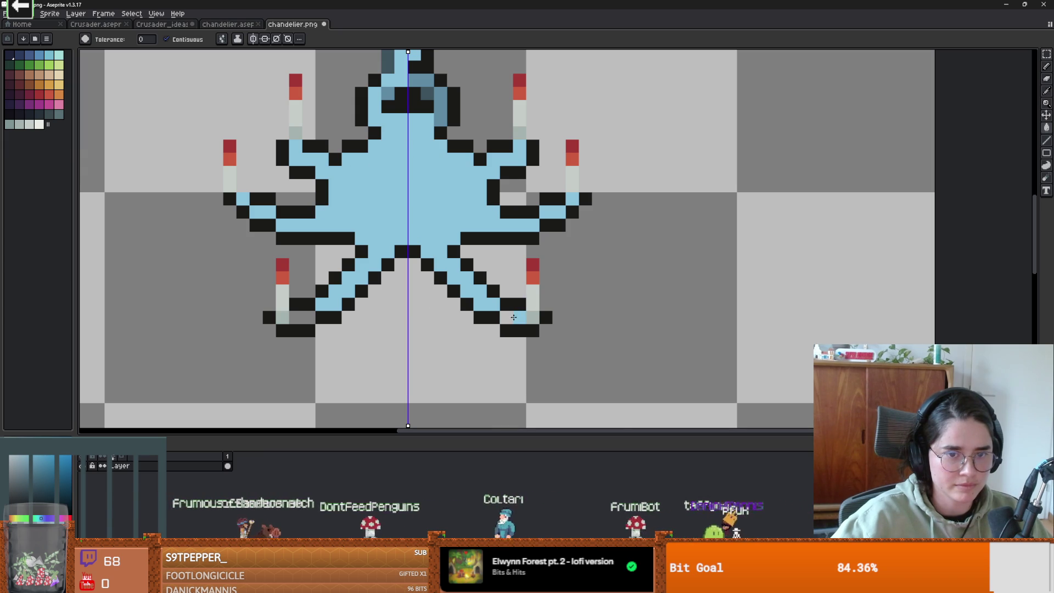
click(297, 318)
scroll(296, 317, down, 3)
scroll(297, 318, up, 2)
scroll(377, 326, down, 4)
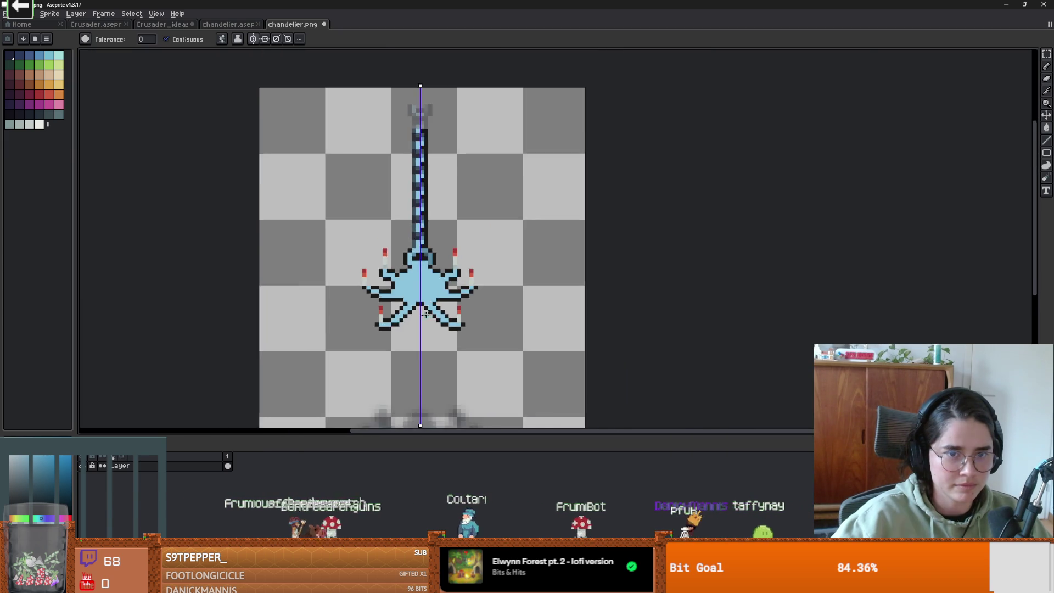
scroll(446, 228, up, 4)
Add a pixel beside the centre junction and recolour it light blue.
key(i)
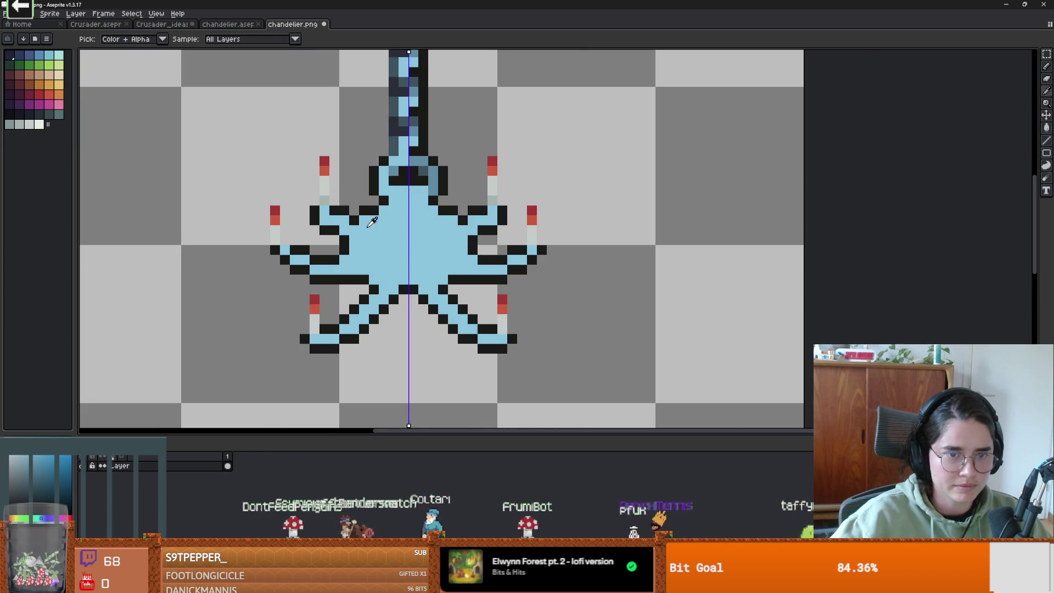
key(g)
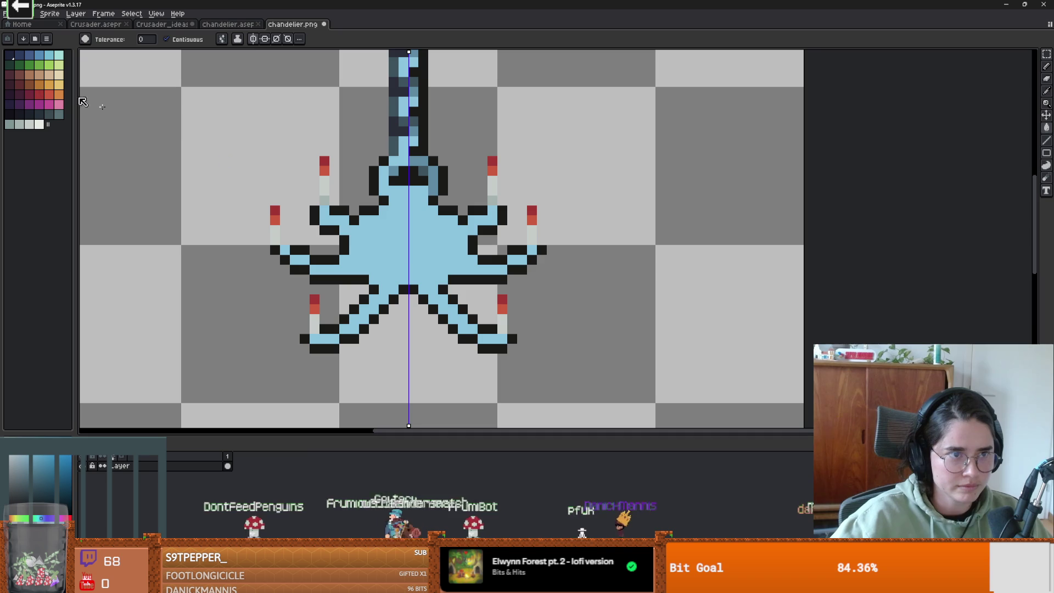
scroll(433, 248, down, 3)
scroll(423, 245, up, 3)
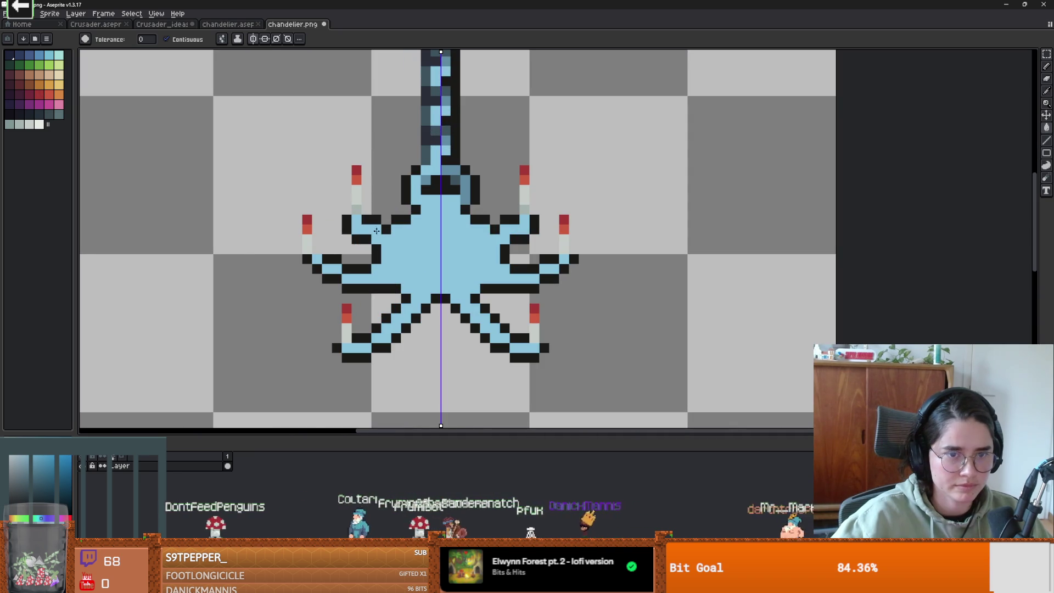
key(b)
scroll(449, 252, down, 2)
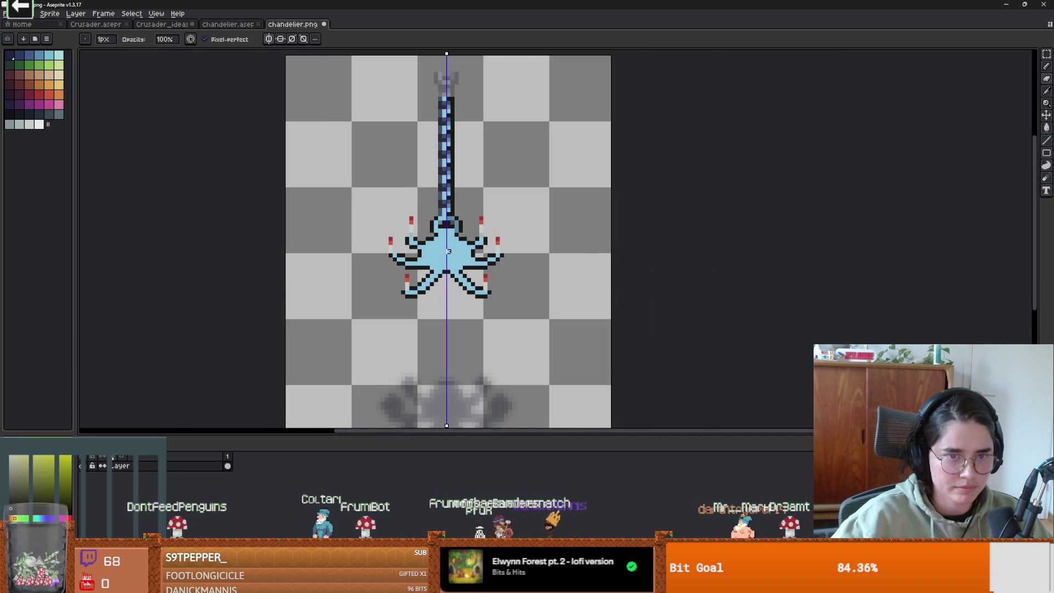
scroll(448, 251, up, 2)
key(e)
key(i)
key(e)
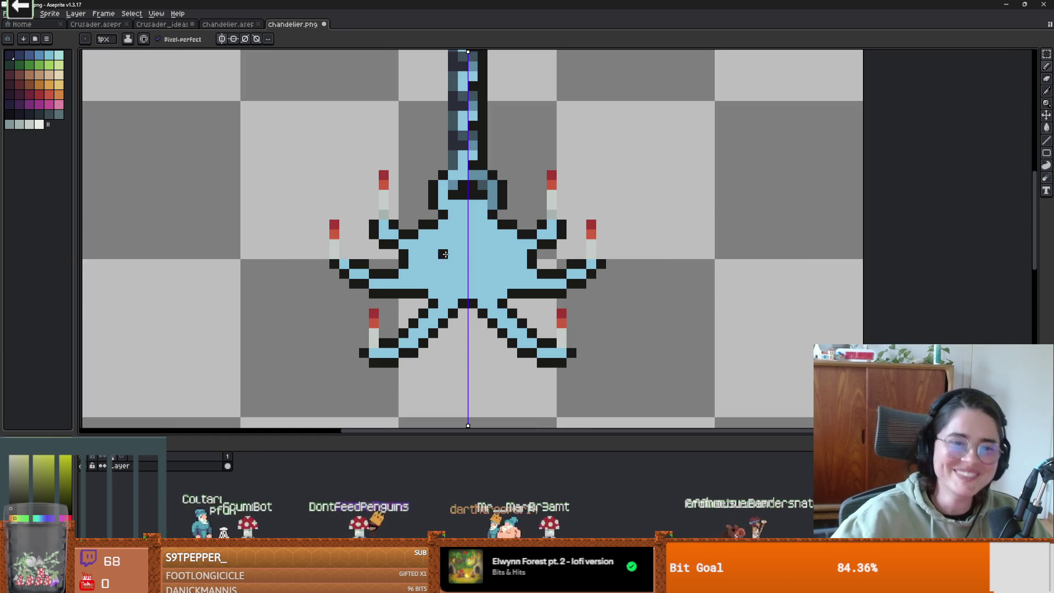
click(473, 295)
scroll(466, 292, up, 1)
key(ctrl+z)
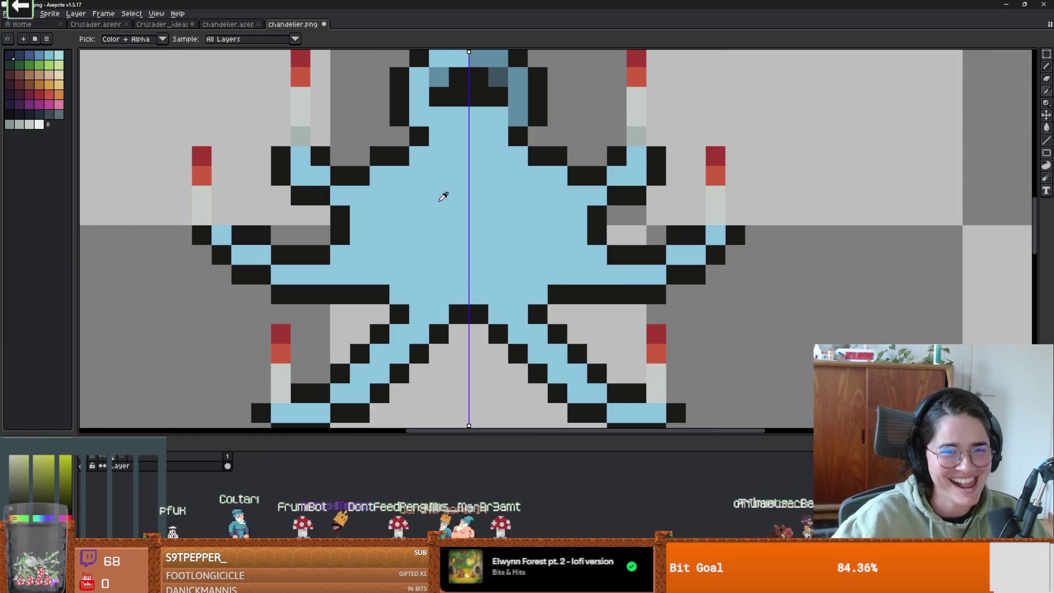
alt+click(442, 198)
Try dark blue shading below the centre junction, then undo it.
scroll(504, 195, down, 1)
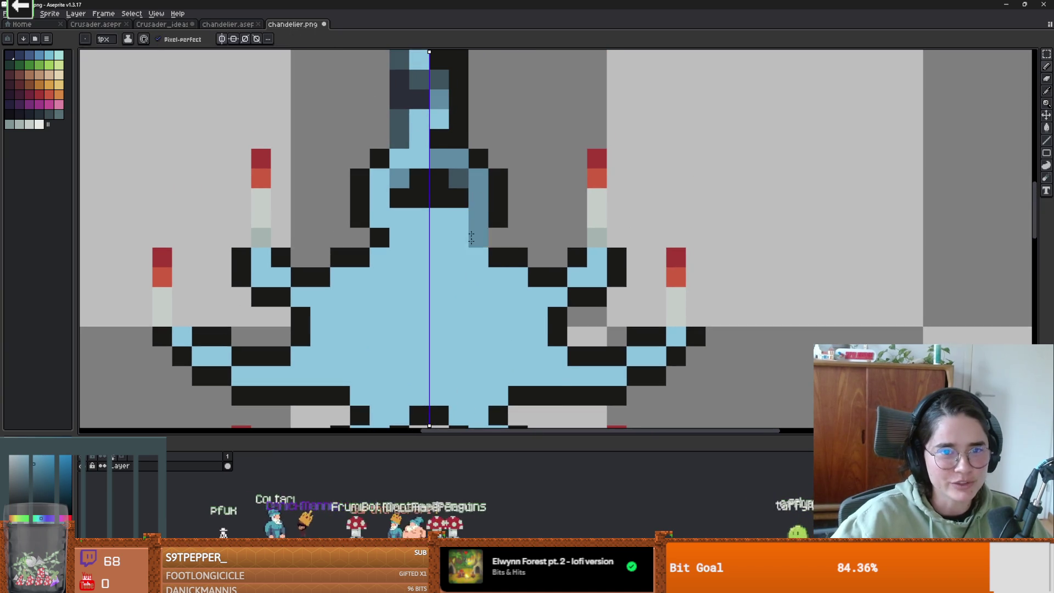
scroll(460, 184, down, 2)
scroll(463, 231, up, 3)
mouse_move(420, 241)
mouse_down()
mouse_move(402, 258)
mouse_move(406, 272)
mouse_up()
click(407, 274)
key(ctrl+z)
key(ctrl+z)
scroll(494, 219, down, 2)
scroll(490, 189, down, 3)
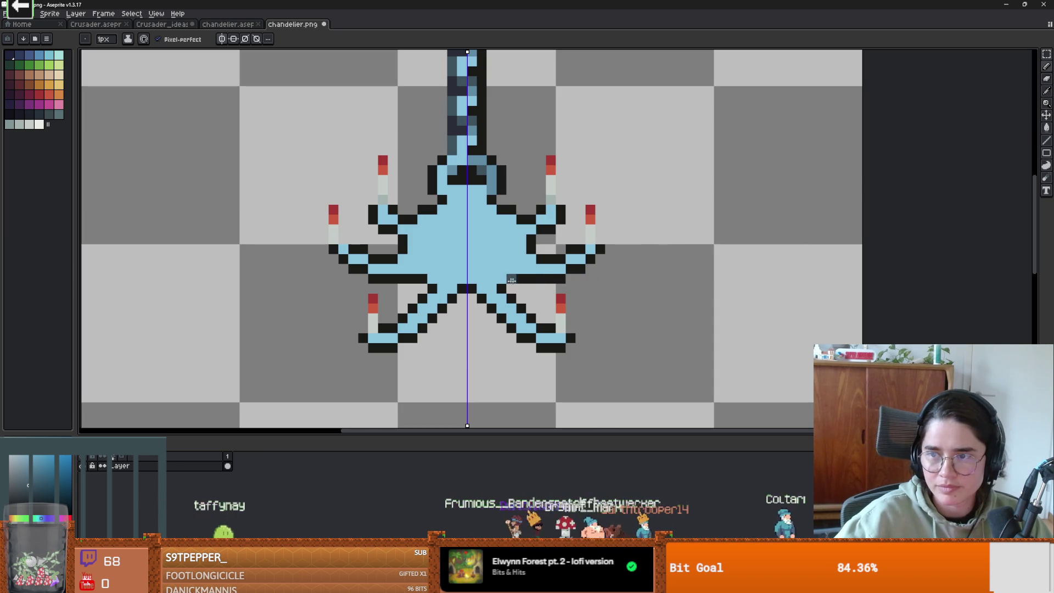
Marquee-select the chandelier body and place a copy at the upper right.
scroll(511, 298, down, 5)
scroll(494, 299, up, 3)
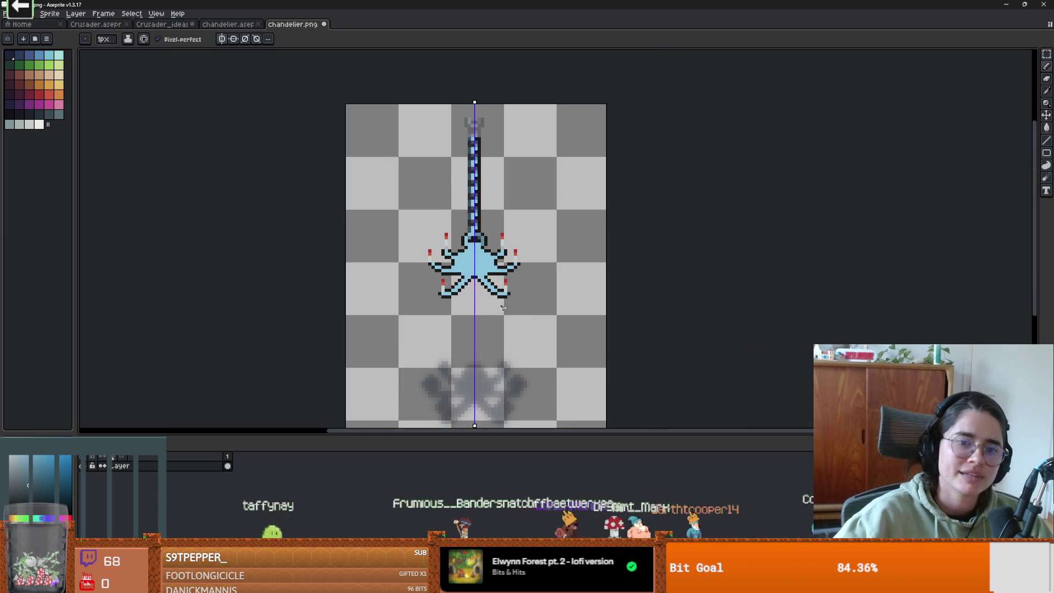
scroll(469, 298, up, 1)
scroll(471, 297, down, 2)
scroll(470, 294, up, 4)
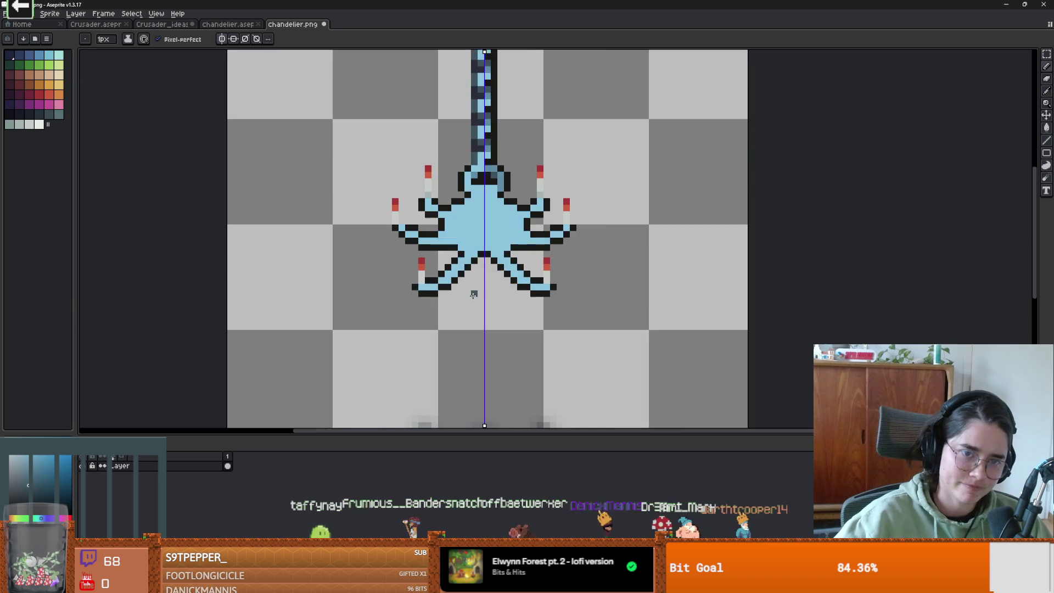
drag(457, 235, 454, 260)
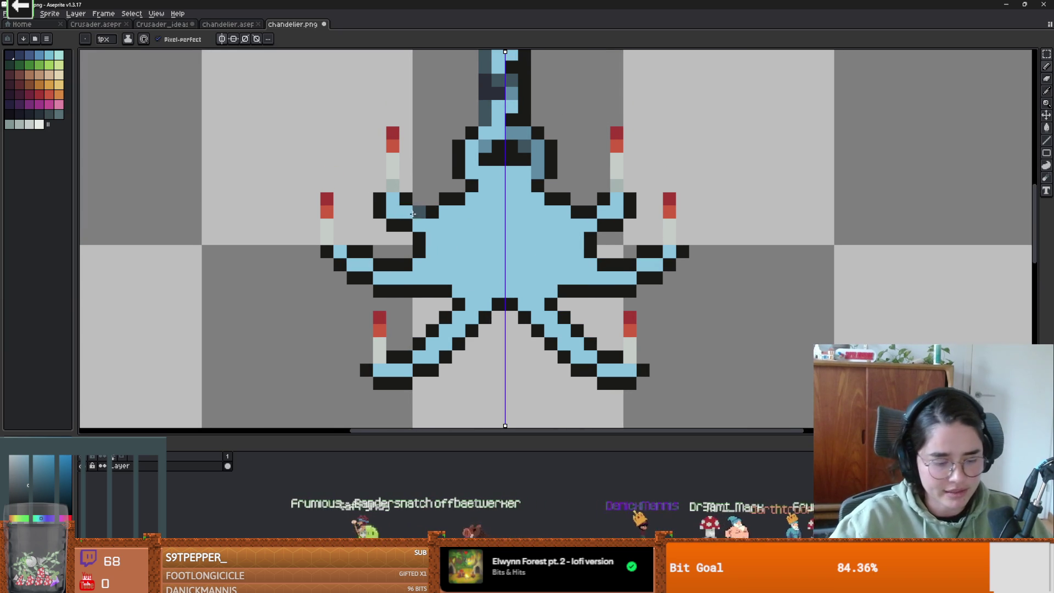
key(w)
scroll(563, 297, down, 4)
scroll(563, 297, up, 1)
scroll(563, 297, down, 1)
scroll(563, 297, down, 1)
scroll(560, 297, up, 2)
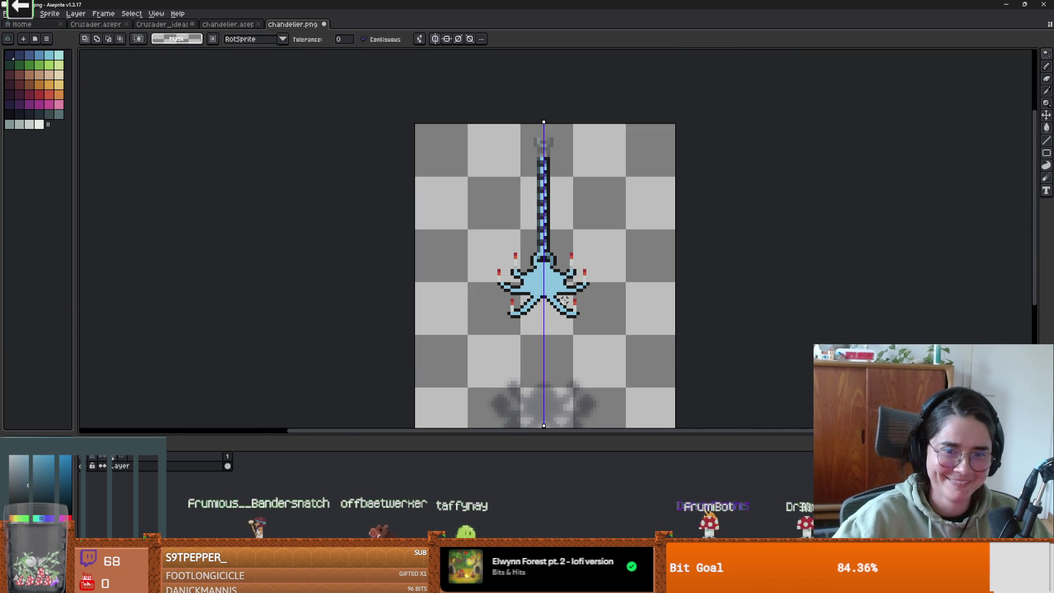
key(b)
scroll(577, 305, down, 1)
scroll(577, 306, up, 1)
scroll(577, 305, down, 1)
scroll(575, 305, down, 1)
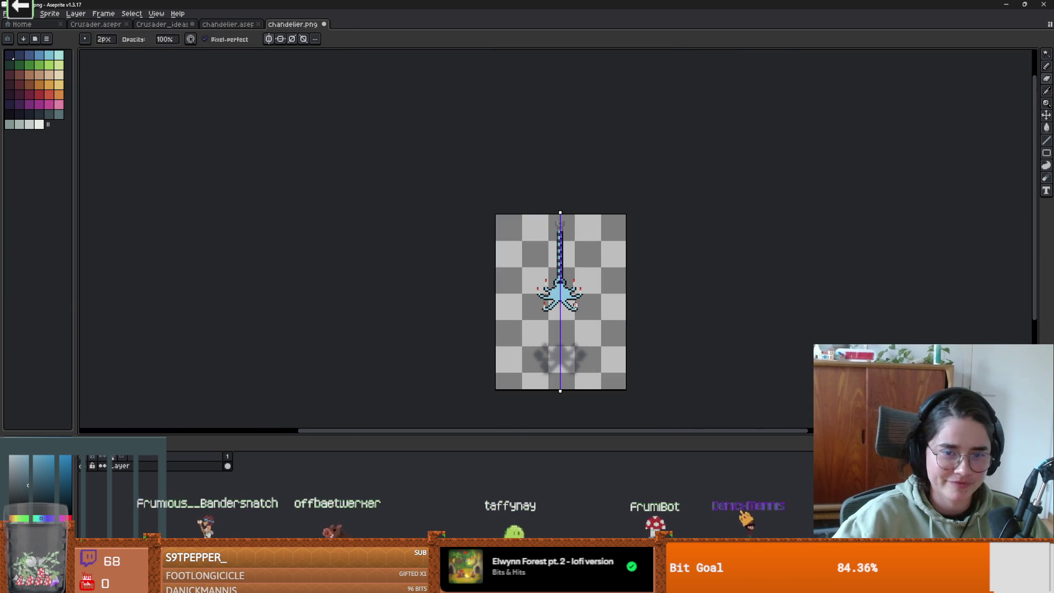
scroll(575, 305, up, 2)
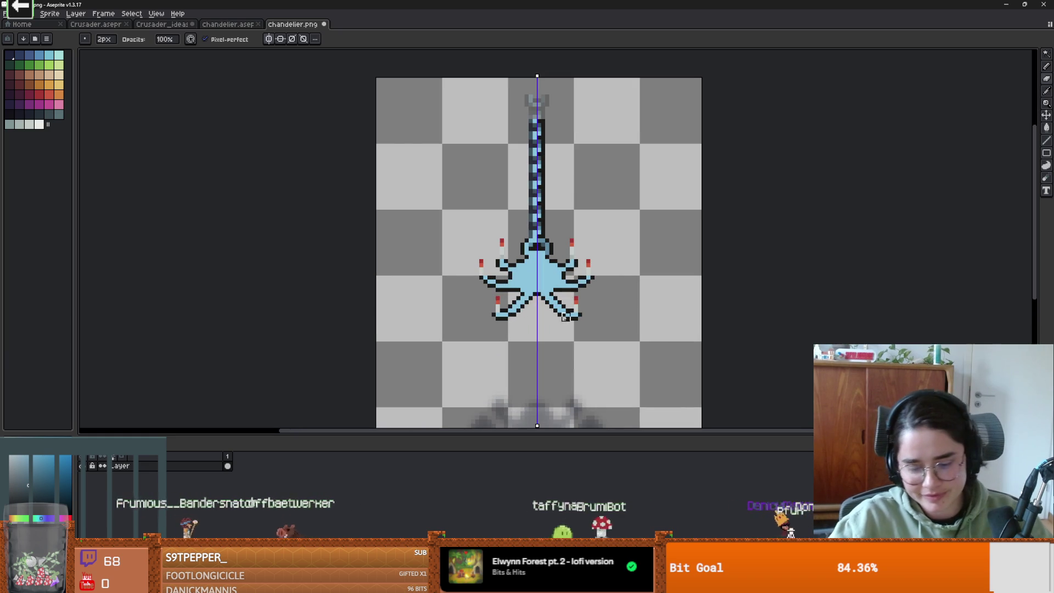
key(m)
drag(616, 358, 456, 214)
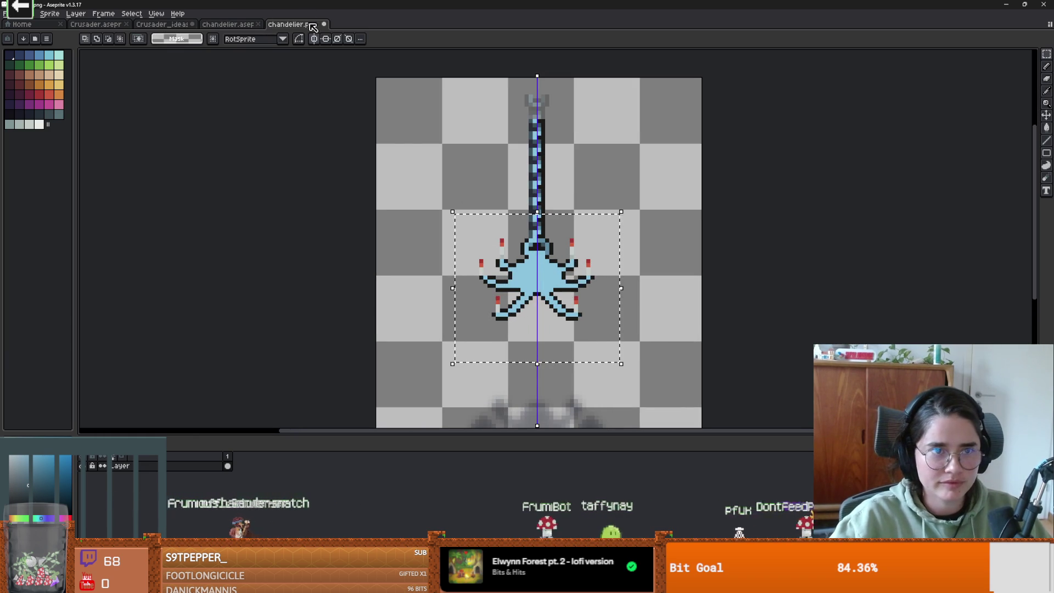
mouse_move(571, 282)
mouse_down()
mouse_move(657, 239)
mouse_move(662, 174)
mouse_up()
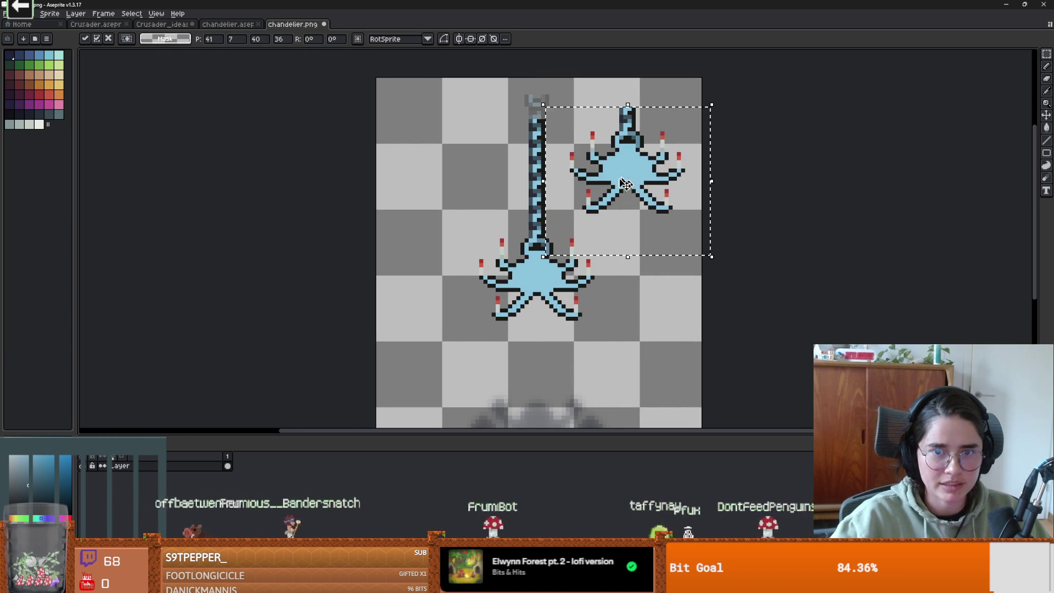
click(592, 335)
Wipe out the original chandelier body below the chain using a 9px brush.
key(b)
key(plus)
key(plus)
key(plus)
mouse_move(479, 266)
mouse_down()
mouse_move(617, 303)
mouse_move(456, 280)
mouse_move(581, 244)
mouse_up()
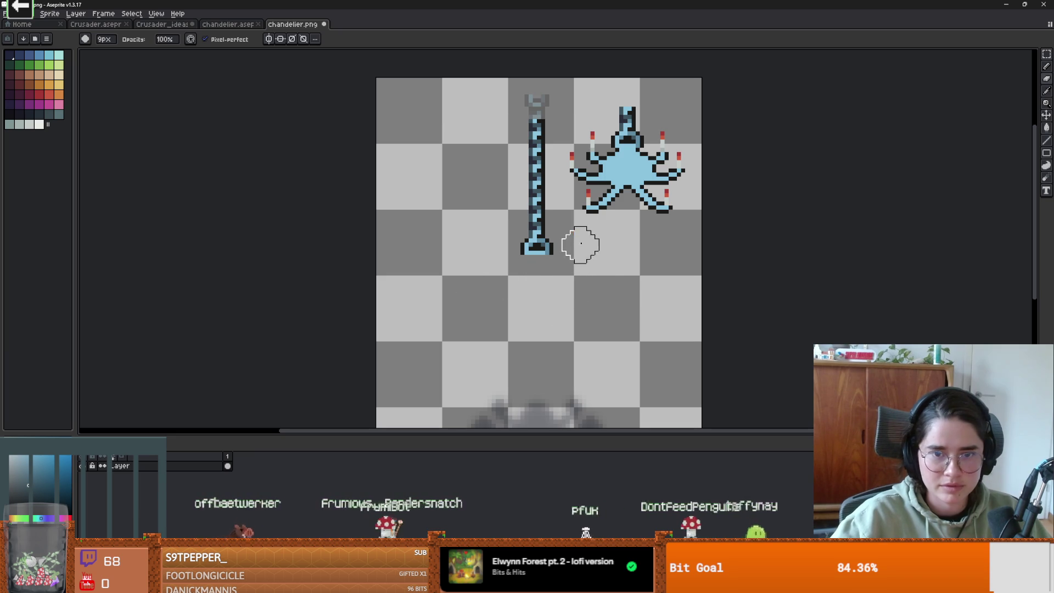
Draw a light grey candle below the chain's hooked end.
scroll(520, 287, up, 1)
key(i)
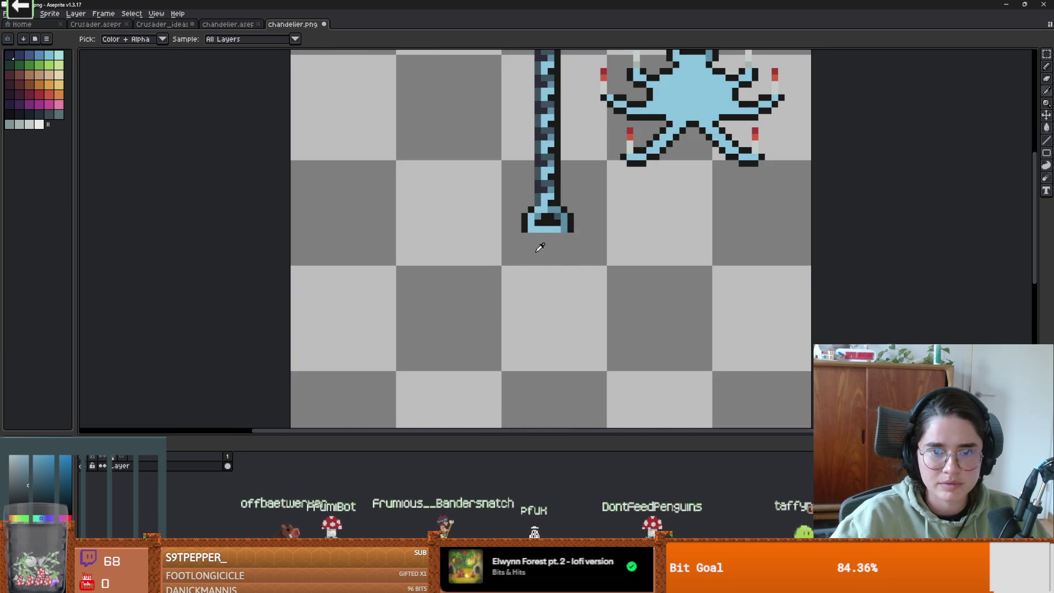
click(632, 140)
key(b)
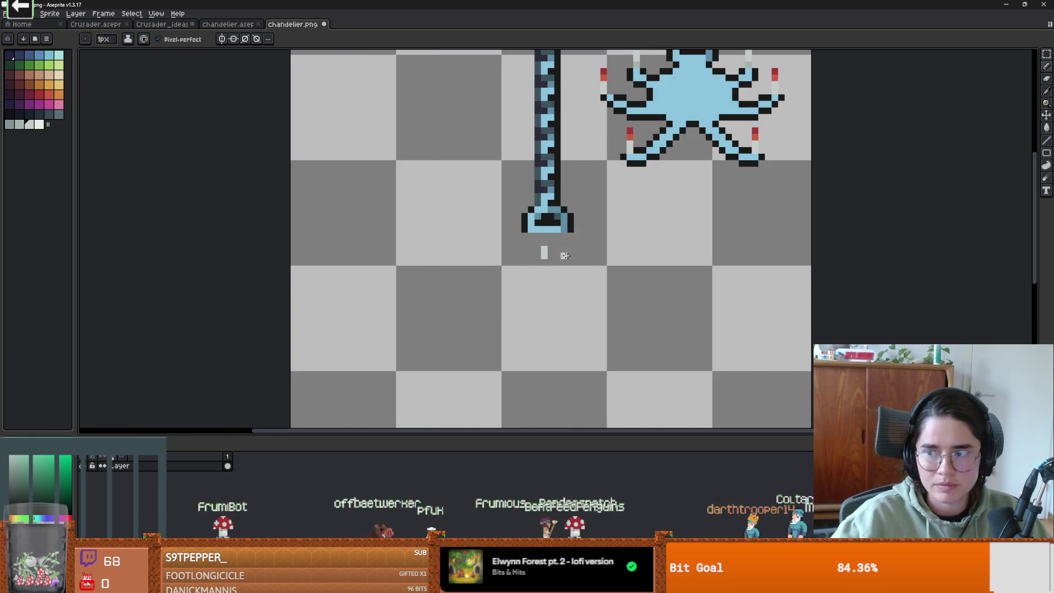
key(v)
key(b)
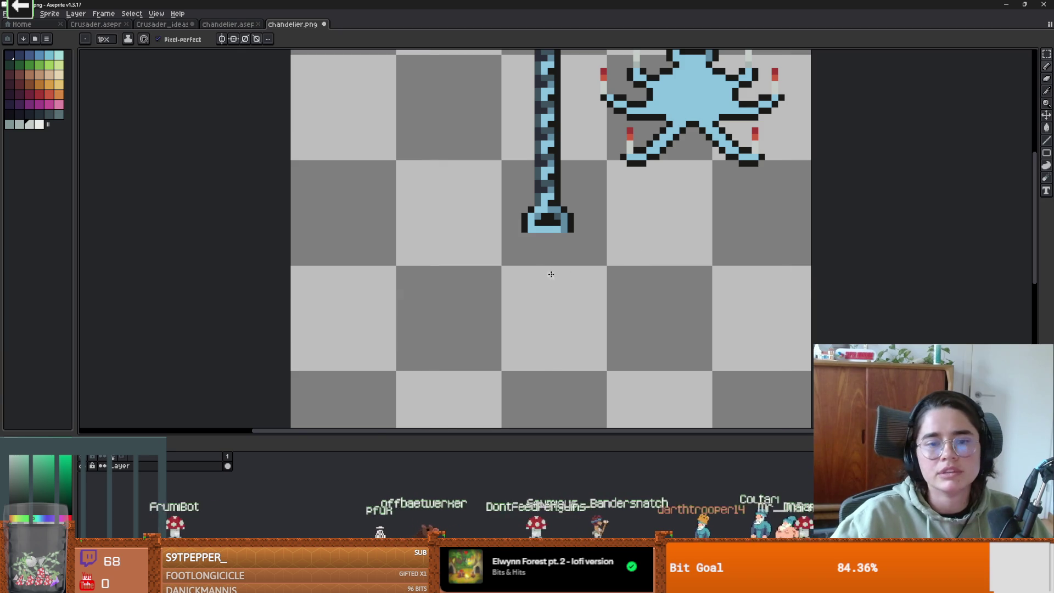
scroll(551, 273, up, 3)
mouse_move(530, 190)
mouse_down()
mouse_move(530, 241)
mouse_move(546, 230)
mouse_up()
Sample the flame red for the candle top, then the chain's light blue for its base.
scroll(634, 184, down, 3)
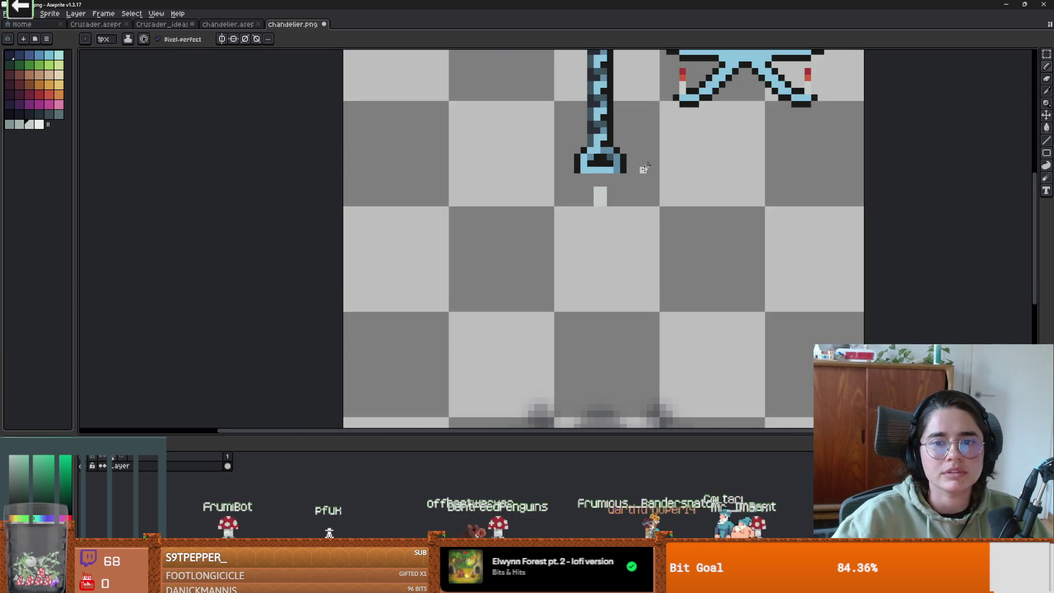
scroll(572, 233, up, 2)
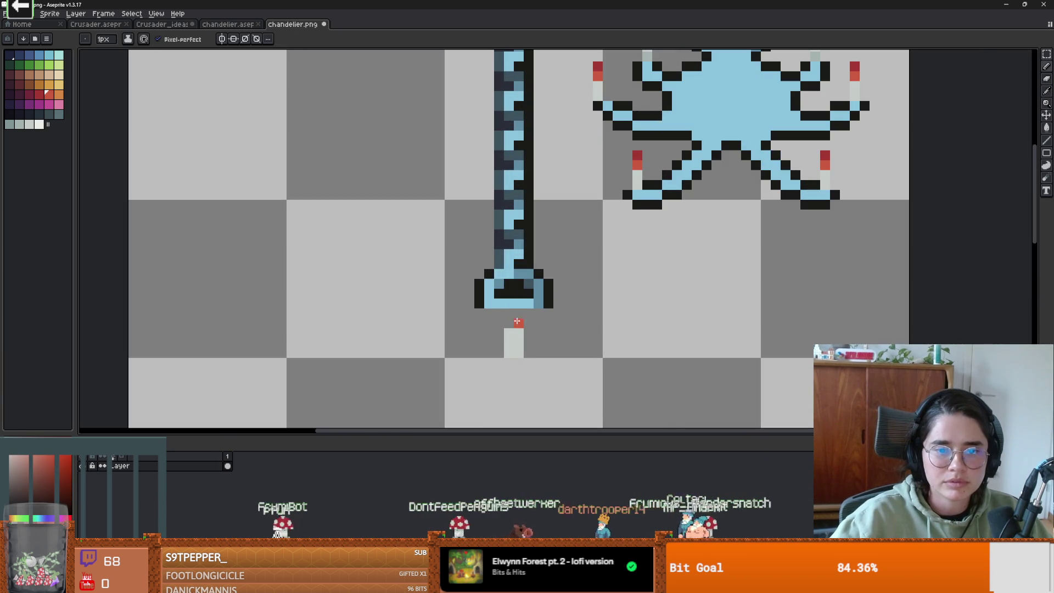
alt+click(640, 165)
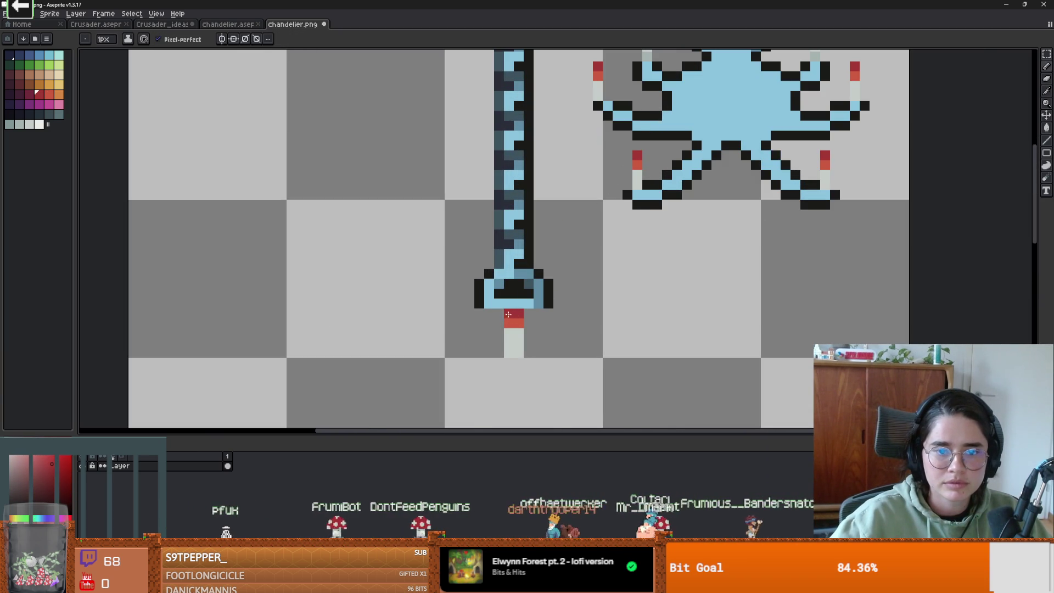
scroll(508, 315, down, 2)
key(alt)
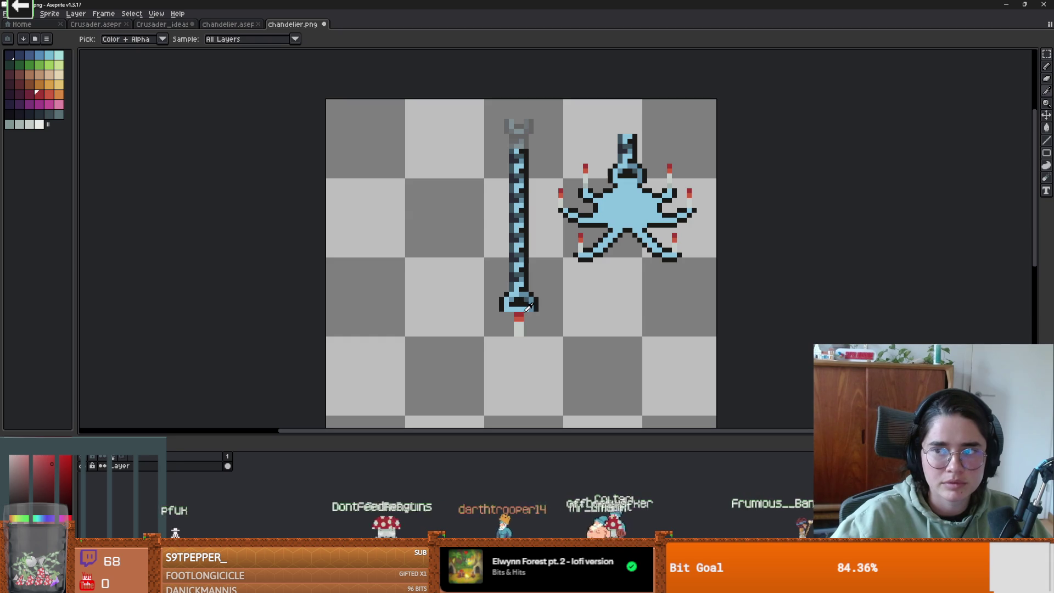
alt+click(525, 285)
scroll(552, 304, up, 1)
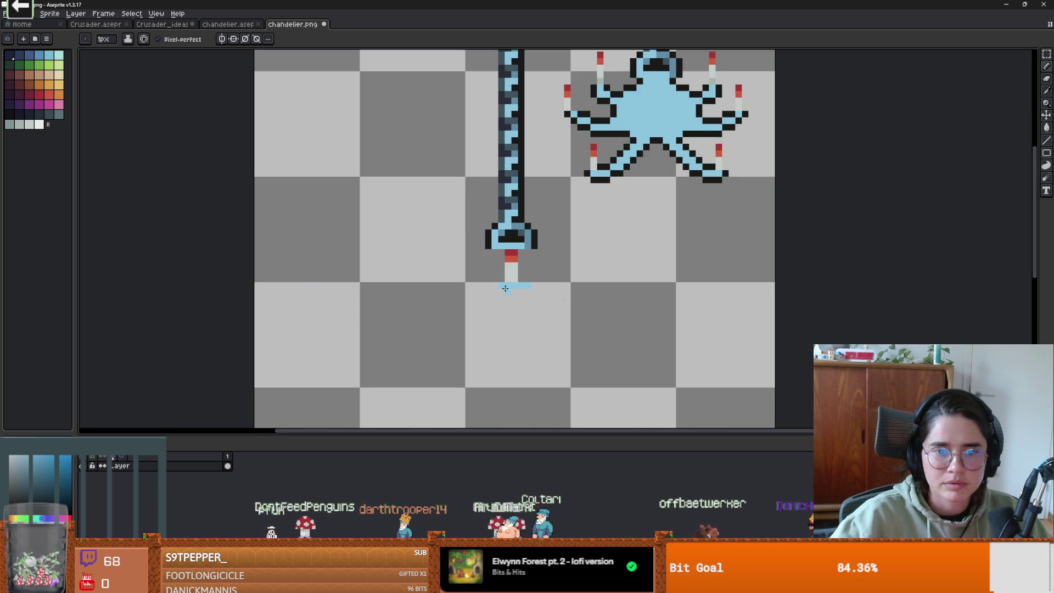
scroll(522, 285, down, 1)
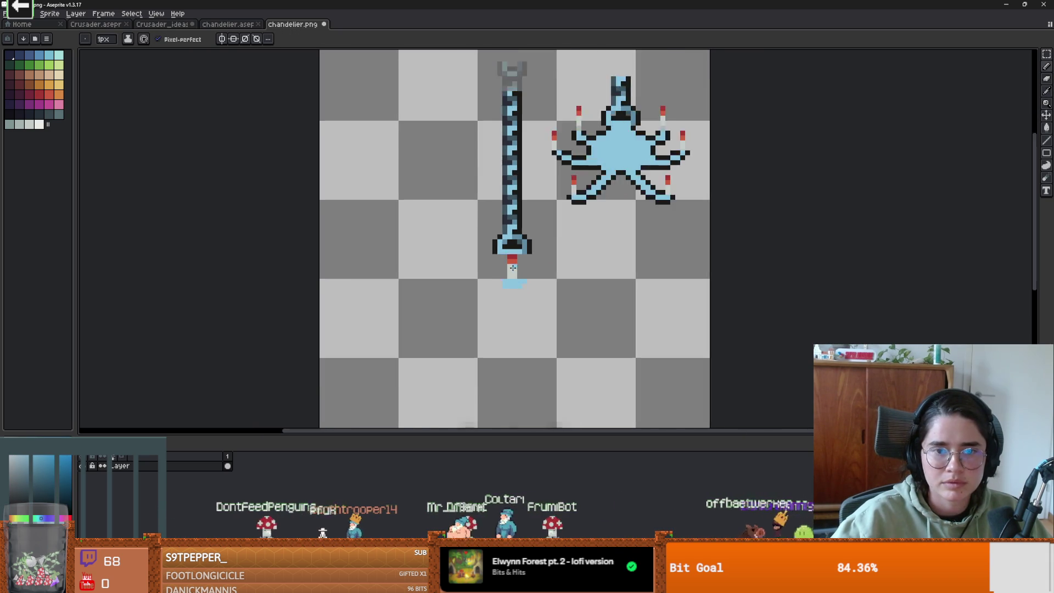
scroll(538, 253, up, 2)
Erase stray pixels at the crossguard, draw a blue diagonal arm down-left, and add a dark arch pixel.
key(e)
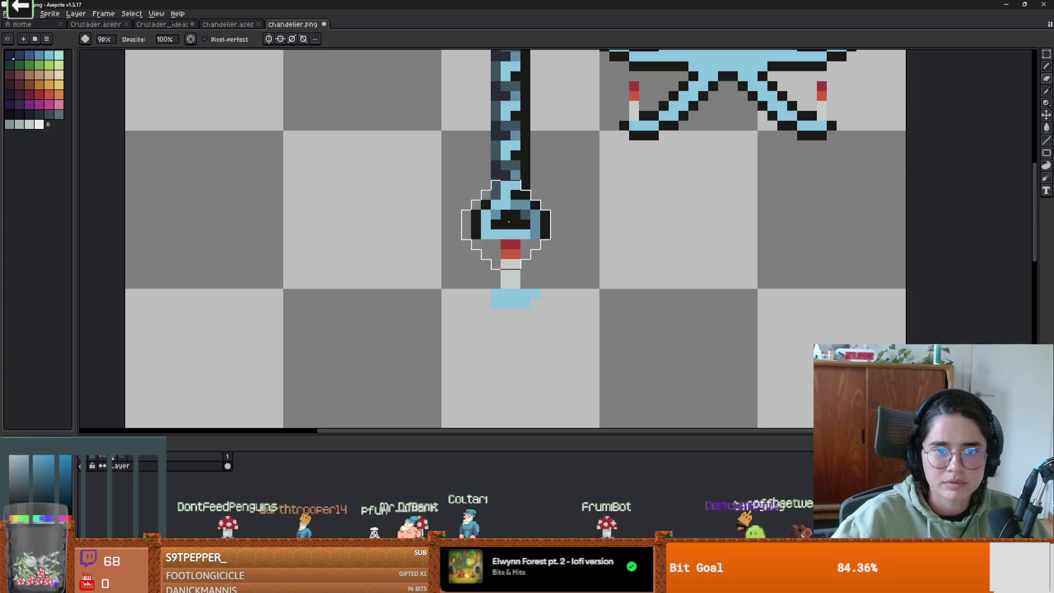
drag(506, 224, 496, 225)
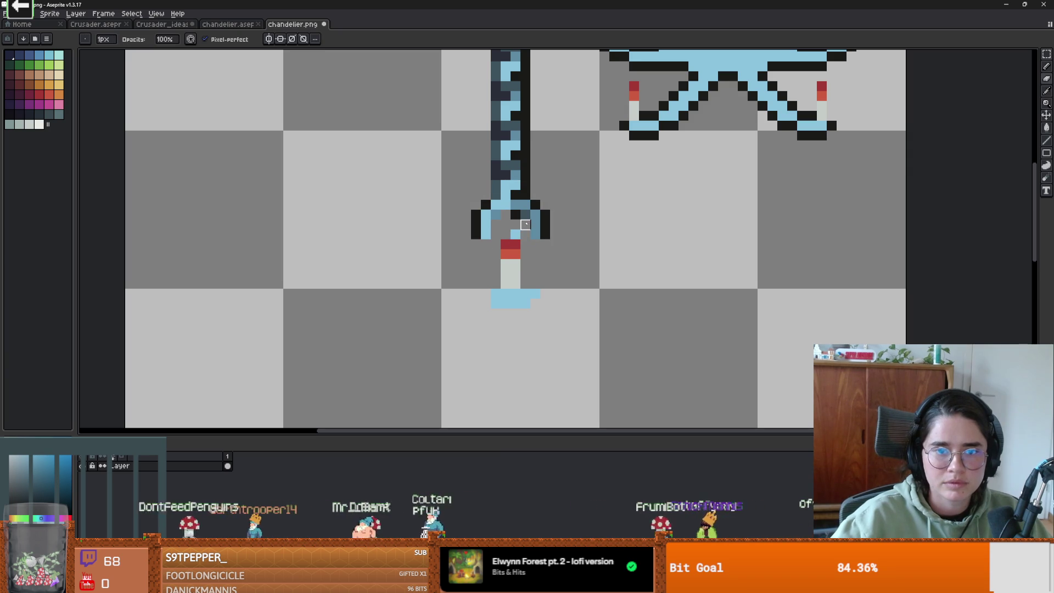
click(516, 233)
key(b)
click(476, 245)
drag(478, 243, 456, 275)
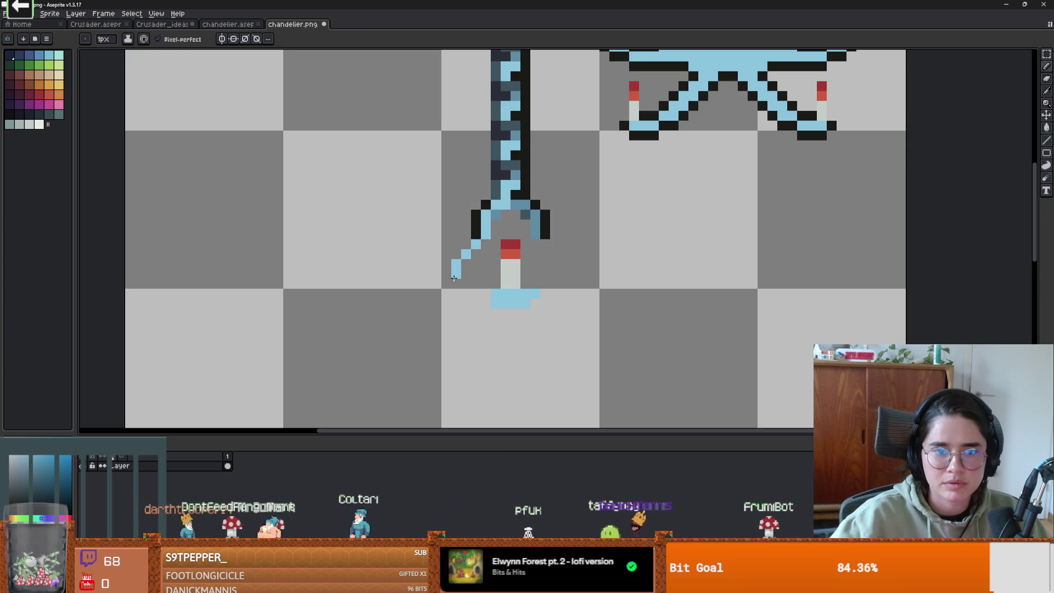
alt+click(466, 244)
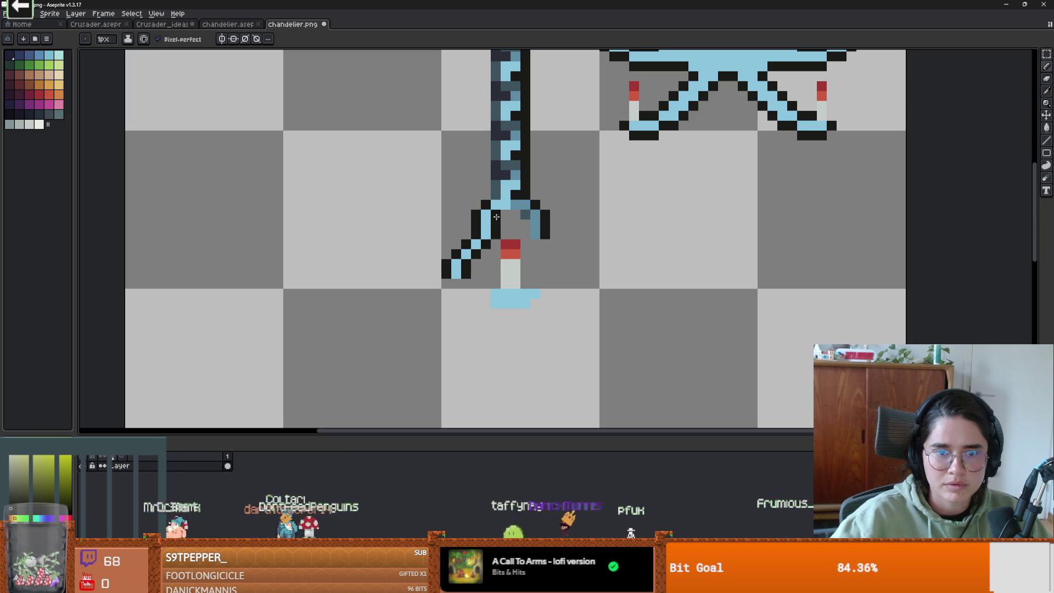
click(526, 235)
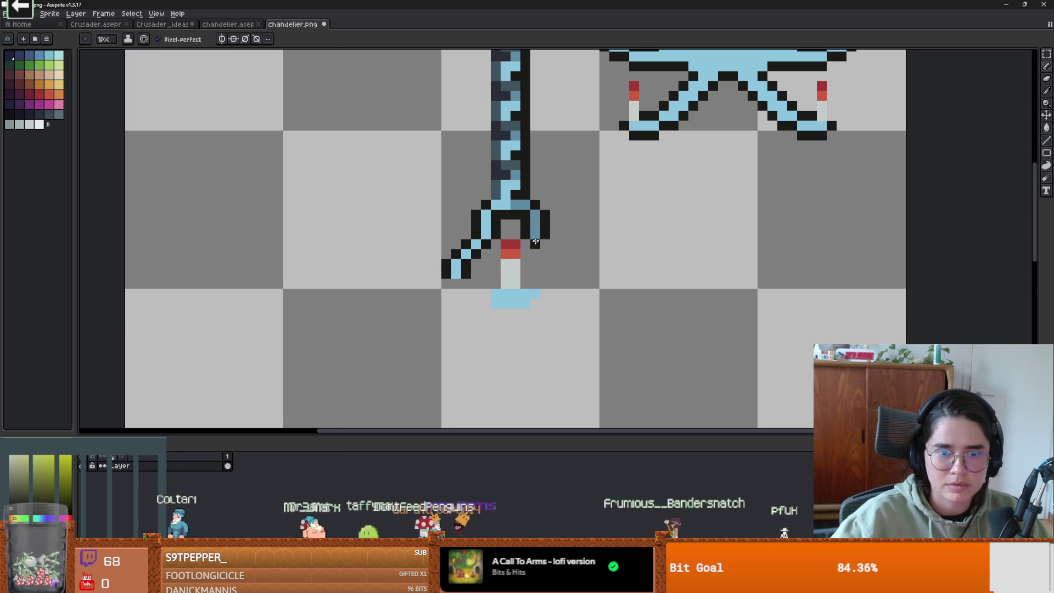
With vertical mirroring on, redraw the black outline so it appears on the right arm.
click(223, 39)
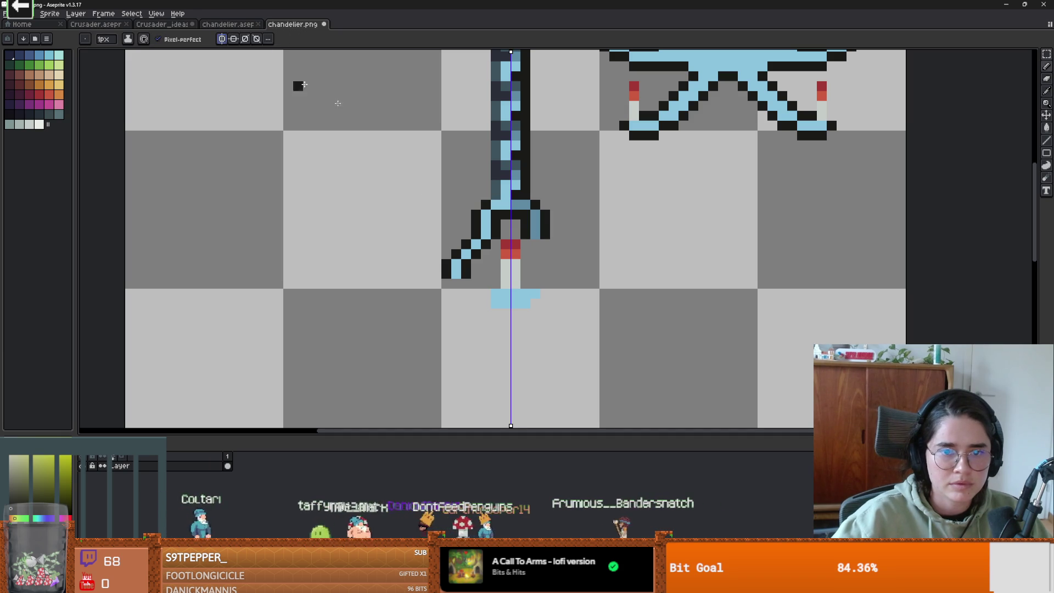
alt+click(486, 235)
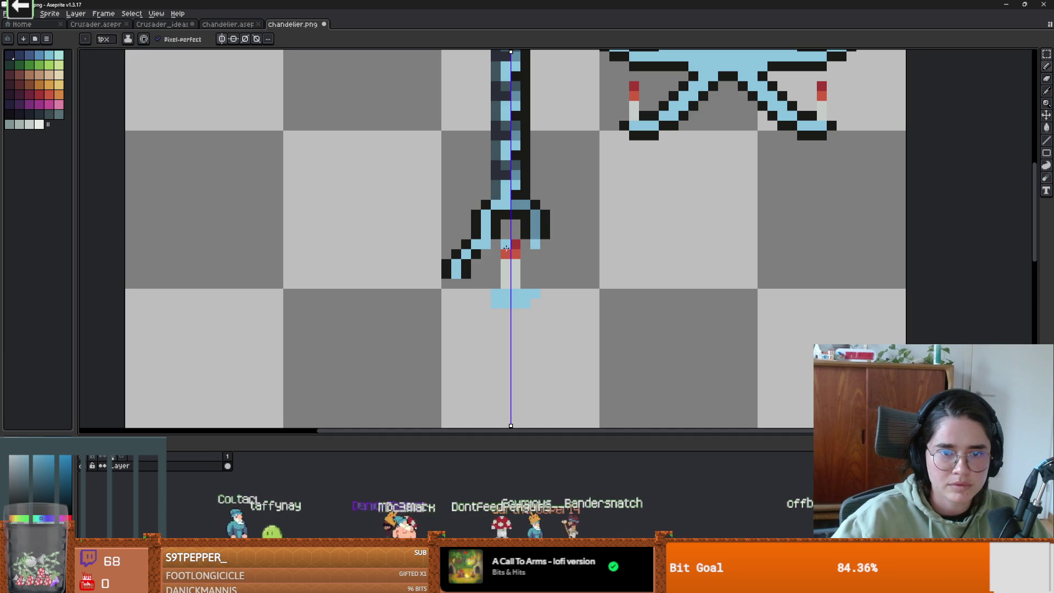
scroll(511, 249, down, 1)
scroll(514, 249, up, 2)
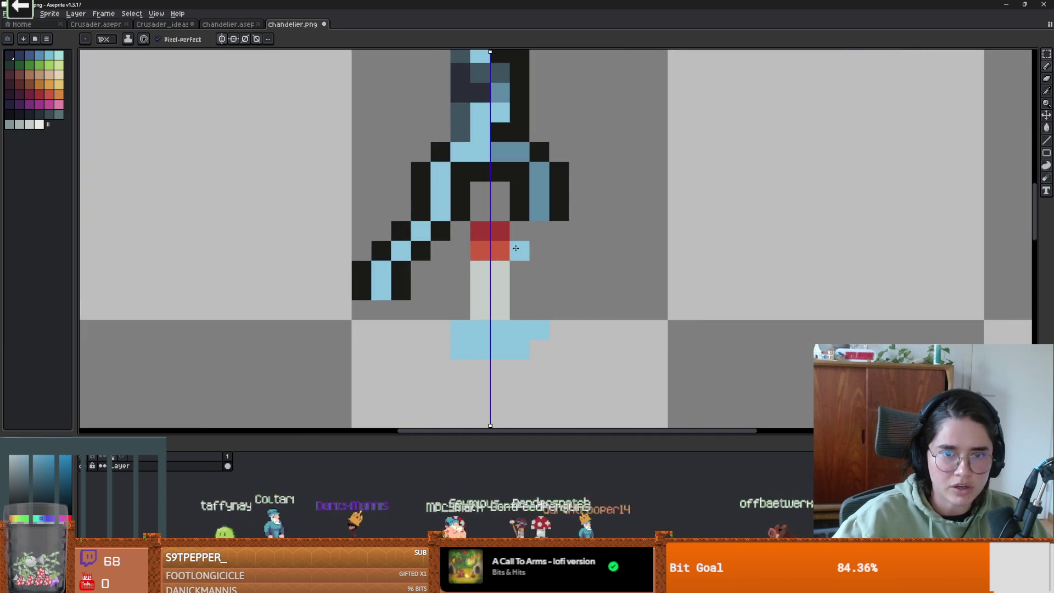
scroll(516, 249, up, 1)
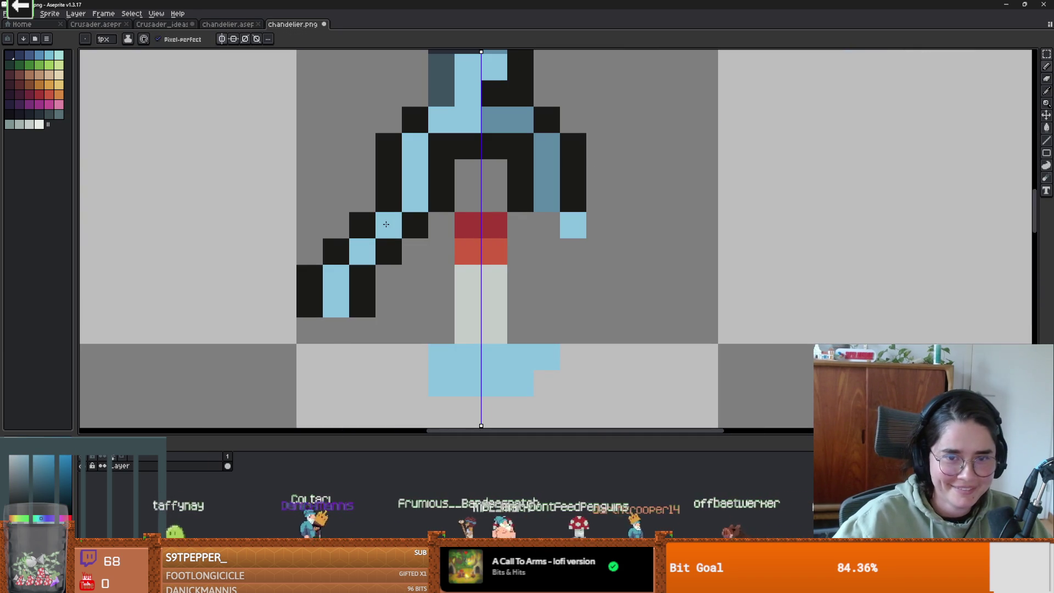
alt+click(418, 225)
click(417, 225)
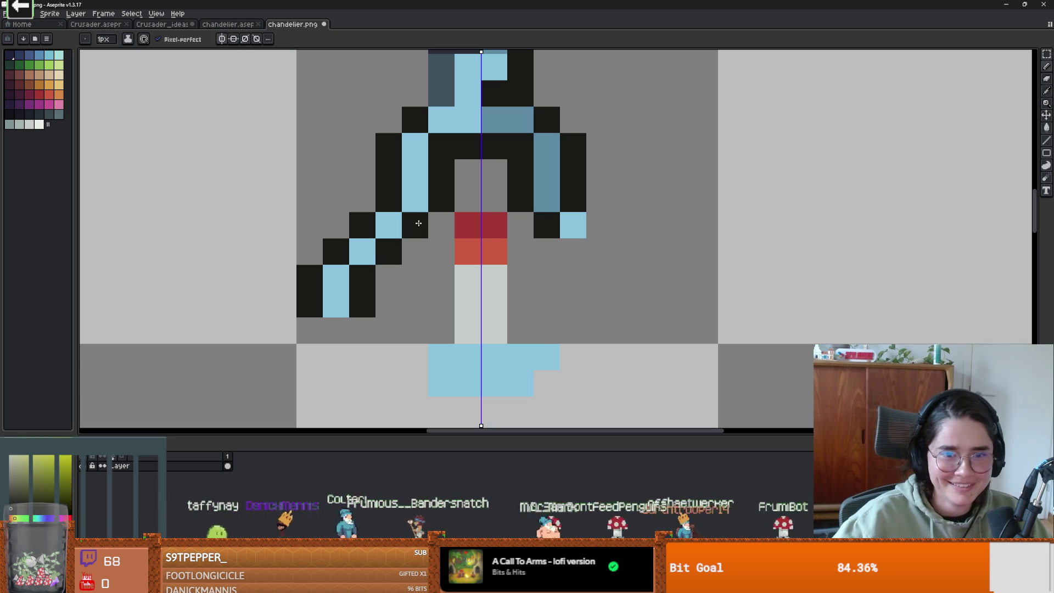
click(383, 253)
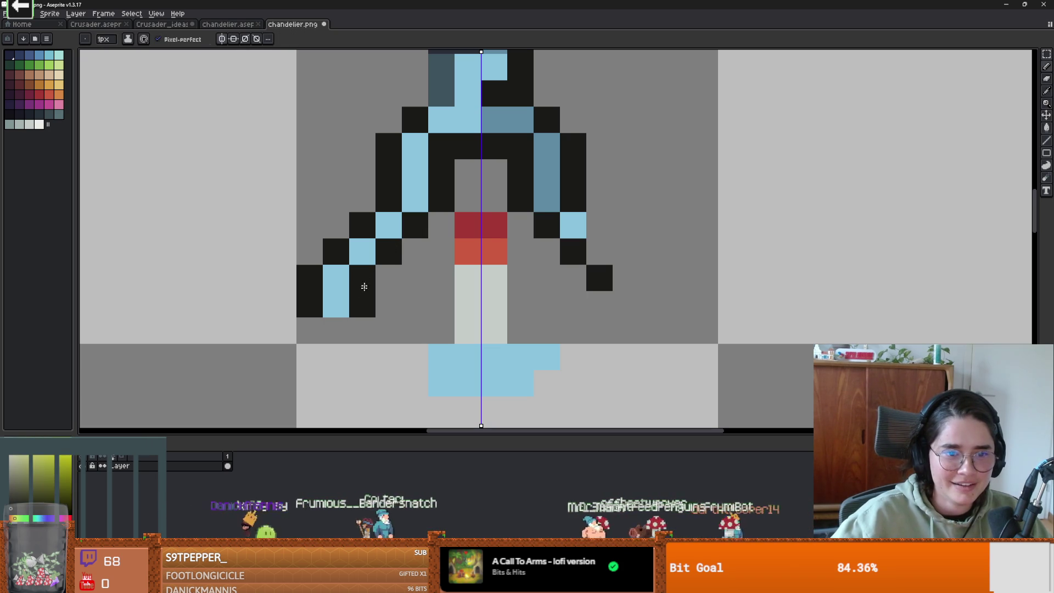
click(365, 281)
drag(316, 287, 310, 298)
click(337, 251)
click(363, 225)
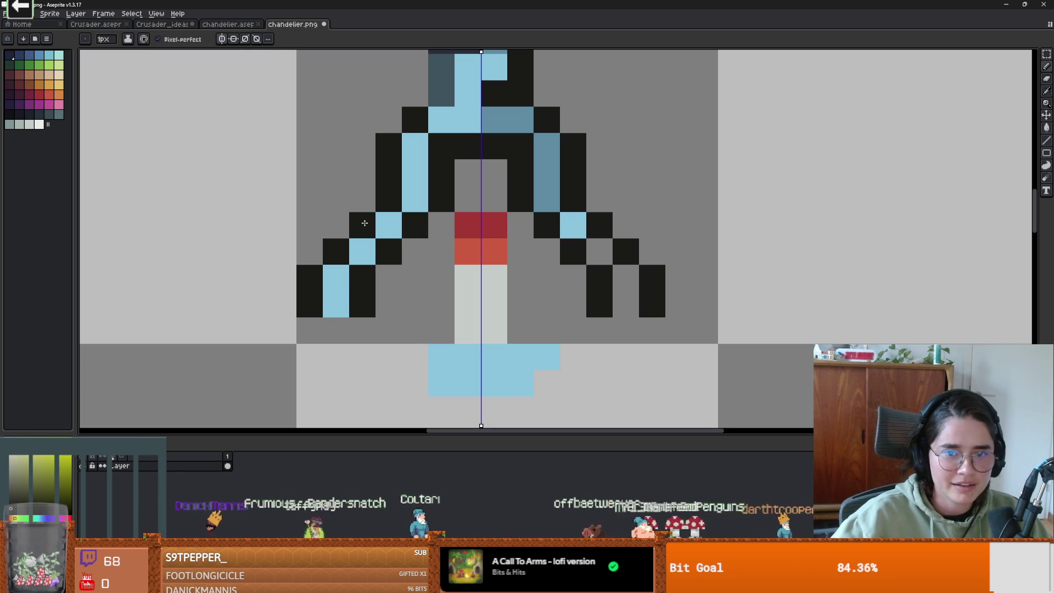
Mirror the light-blue fill onto the right arm and add a light-blue pixel beside the blue block.
alt+click(389, 225)
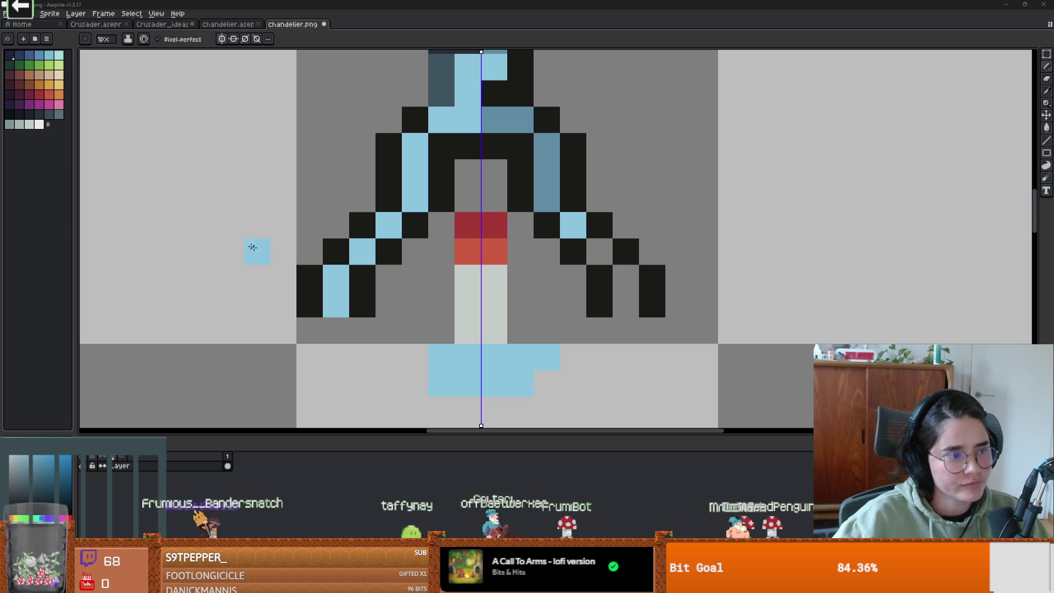
click(626, 277)
click(600, 252)
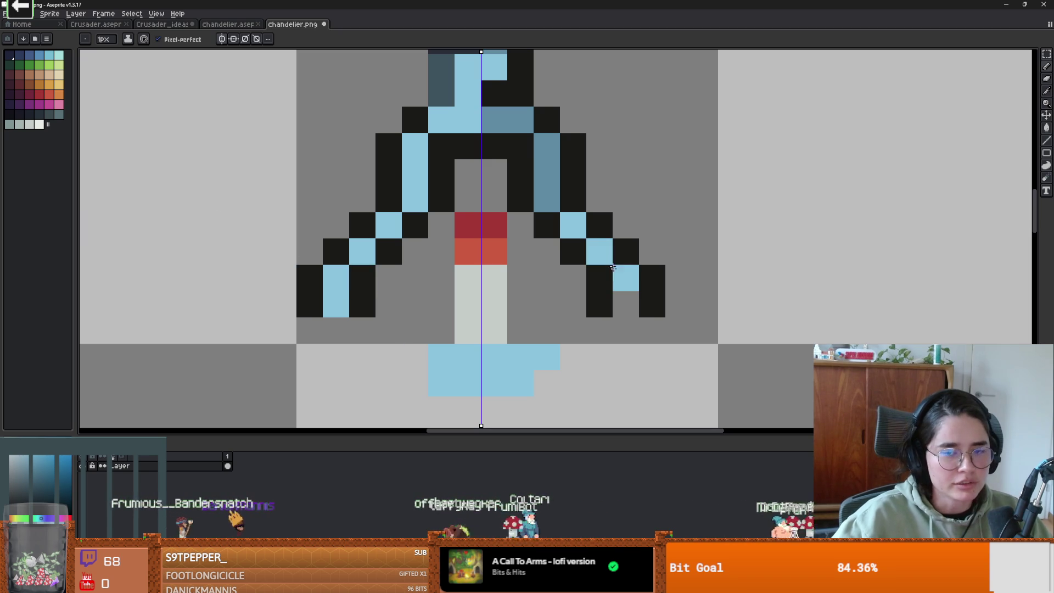
click(626, 304)
scroll(635, 314, down, 2)
drag(635, 314, 614, 206)
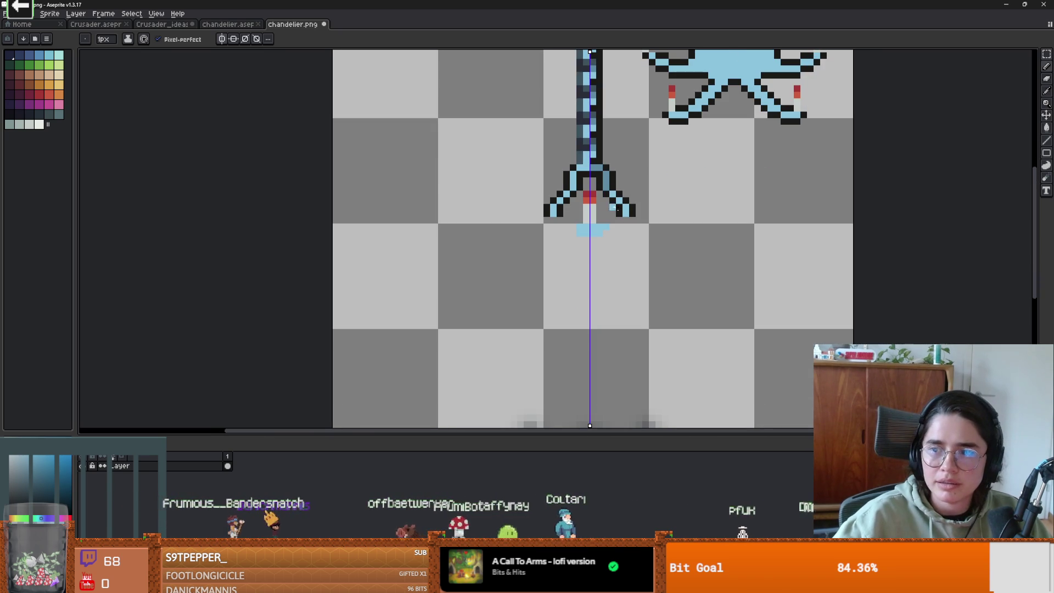
click(604, 227)
scroll(606, 224, up, 1)
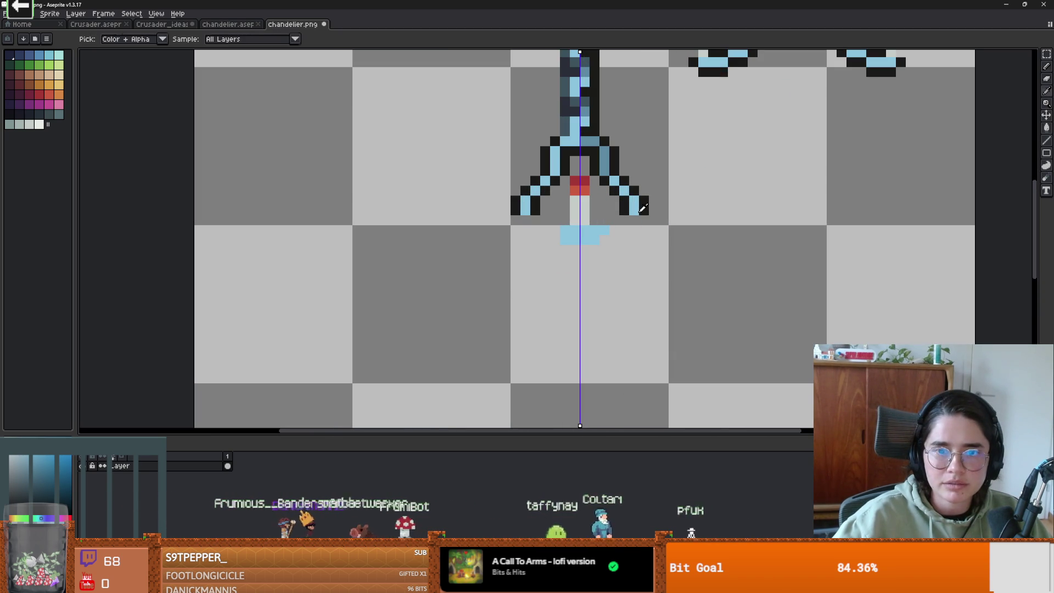
Draw a black outline along the base's bottom, fill its ends light blue, and reshape its corners.
key(x)
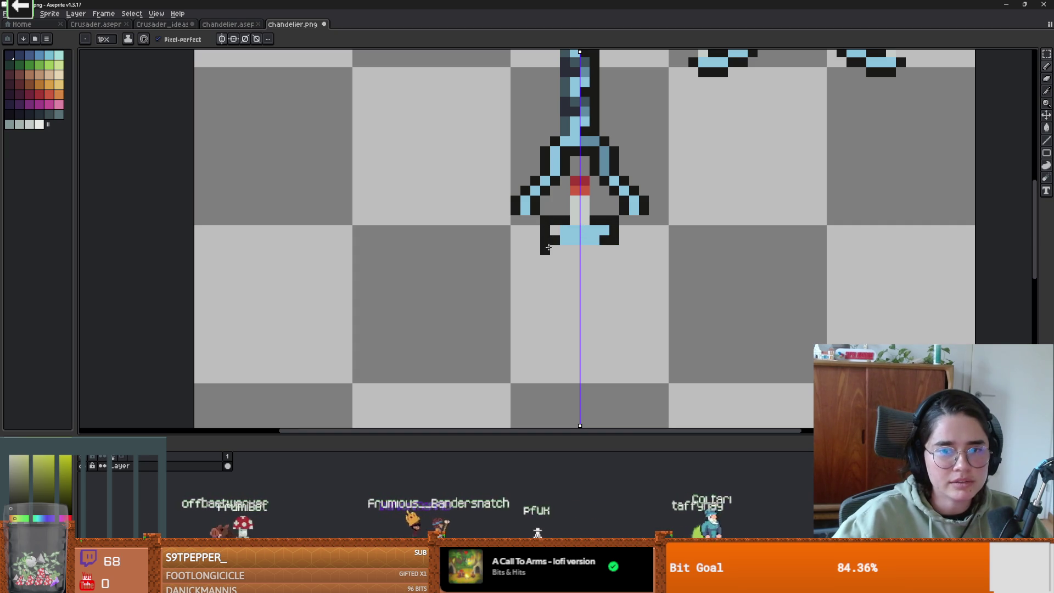
drag(548, 248, 588, 249)
alt+click(567, 240)
click(555, 240)
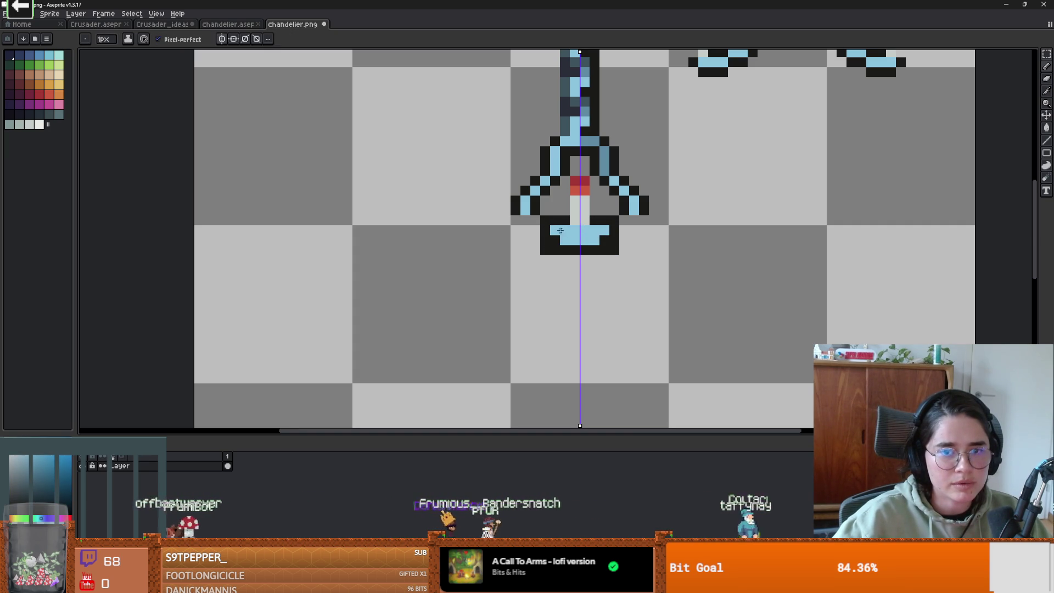
scroll(545, 245, up, 1)
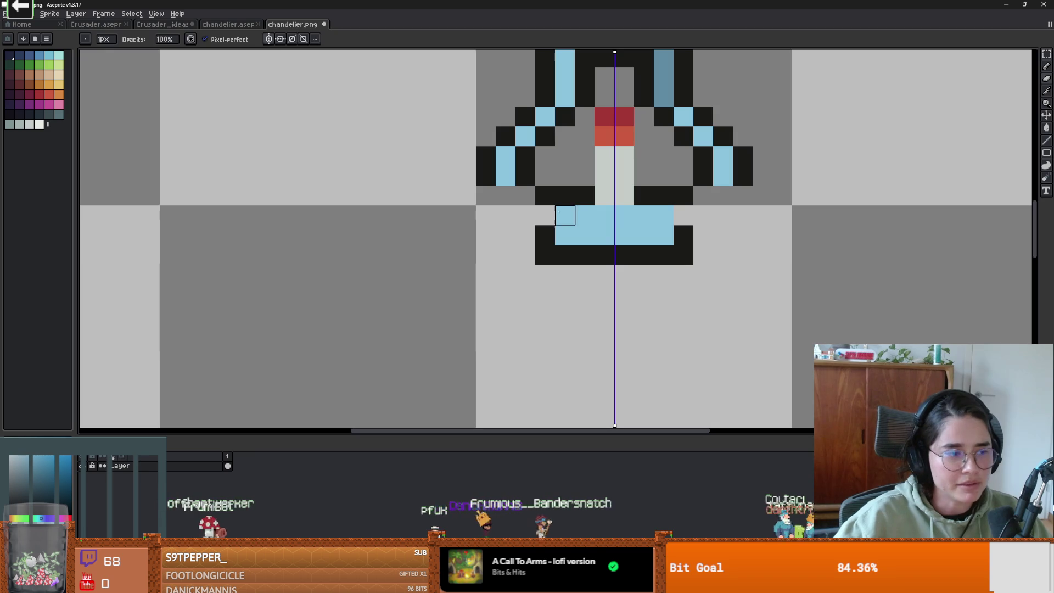
click(546, 196)
click(545, 215)
click(545, 255)
scroll(549, 258, down, 1)
scroll(679, 253, up, 1)
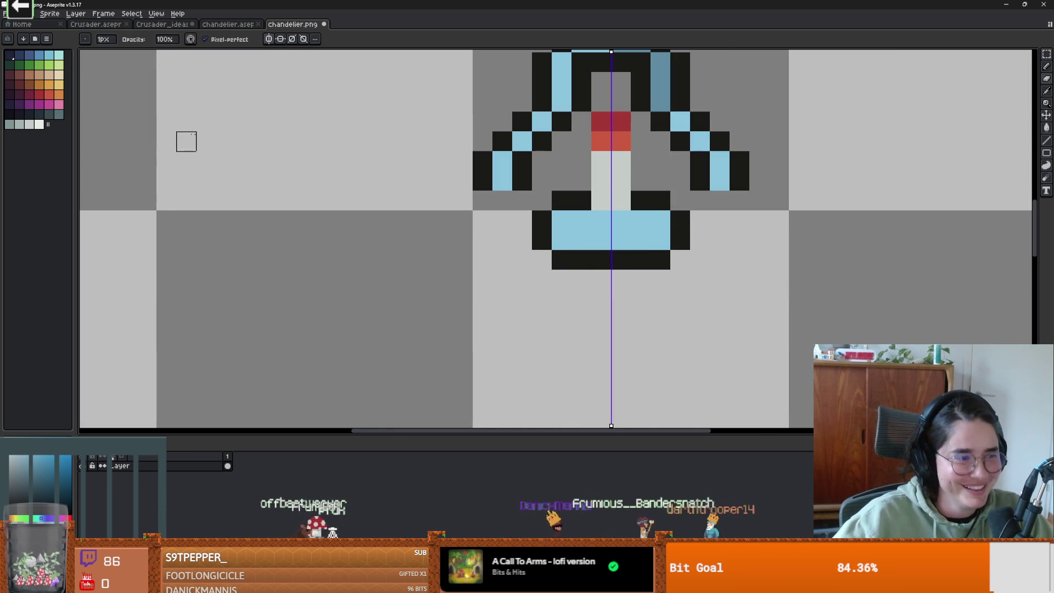
Shade the base's bottom row darker blue, with light-blue ends set one pixel inward.
click(39, 55)
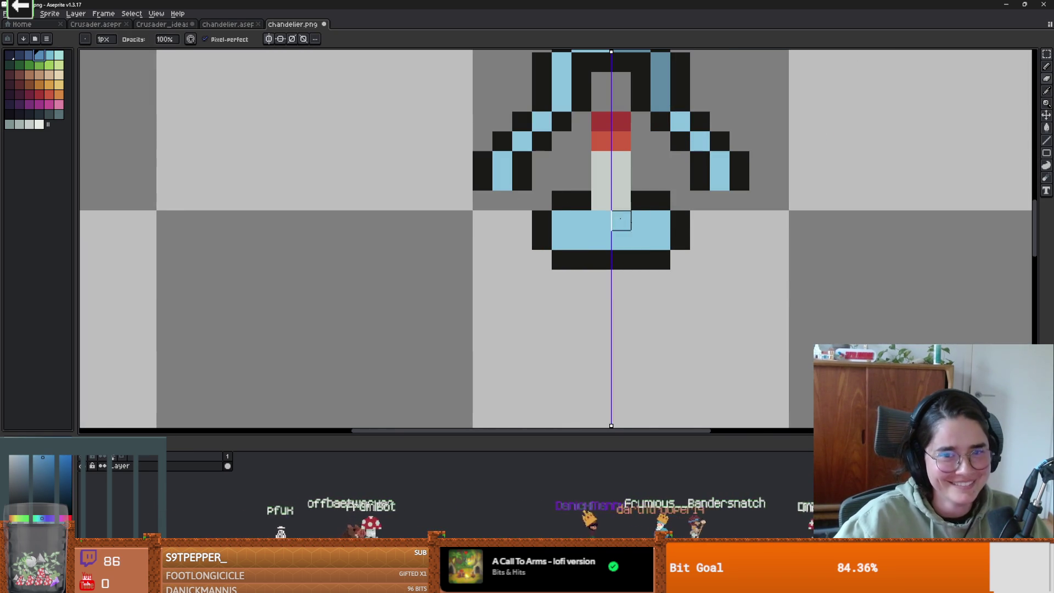
mouse_move(602, 240)
mouse_down()
mouse_move(557, 240)
mouse_move(648, 241)
mouse_up()
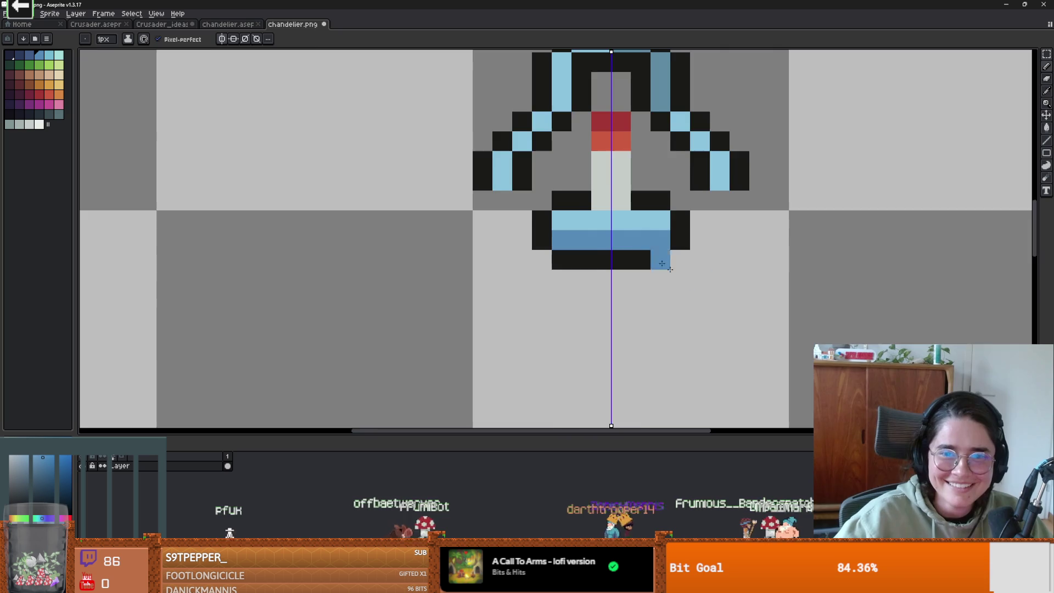
scroll(648, 250, down, 1)
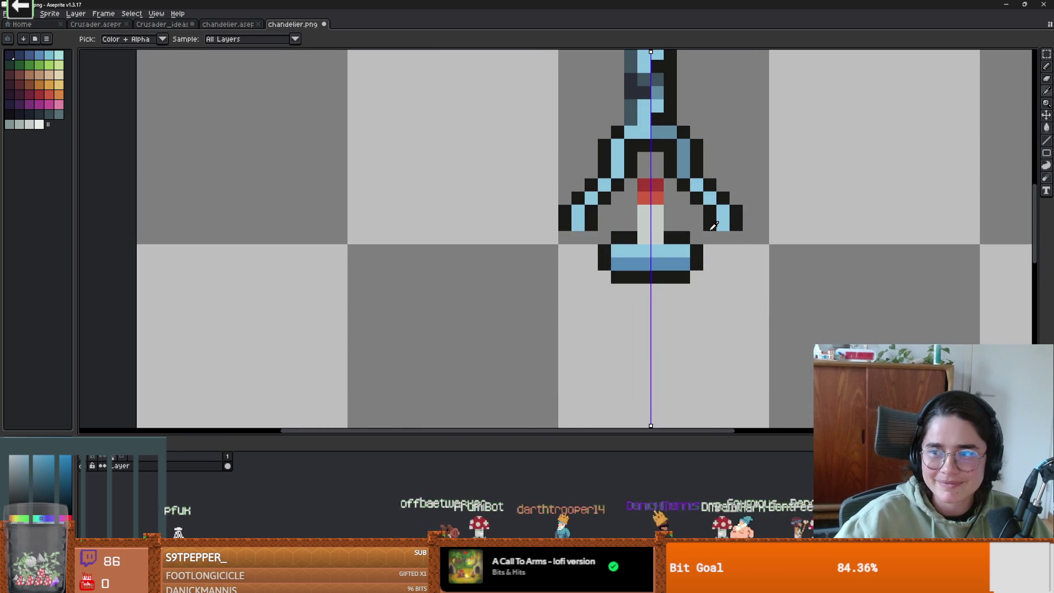
scroll(676, 222, down, 1)
click(677, 234)
scroll(677, 234, up, 1)
click(618, 262)
key(ctrl+z)
click(629, 260)
Outline the base's light-blue rows with dark pixels.
scroll(604, 209, right, 2)
scroll(604, 209, up, 1)
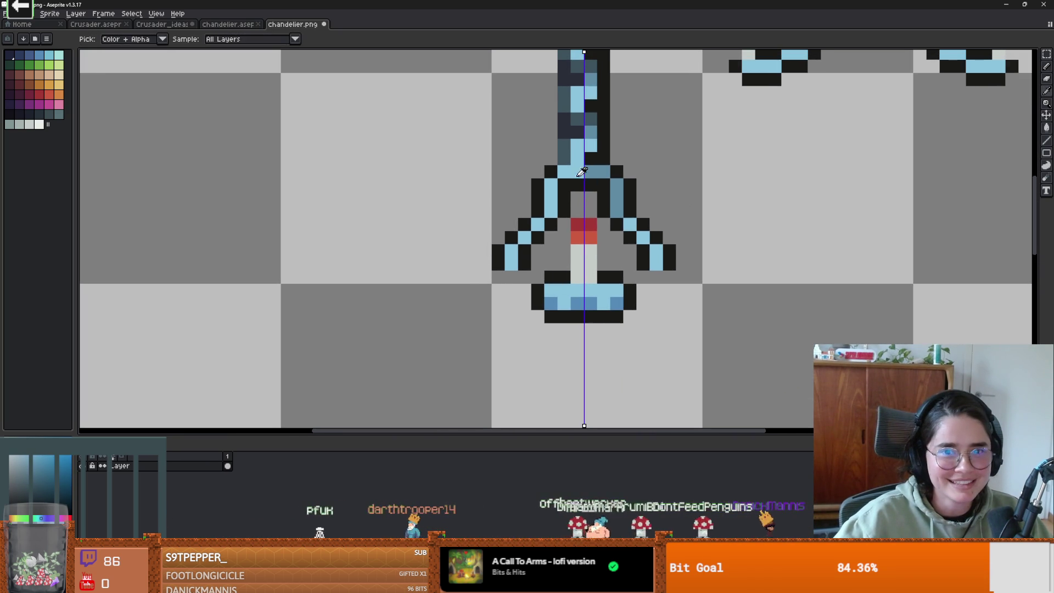
alt+click(566, 151)
mouse_move(565, 303)
mouse_down()
mouse_move(548, 291)
mouse_move(574, 301)
mouse_move(552, 292)
mouse_move(553, 301)
mouse_up()
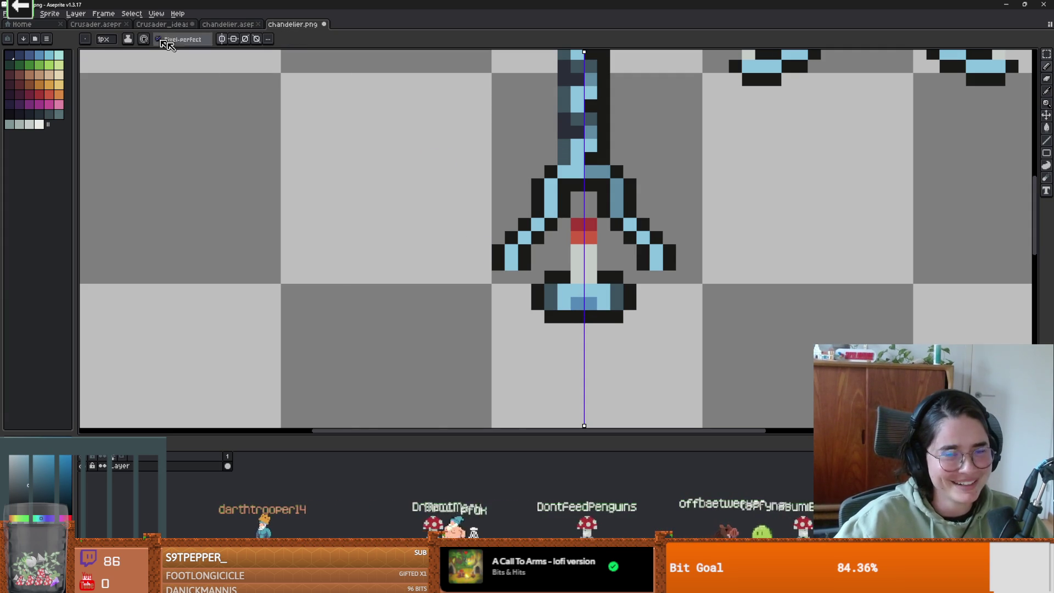
scroll(659, 289, down, 4)
scroll(620, 280, up, 4)
Turn off mirroring and add eyedropped light-blue pixels to the lamp base.
key(i)
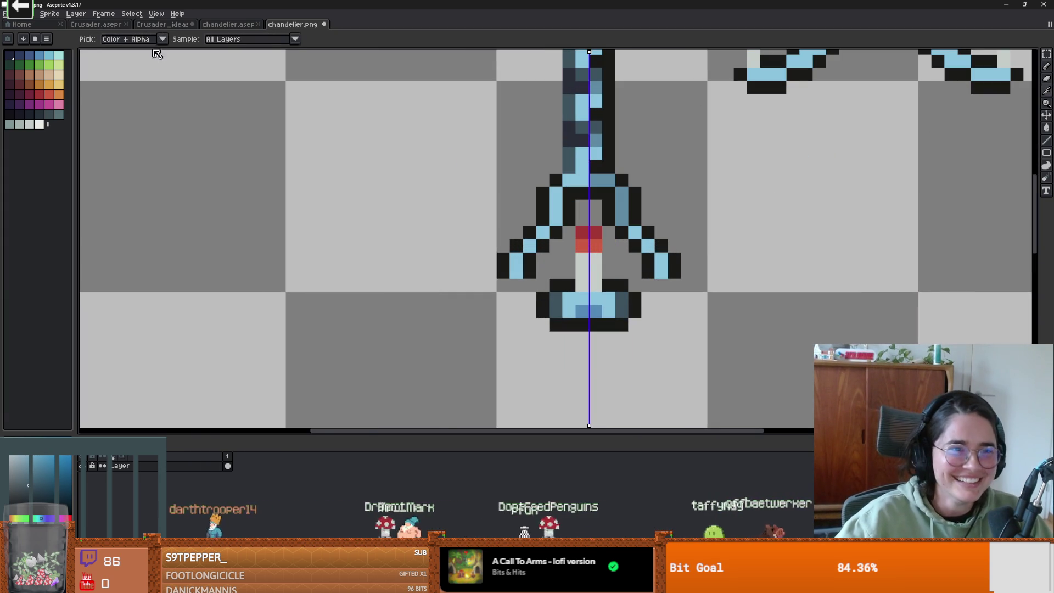
key(b)
click(223, 41)
alt+click(608, 311)
click(619, 312)
alt+click(612, 307)
click(587, 311)
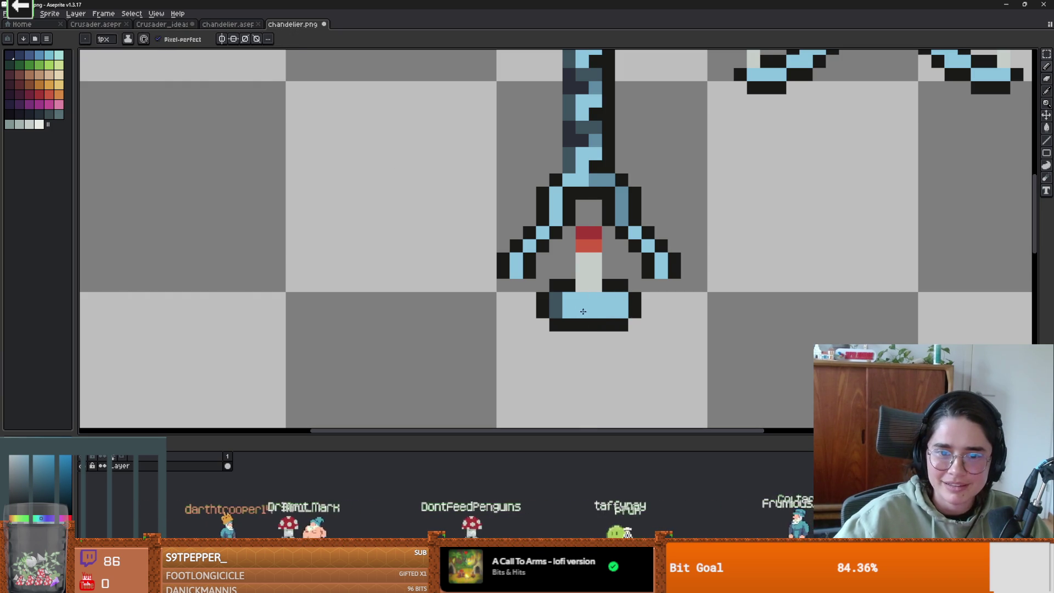
Paint grey-blue pixels on the lamp and beside the right arm.
alt+click(628, 209)
click(569, 299)
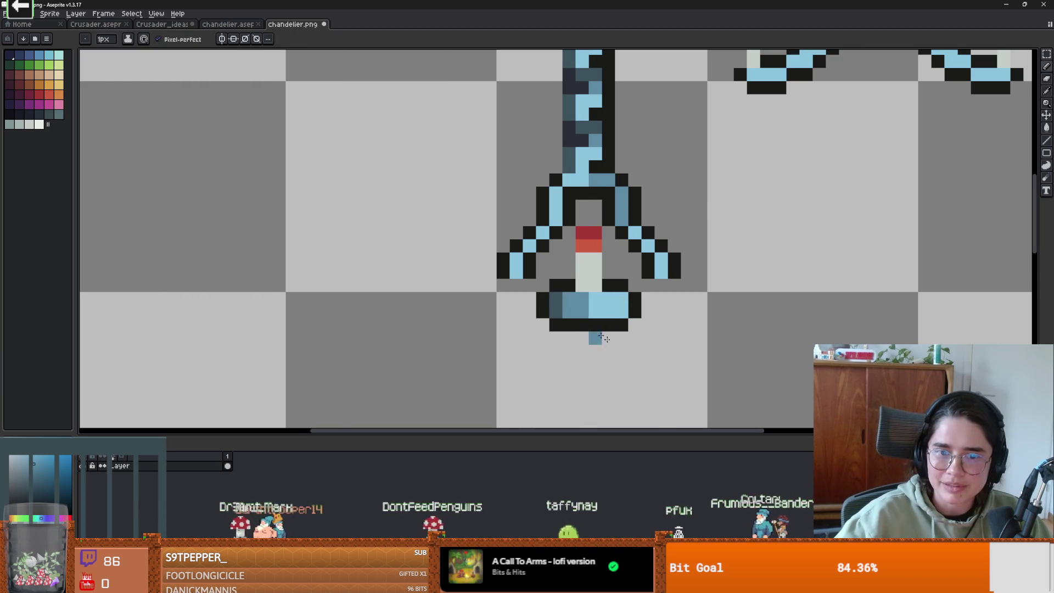
scroll(591, 330, down, 3)
scroll(630, 348, up, 3)
scroll(604, 351, up, 1)
click(690, 165)
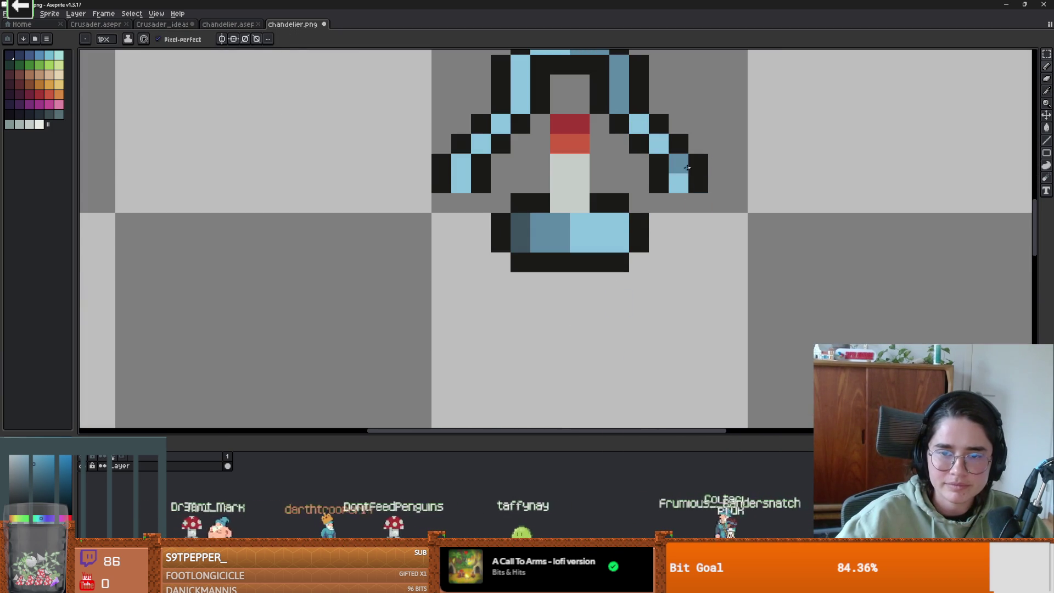
alt+click(690, 165)
Eyedrop the flame's dark red and paint the candle's flame pixel dark red.
scroll(637, 287, down, 2)
scroll(626, 285, up, 1)
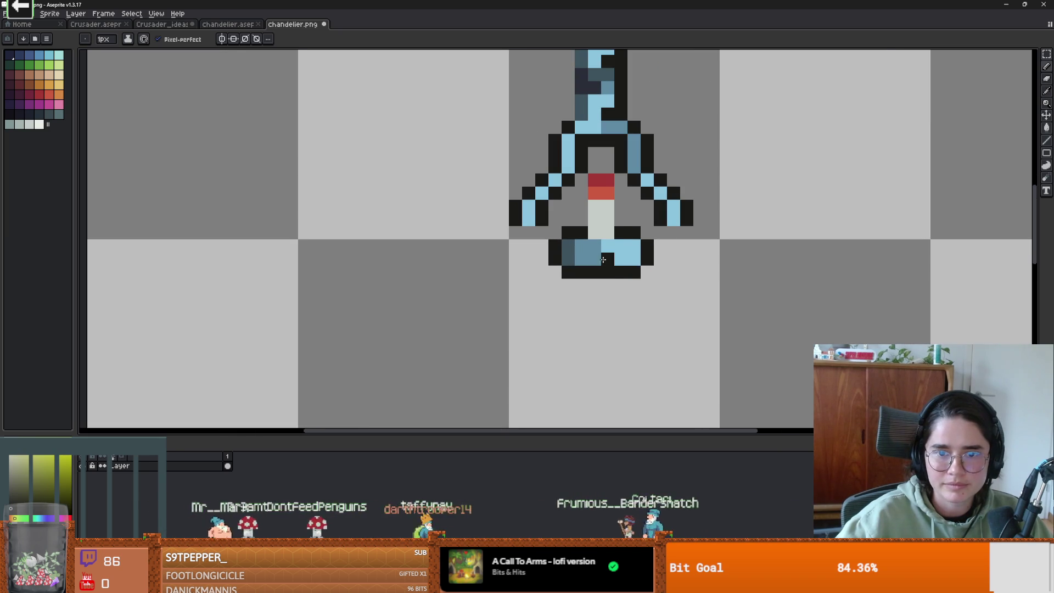
scroll(622, 274, down, 1)
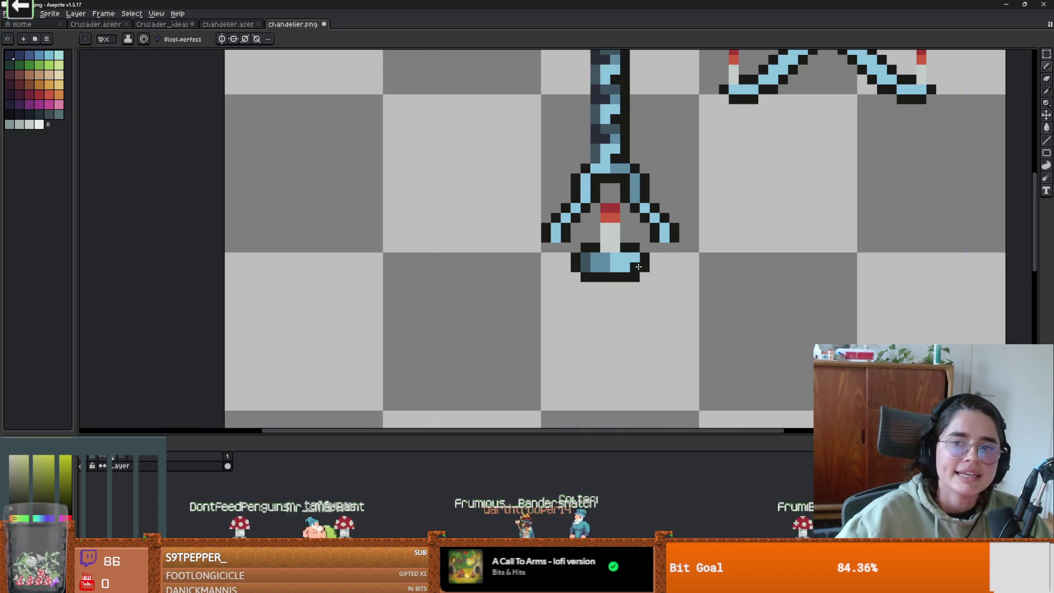
scroll(626, 233, up, 3)
alt+click(636, 242)
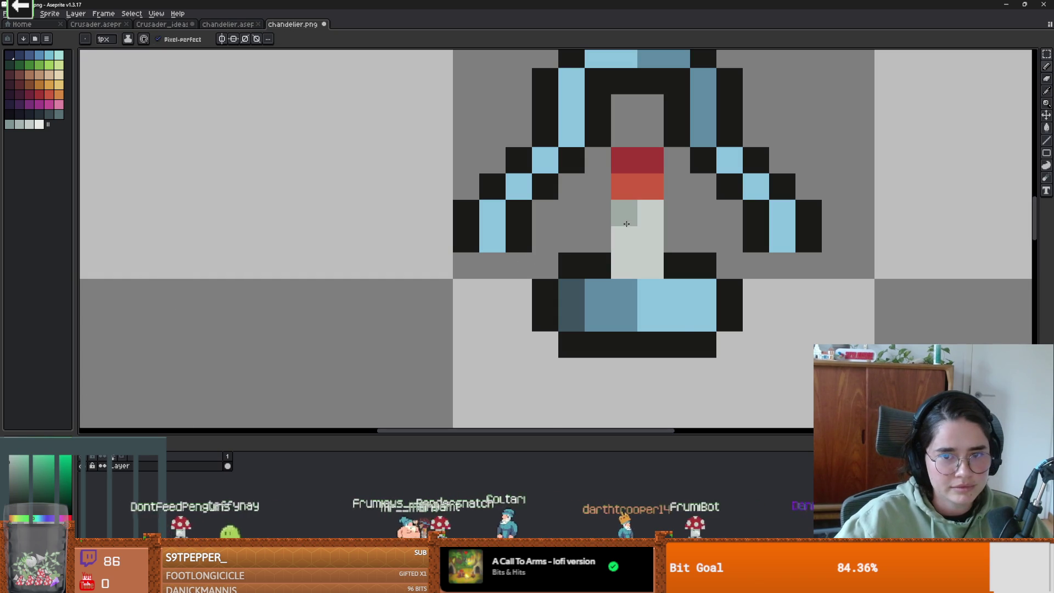
scroll(659, 329, down, 4)
scroll(677, 352, up, 2)
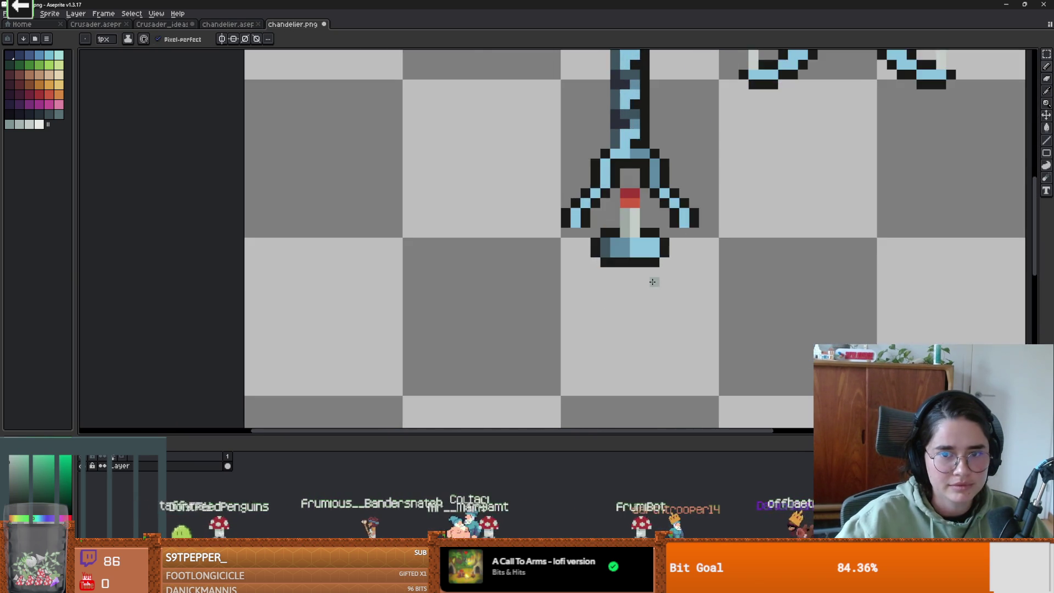
scroll(652, 280, down, 1)
scroll(604, 157, up, 3)
alt+click(604, 155)
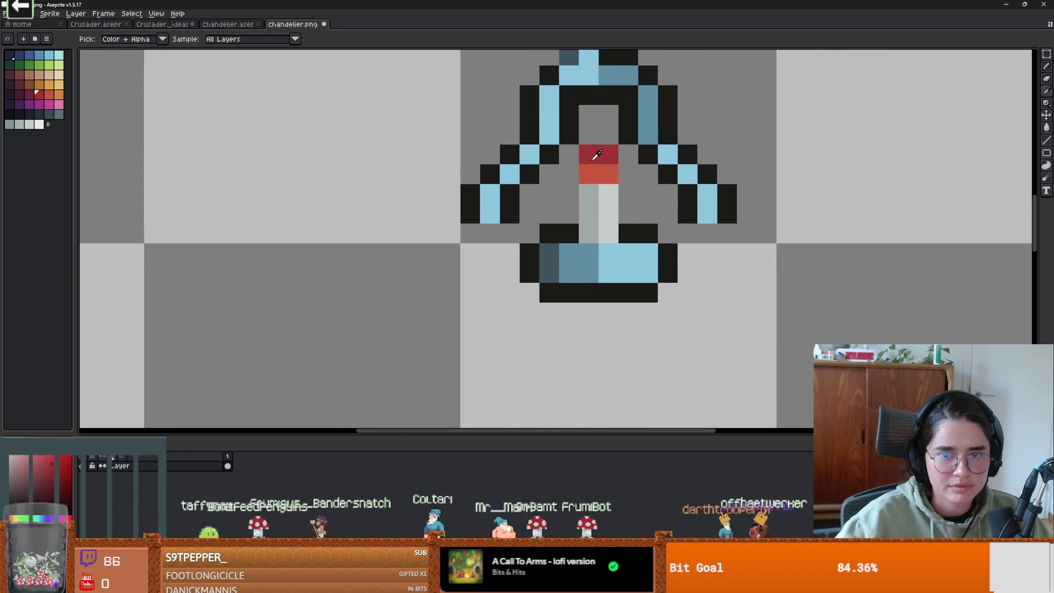
click(588, 175)
scroll(628, 234, down, 3)
scroll(637, 247, up, 1)
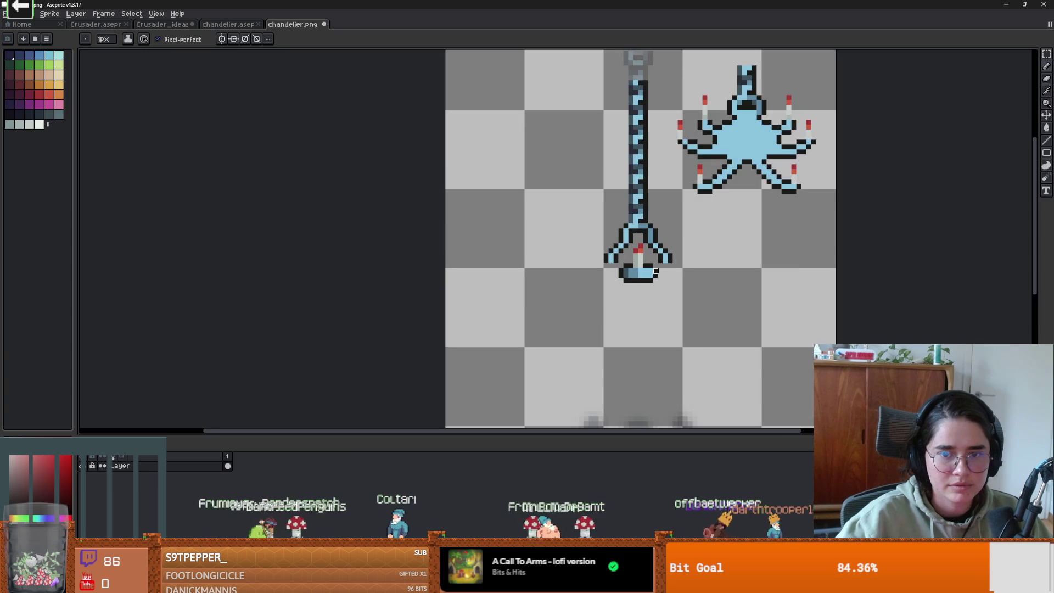
scroll(653, 258, down, 1)
scroll(654, 236, up, 1)
scroll(636, 232, up, 1)
scroll(668, 219, up, 1)
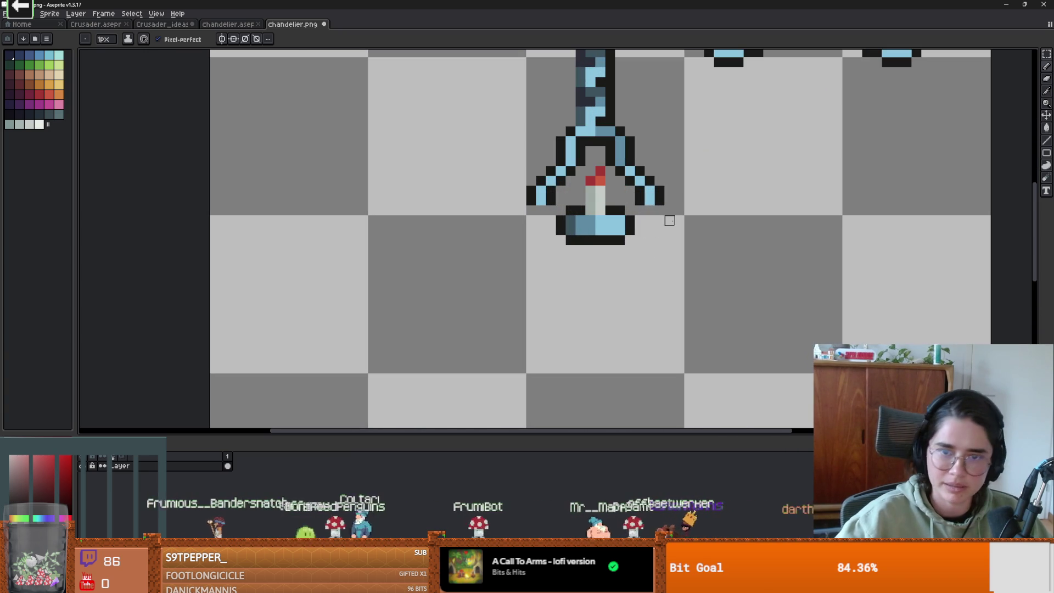
alt+click(596, 240)
Paint a short steel-blue stem row beneath the lamp base, discarding a darkened row.
drag(569, 230, 637, 233)
key(ctrl+z)
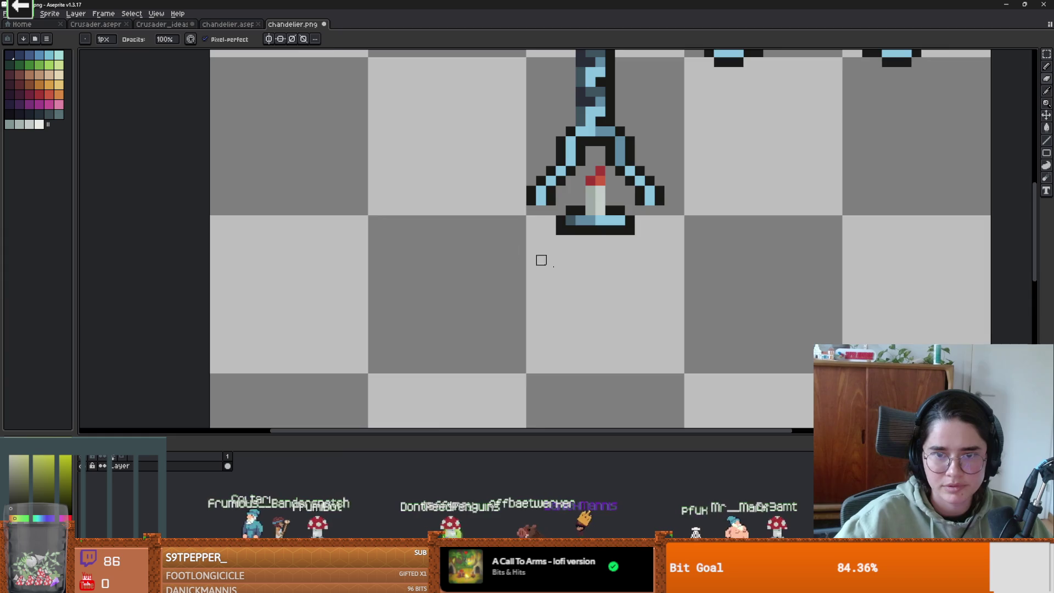
scroll(588, 256, up, 1)
scroll(656, 286, down, 3)
scroll(661, 291, up, 3)
alt+click(610, 197)
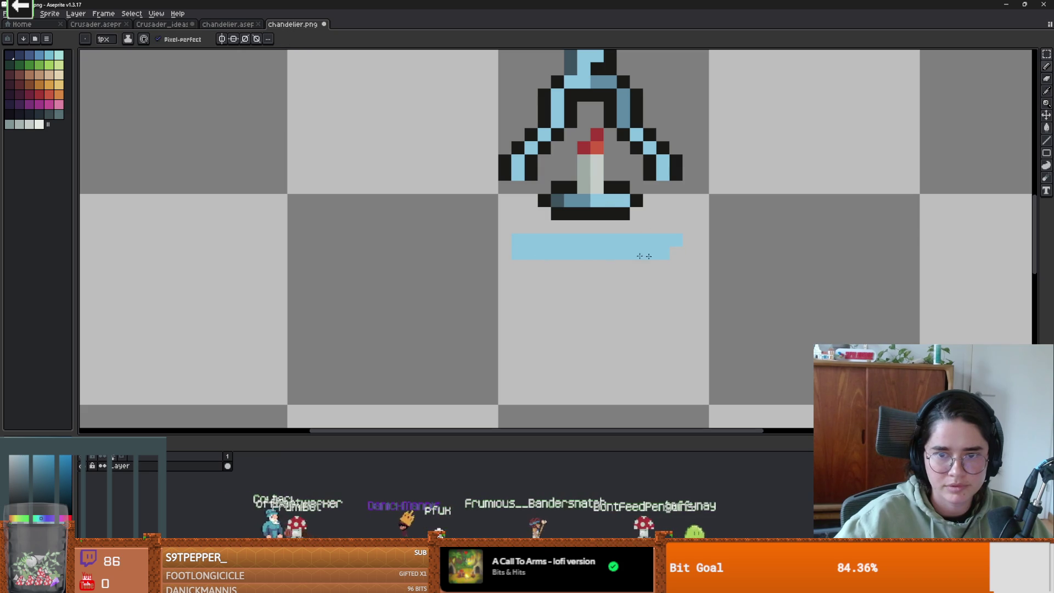
alt+click(613, 210)
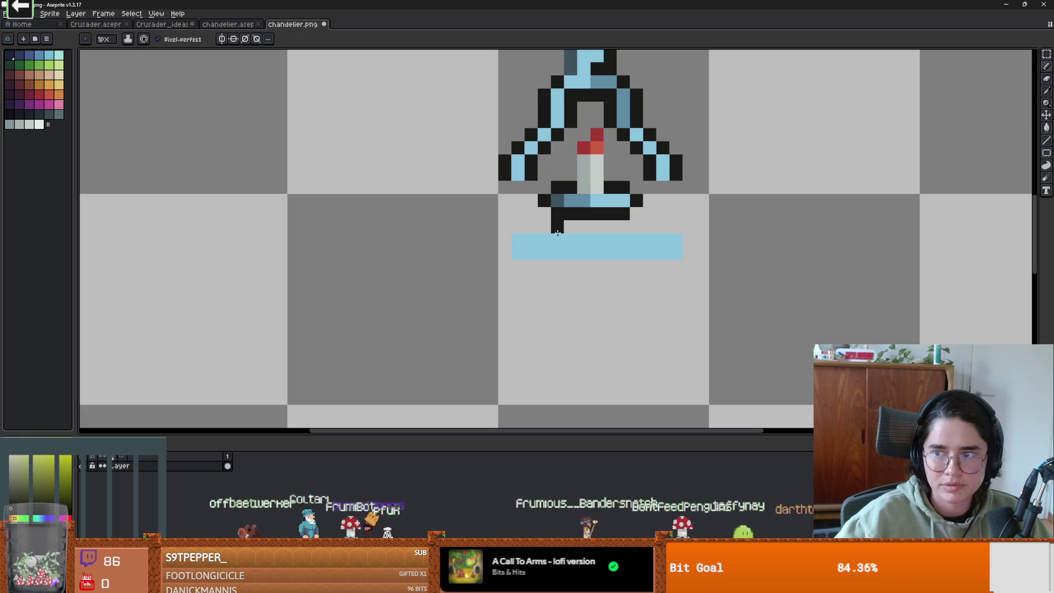
alt+click(595, 204)
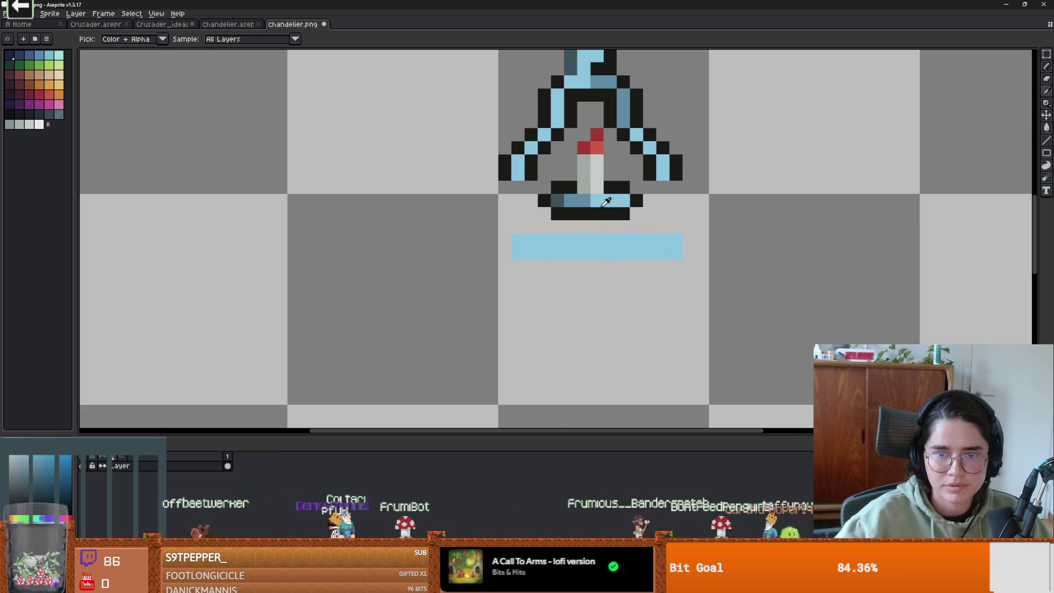
alt+click(583, 199)
drag(583, 226, 595, 227)
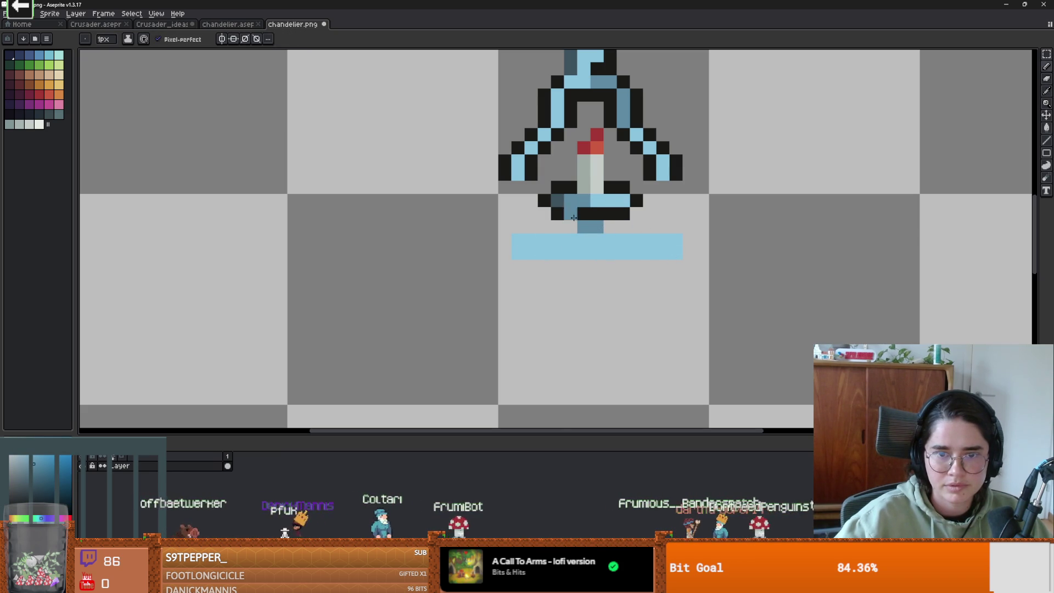
Draw black outline rows under the base and along the tray's top.
alt+click(574, 218)
click(572, 227)
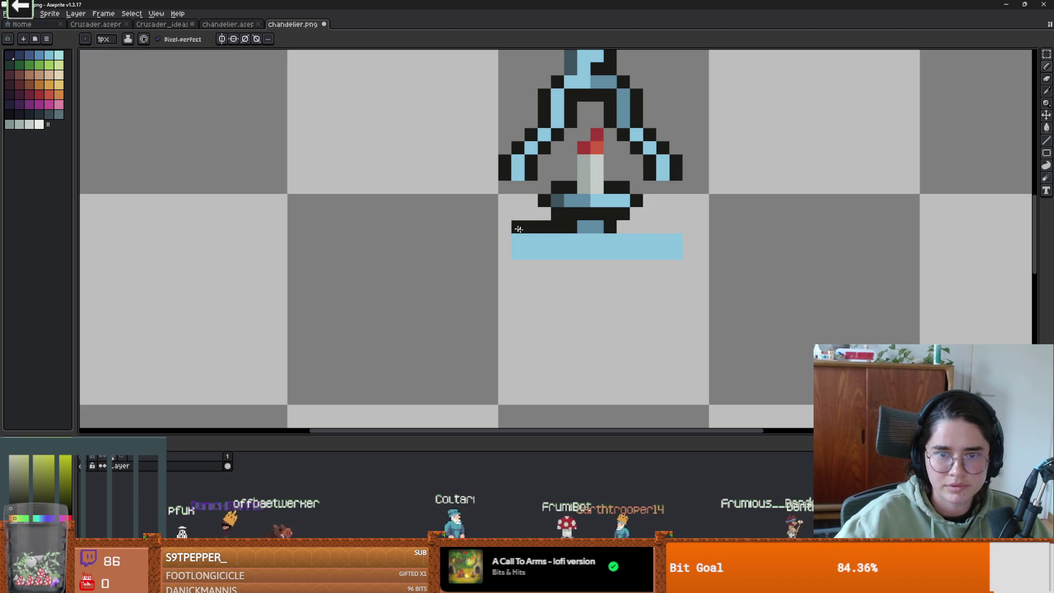
drag(623, 226, 668, 227)
drag(676, 266, 523, 263)
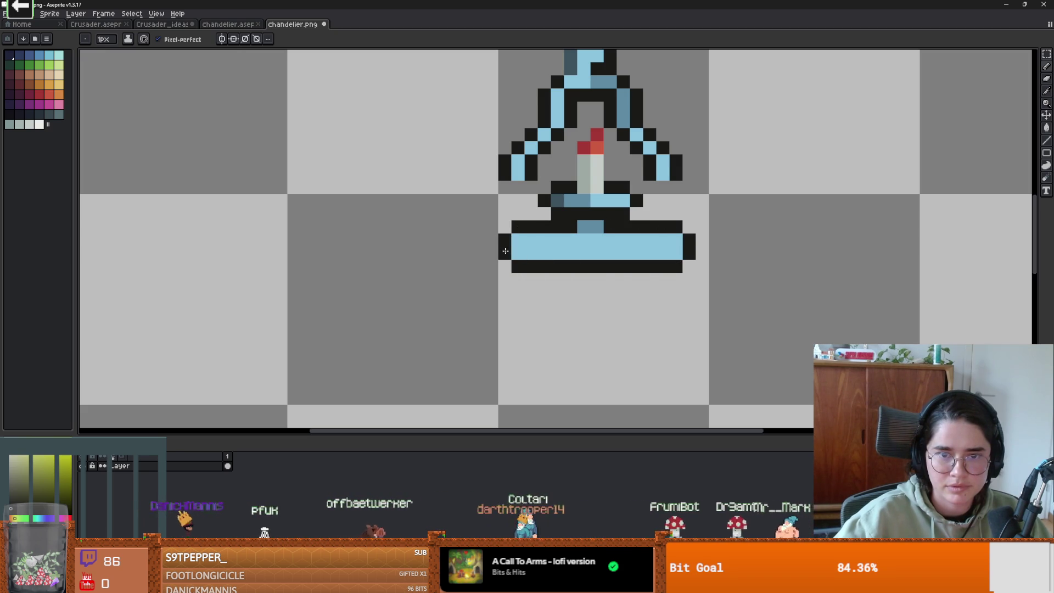
scroll(505, 251, down, 3)
scroll(629, 263, up, 2)
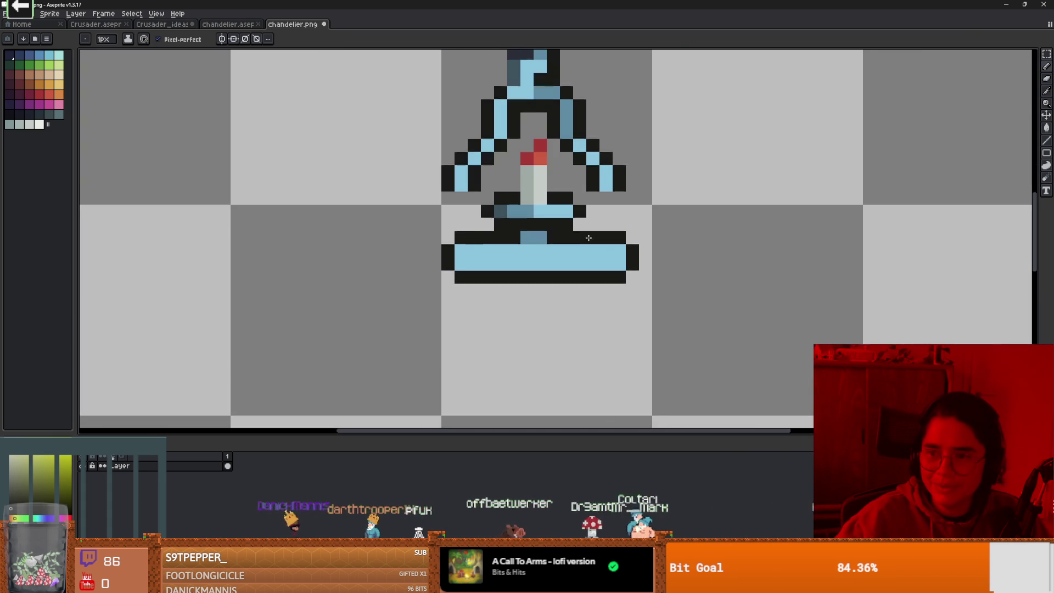
scroll(604, 231, up, 1)
Copy the selected candle and place the copy beside the lamp base.
key(m)
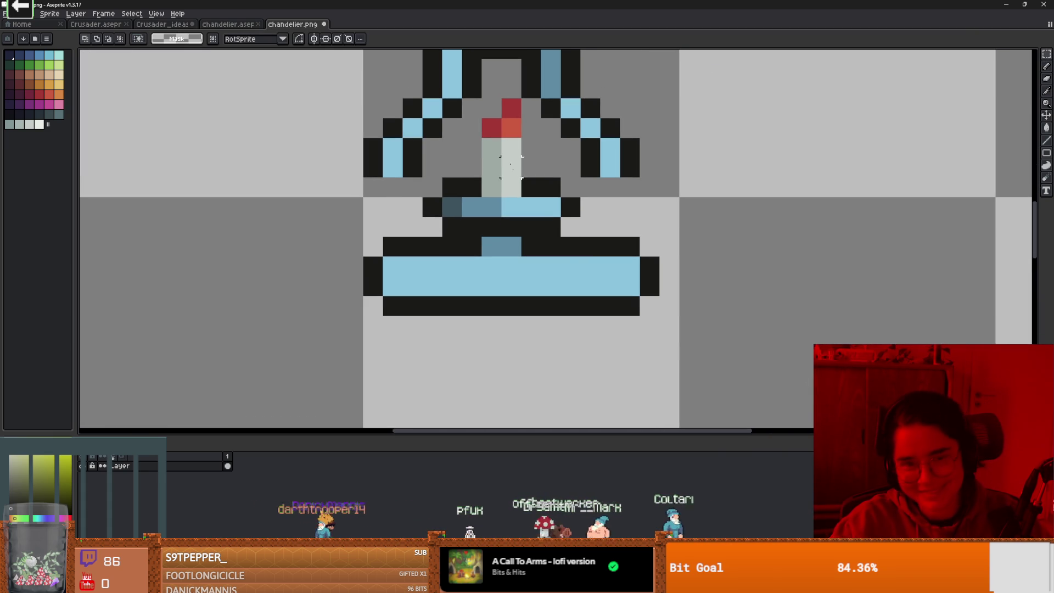
mouse_move(481, 98)
mouse_down()
mouse_move(523, 199)
mouse_move(667, 236)
mouse_move(641, 247)
mouse_move(653, 253)
mouse_move(583, 246)
mouse_up()
scroll(667, 257, down, 2)
click(730, 272)
scroll(729, 272, down, 2)
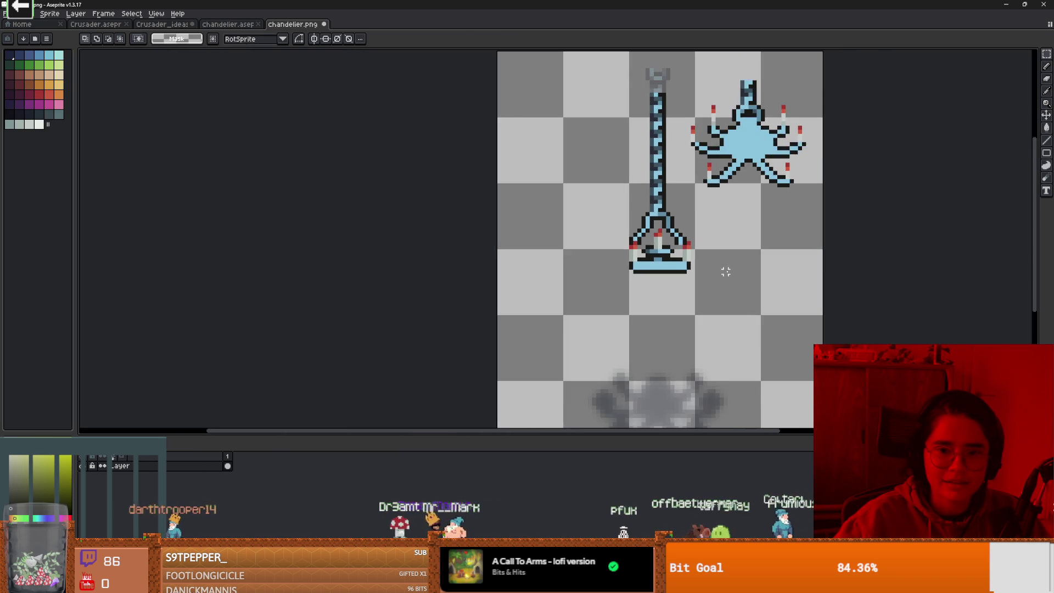
scroll(664, 262, up, 4)
key(b)
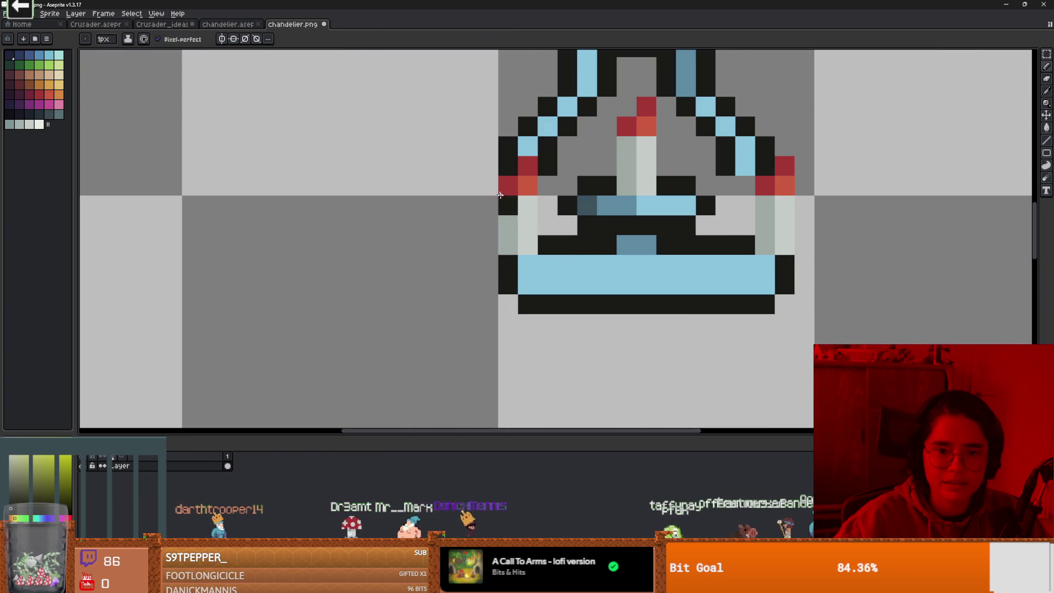
scroll(525, 278, down, 2)
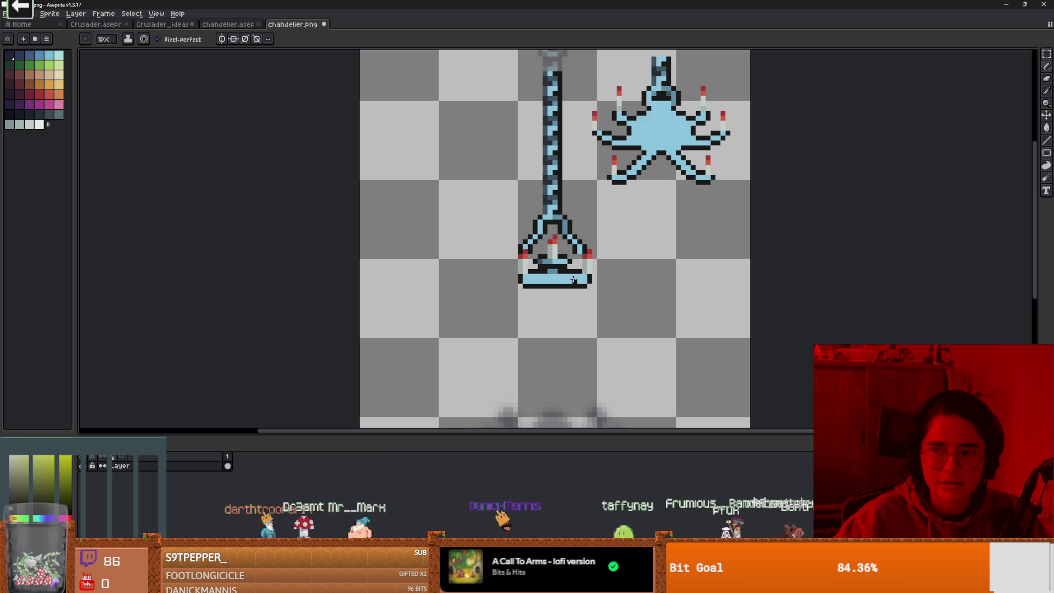
scroll(525, 273, up, 2)
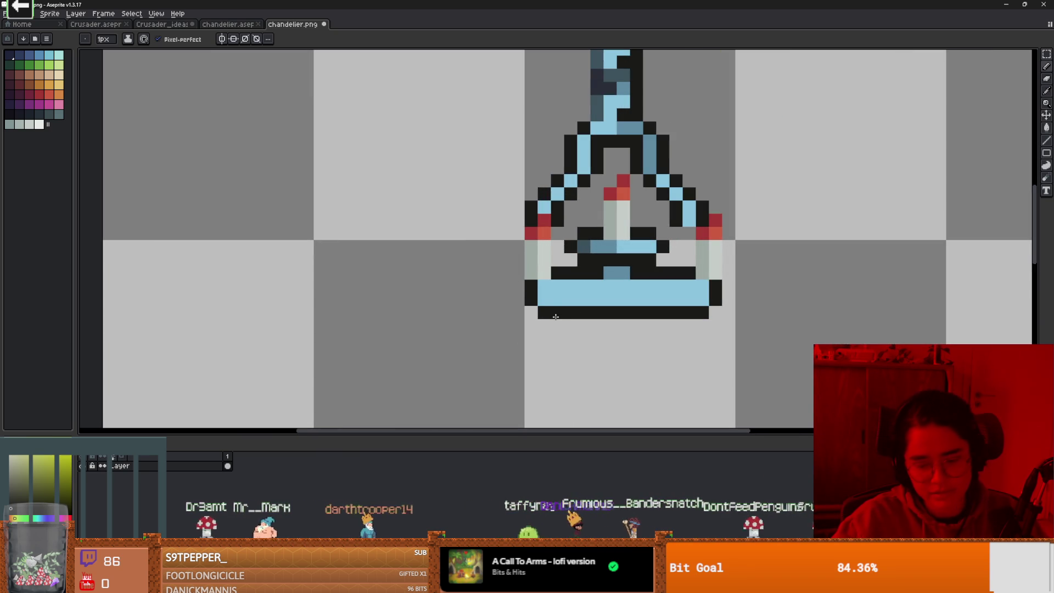
Shift the tray's left edge one pixel outward, patch gaps with black and blue, then select the right column.
key(m)
mouse_move(566, 333)
mouse_down()
mouse_move(523, 290)
mouse_move(510, 212)
mouse_up()
drag(545, 266, 531, 267)
key(ctrl+d)
key(b)
alt+click(566, 272)
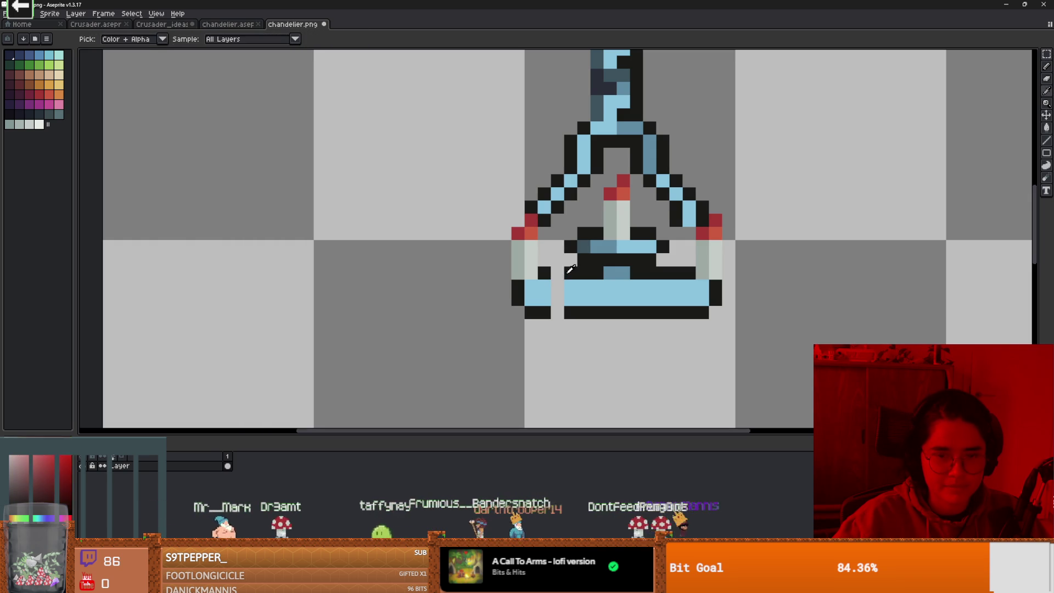
click(555, 274)
alt+click(560, 291)
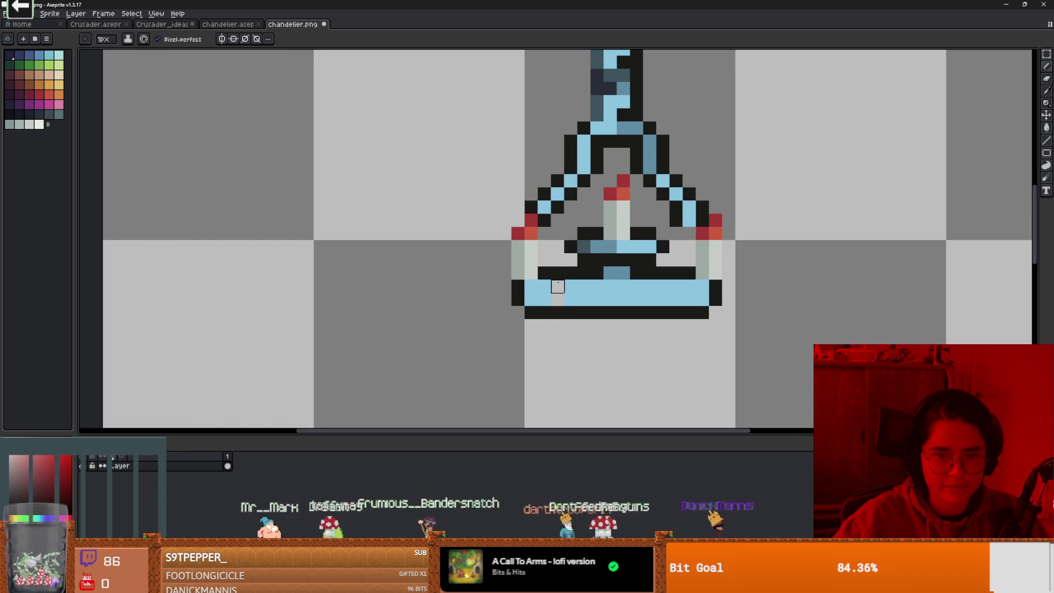
alt+click(571, 299)
click(555, 295)
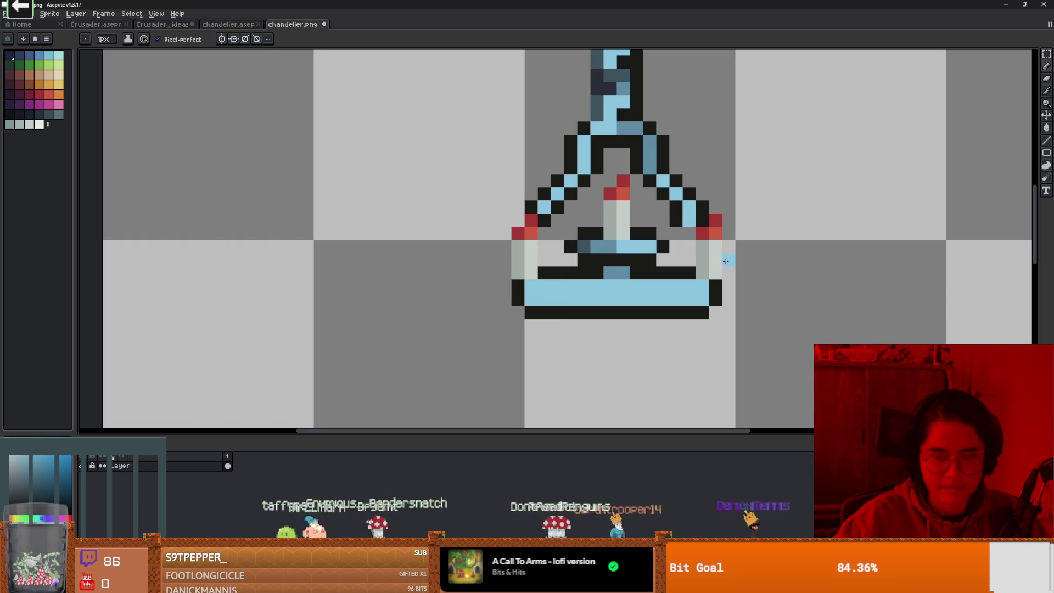
key(m)
drag(725, 310, 700, 217)
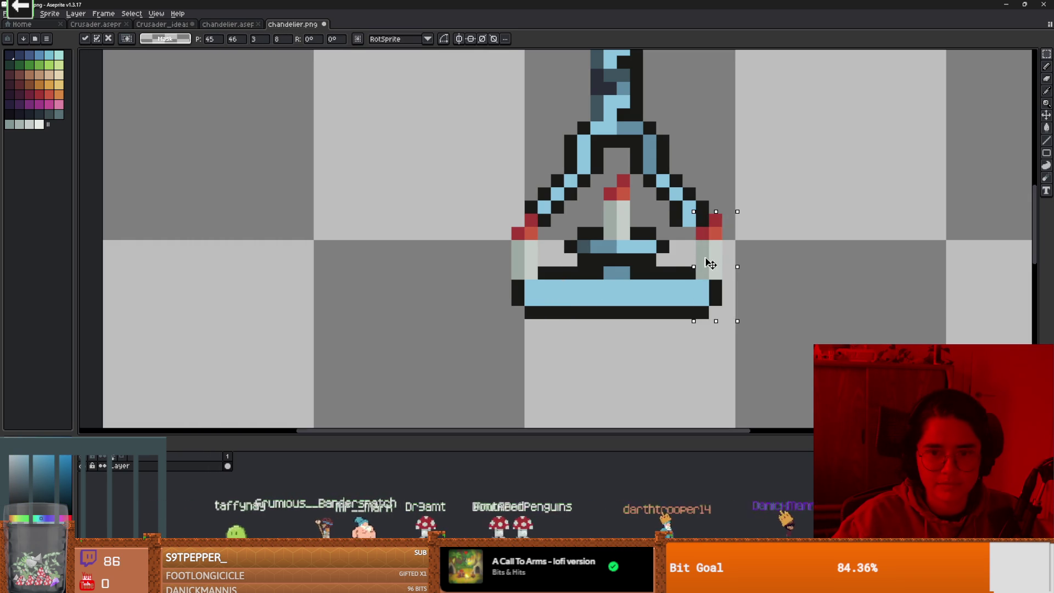
Shift the right column one pixel right, fill the bottom-right outline pixel black and recolour a grey pixel blue.
drag(710, 264, 716, 264)
key(b)
key(ctrl+d)
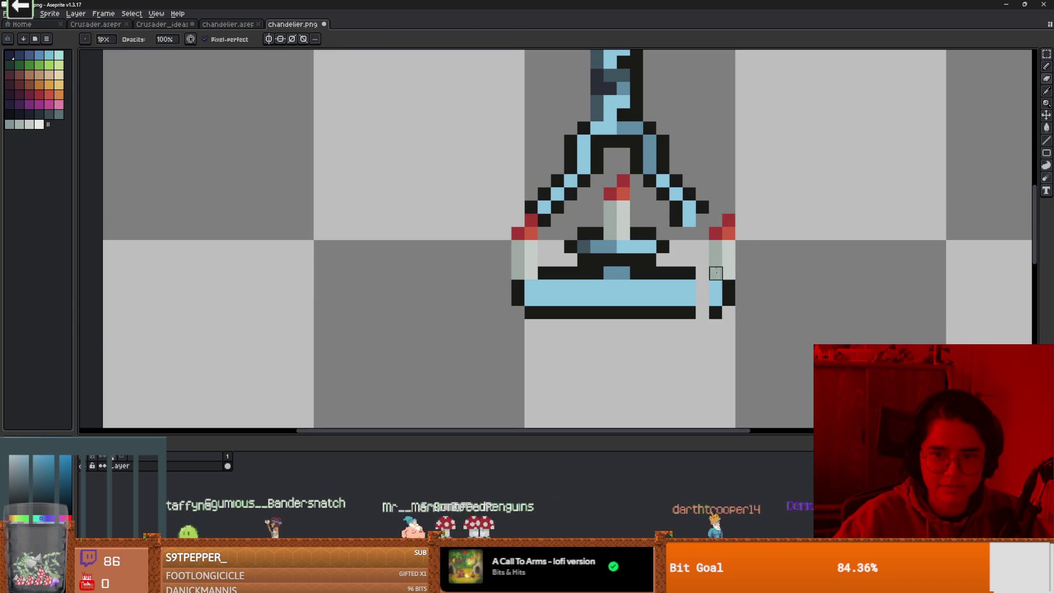
alt+click(729, 290)
click(703, 308)
alt+click(684, 287)
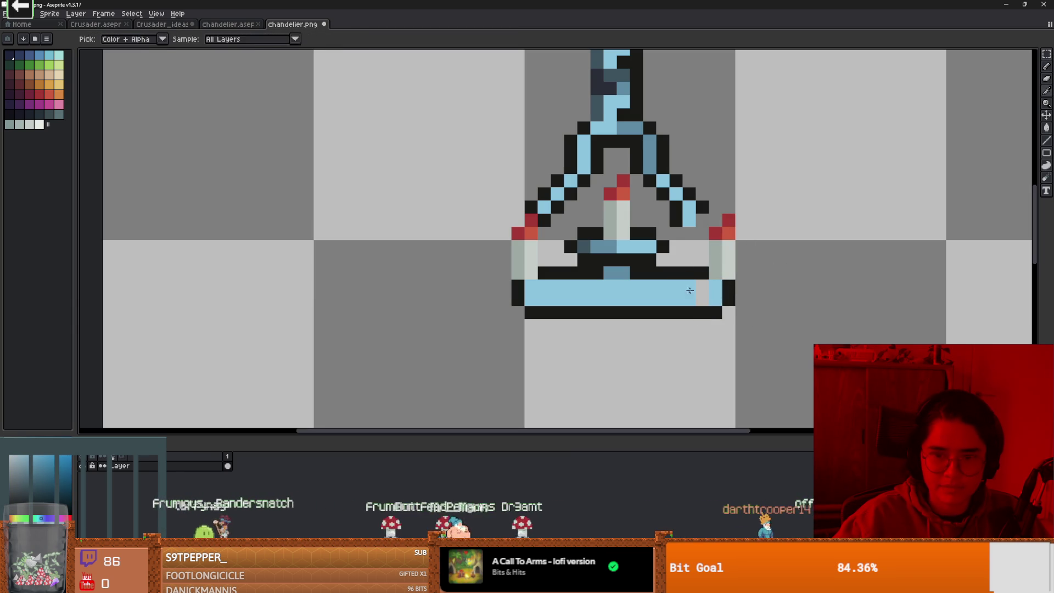
click(703, 299)
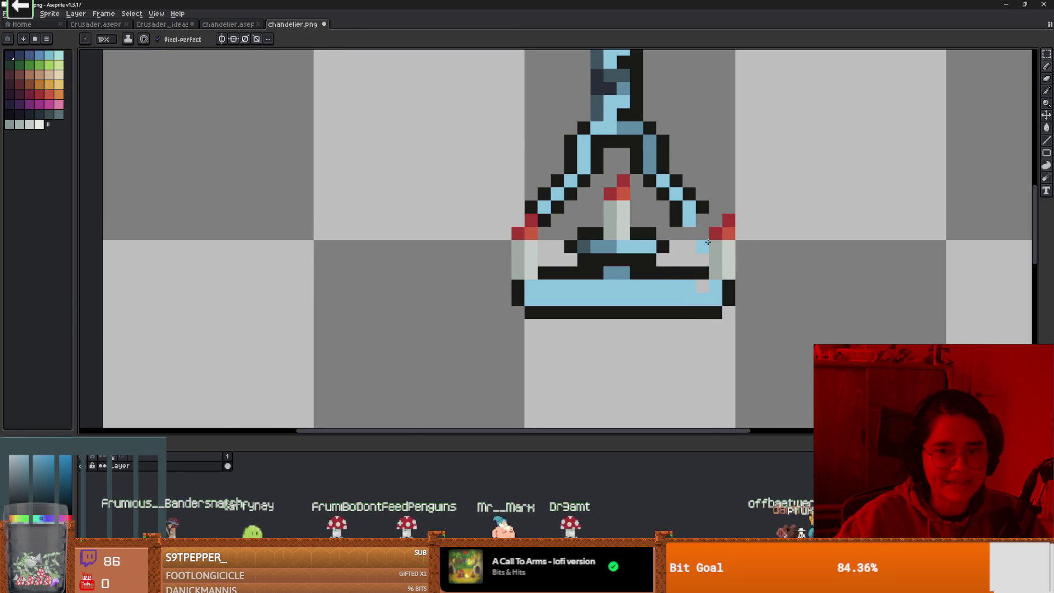
Paint black outline pixels along the base's right side, bottom and left edge.
scroll(706, 175, up, 3)
alt+click(701, 195)
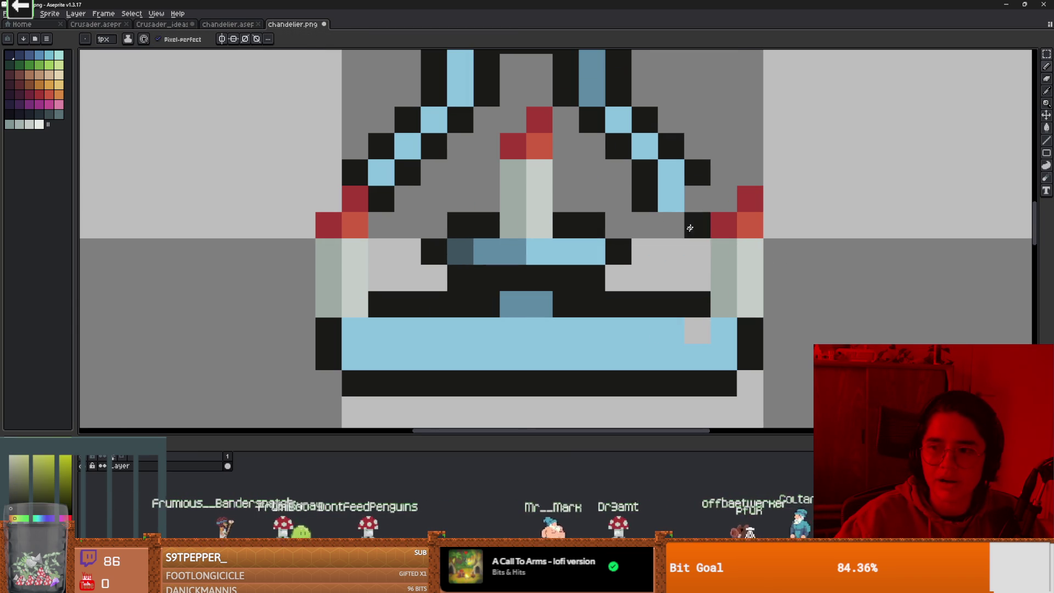
drag(698, 220, 698, 280)
click(641, 219)
mouse_move(641, 219)
mouse_down()
mouse_move(645, 278)
mouse_move(703, 259)
mouse_up()
drag(437, 231, 439, 252)
click(436, 272)
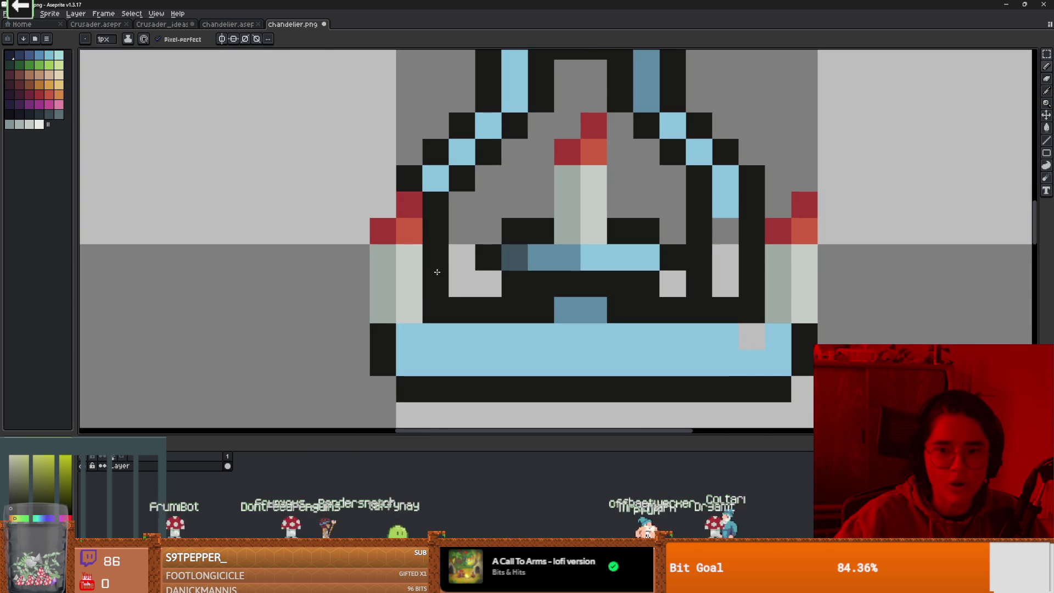
scroll(554, 268, down, 6)
scroll(554, 267, up, 3)
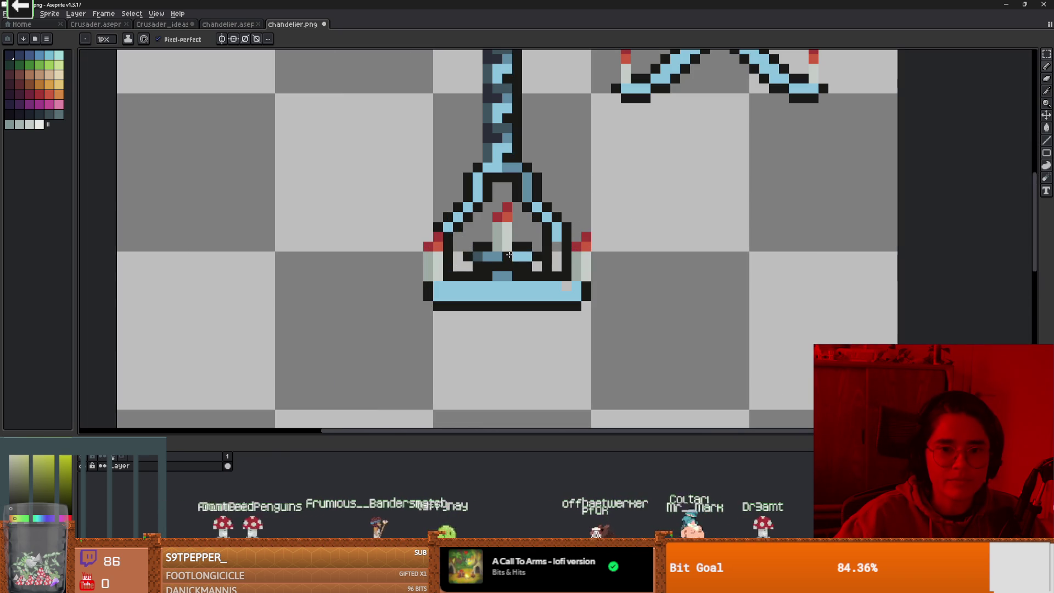
alt+click(452, 226)
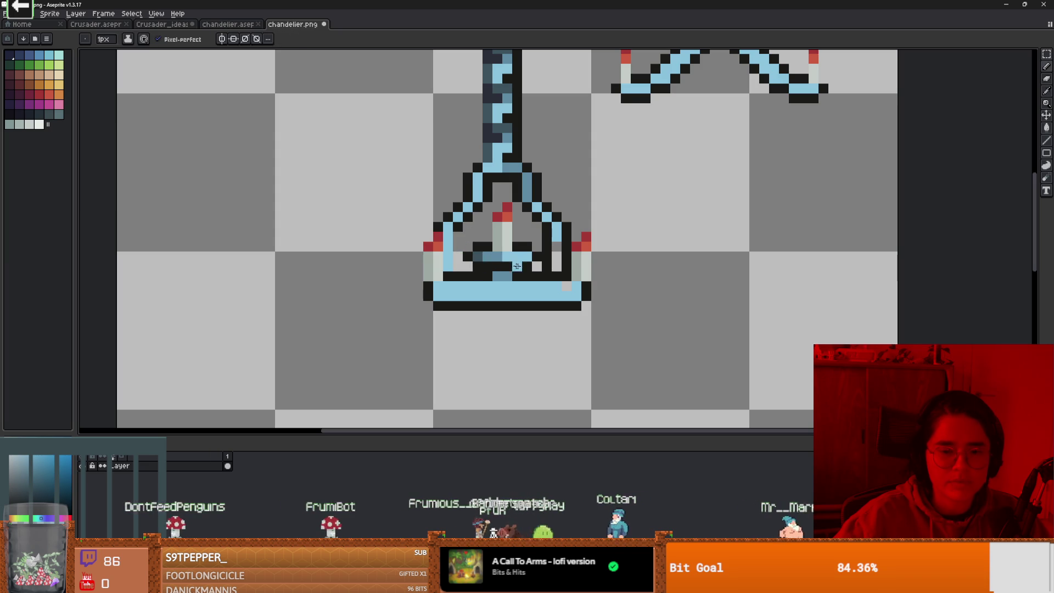
scroll(530, 273, down, 3)
scroll(530, 273, up, 1)
scroll(531, 273, up, 3)
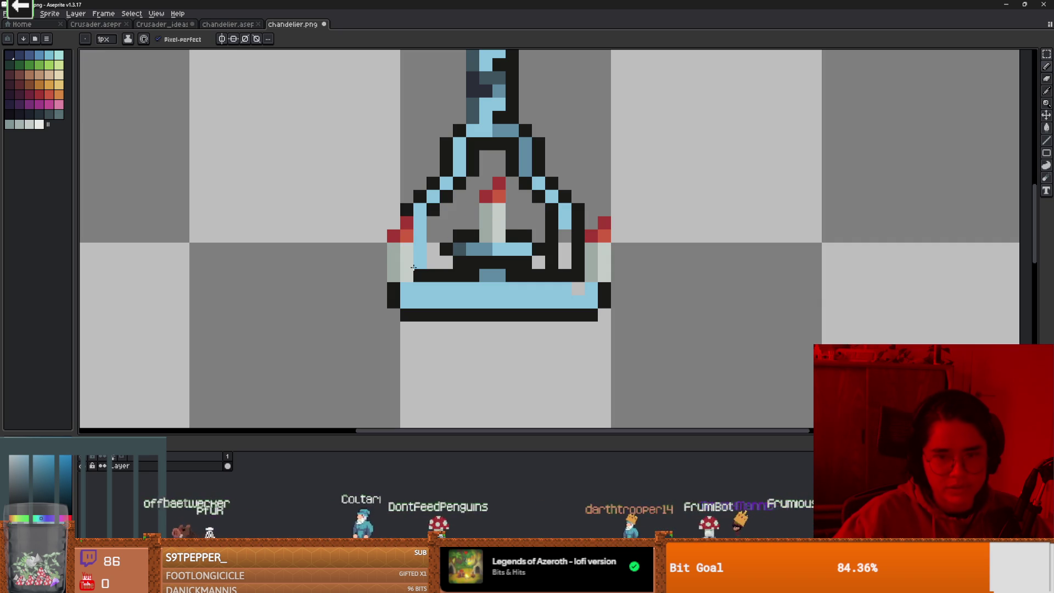
Move the left candle one pixel left with a rectangular selection, then deselect.
key(m)
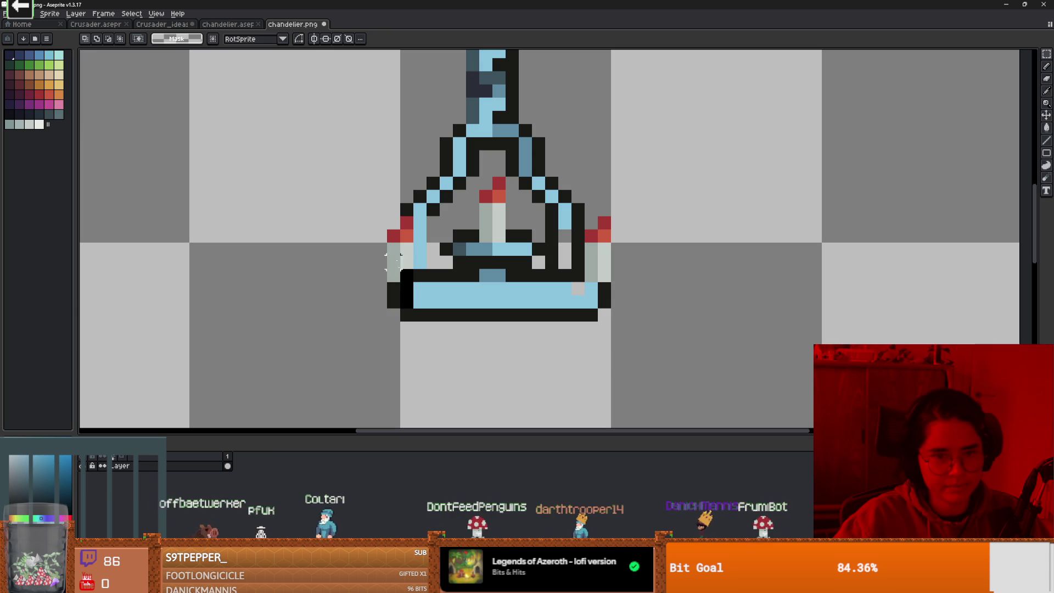
drag(387, 214, 414, 309)
drag(389, 245, 375, 245)
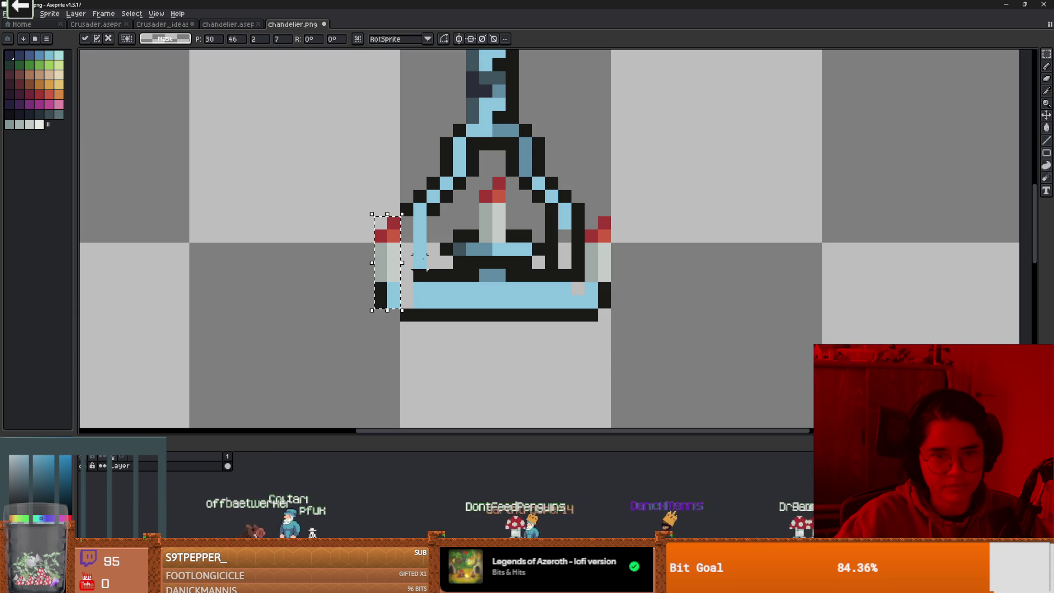
key(ctrl+d)
key(b)
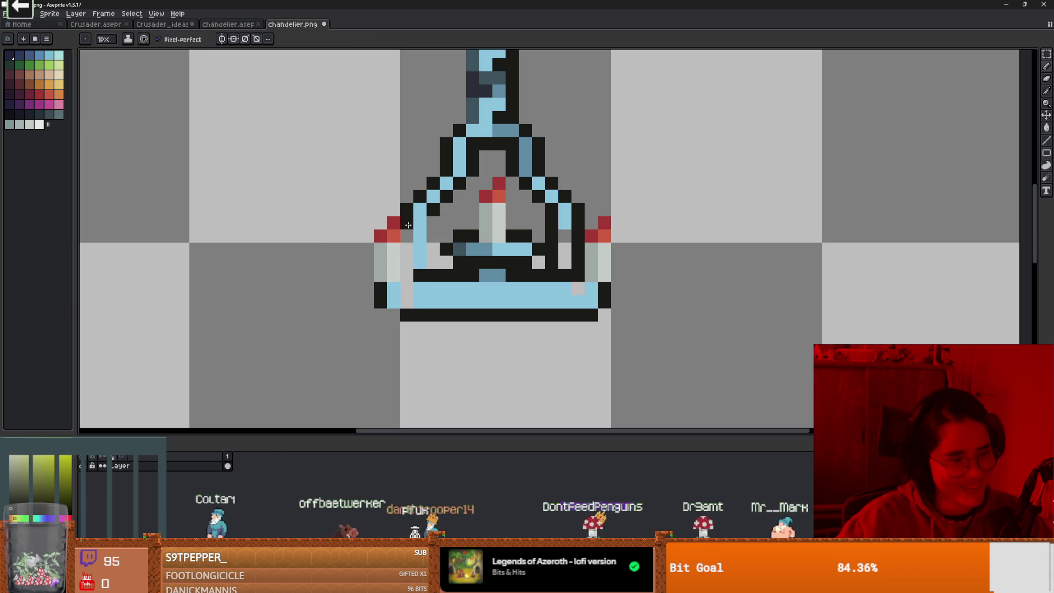
Draw a black inner outline down the left side and left arm, fixing one pixel light blue.
drag(410, 226, 406, 257)
click(415, 284)
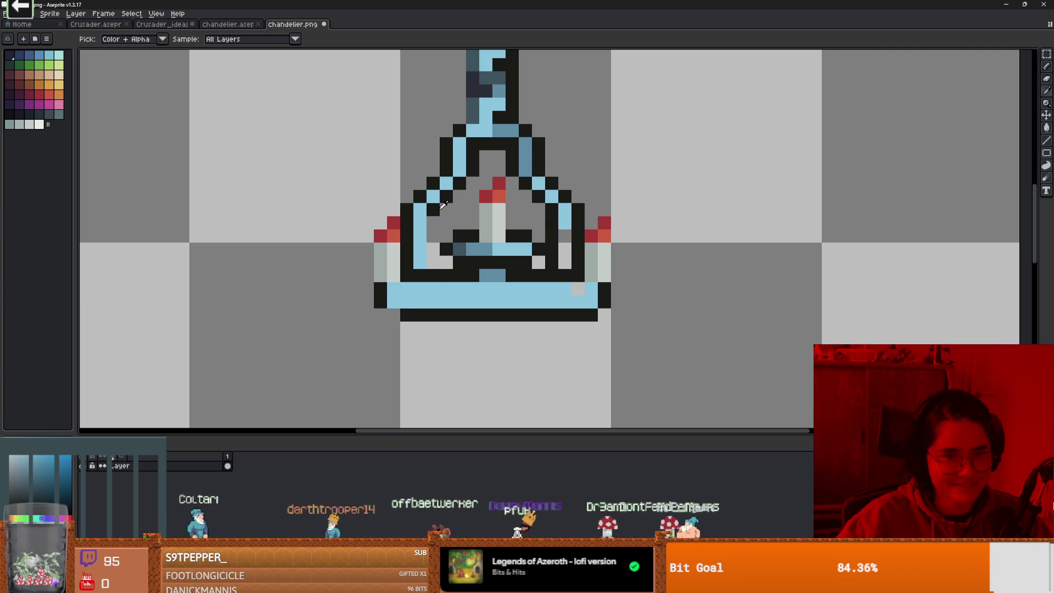
drag(439, 209, 437, 242)
scroll(438, 260, down, 4)
scroll(544, 320, up, 1)
scroll(544, 321, up, 2)
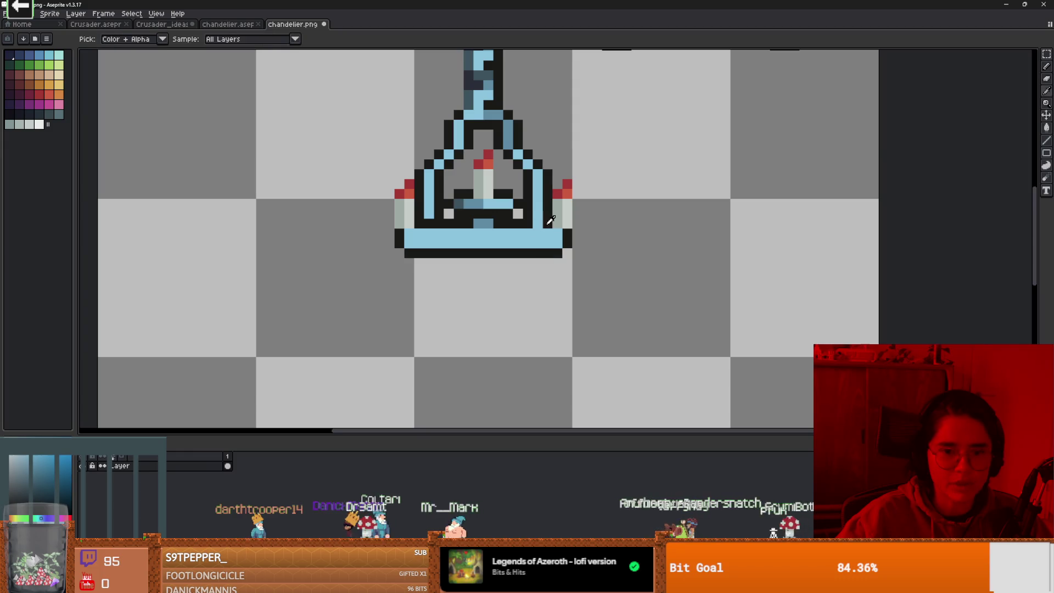
scroll(546, 254, down, 2)
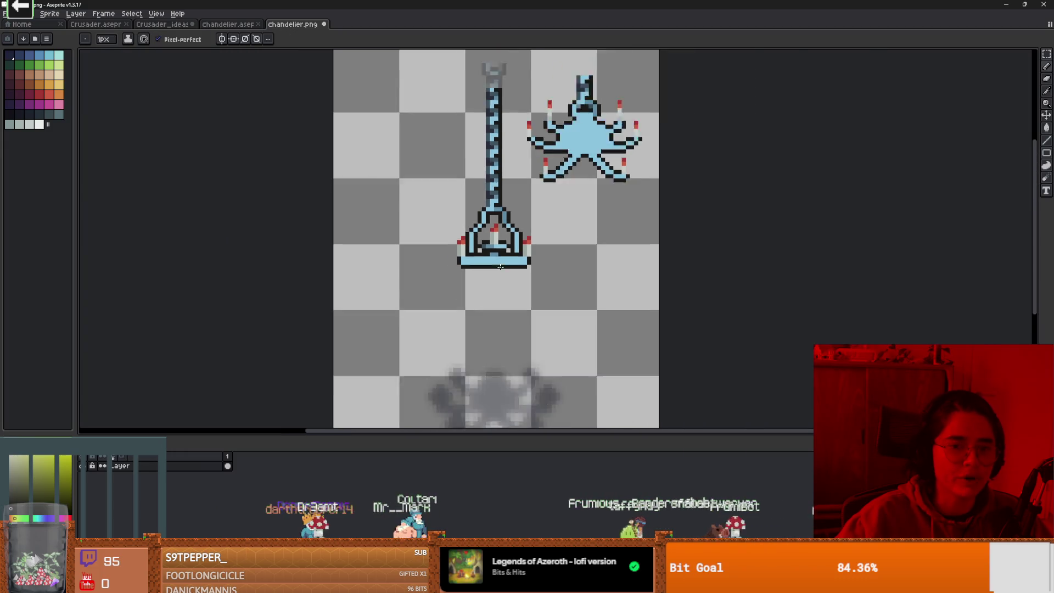
scroll(511, 280, up, 2)
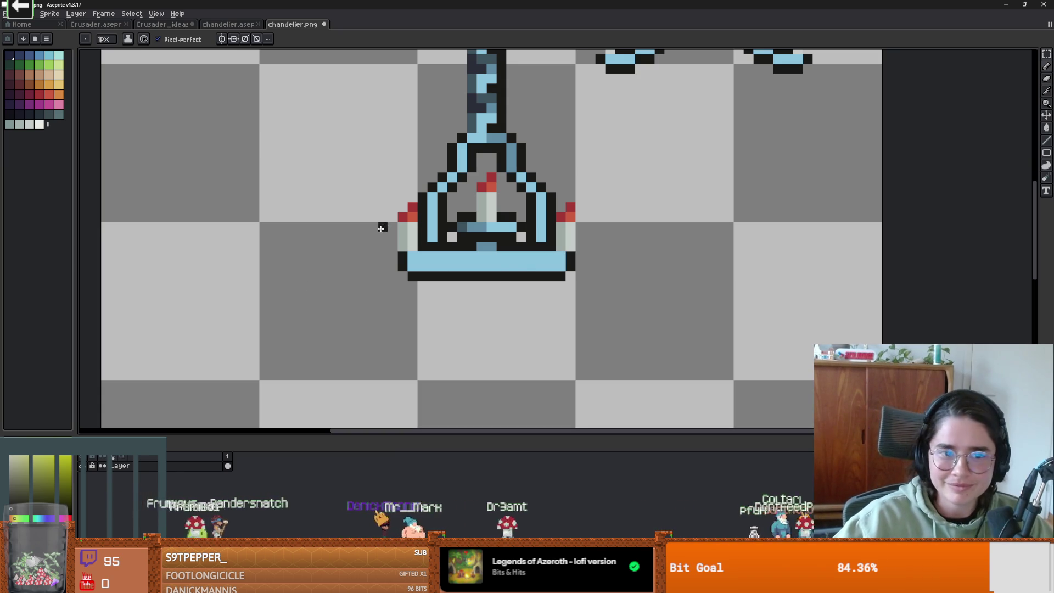
Pick the steel blue and shade the chandelier's left arm down its length.
scroll(420, 232, up, 2)
scroll(511, 242, up, 1)
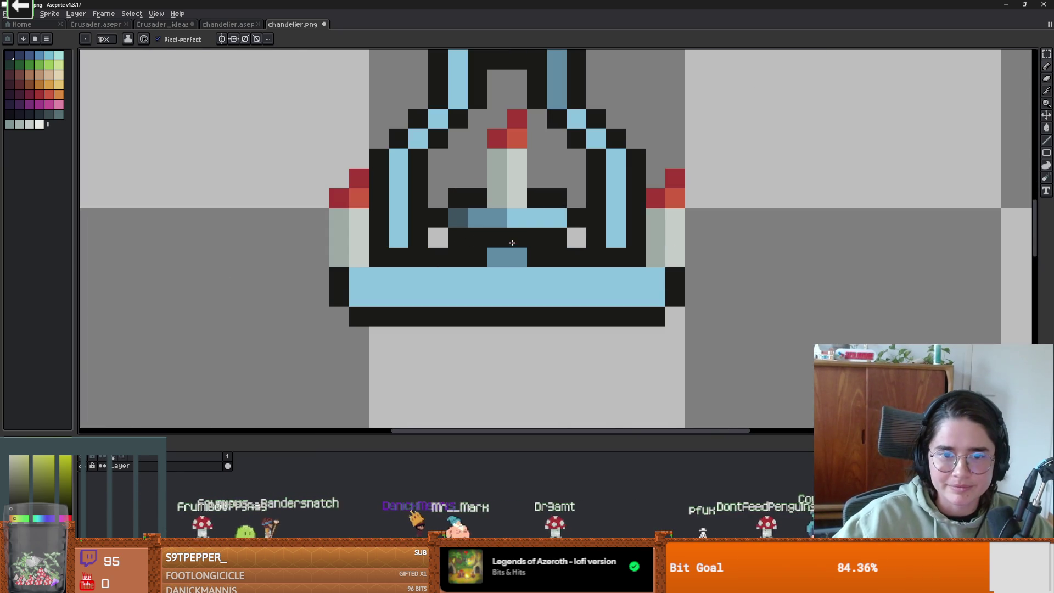
alt+click(484, 224)
click(397, 175)
drag(397, 174, 403, 220)
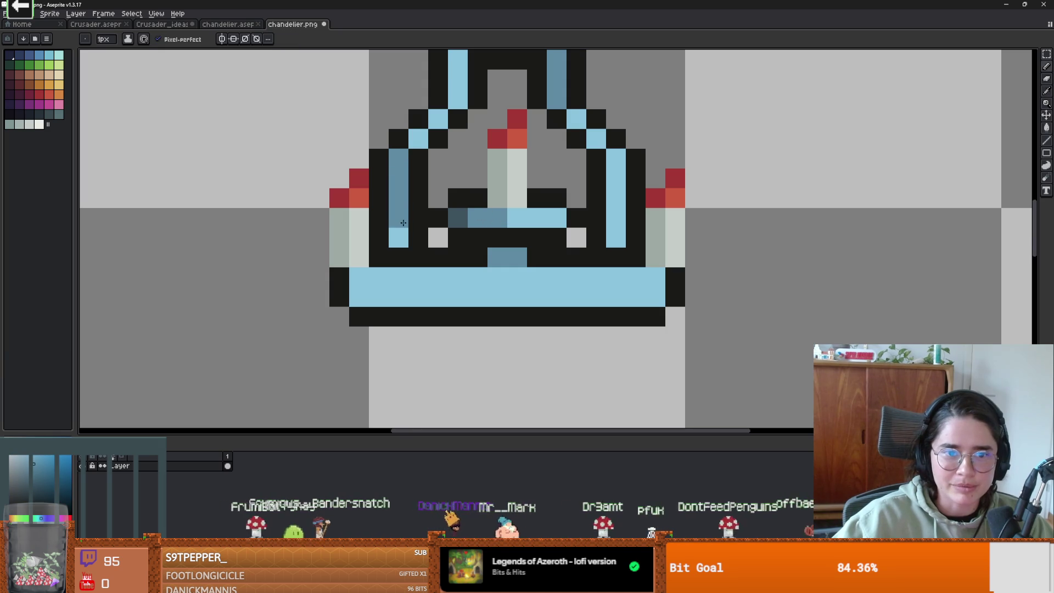
scroll(403, 236, down, 2)
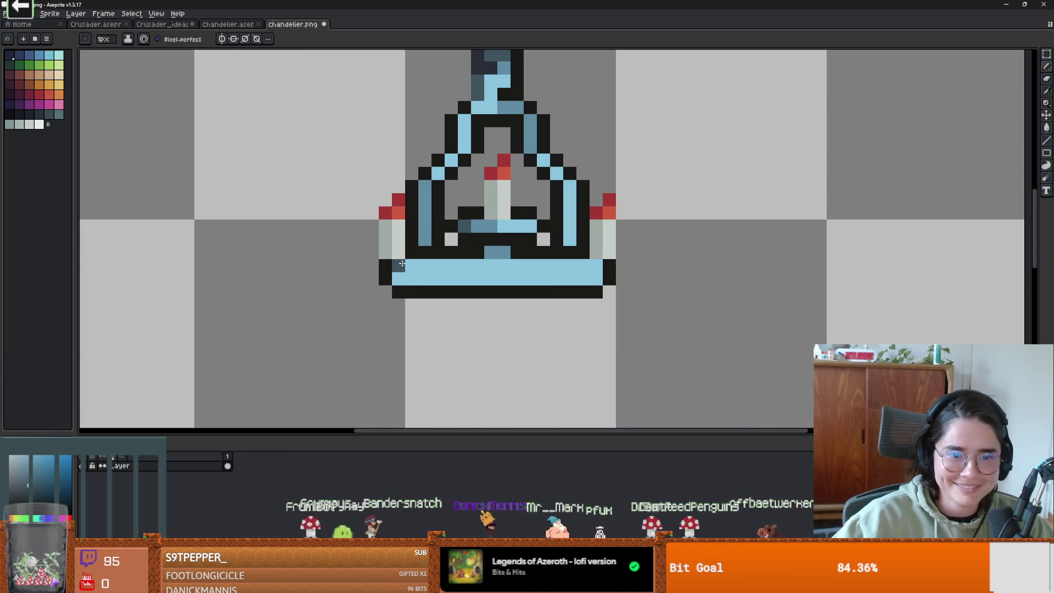
Shade the left end of the base bar with the steel blue.
alt+click(487, 224)
click(457, 275)
drag(440, 275, 478, 269)
scroll(497, 271, down, 4)
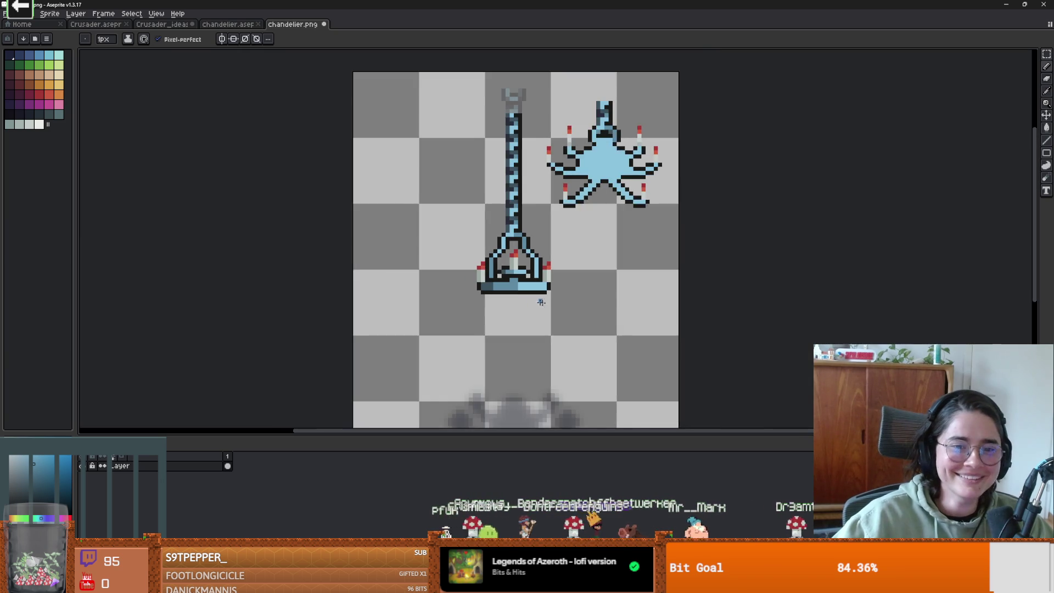
scroll(514, 290, up, 3)
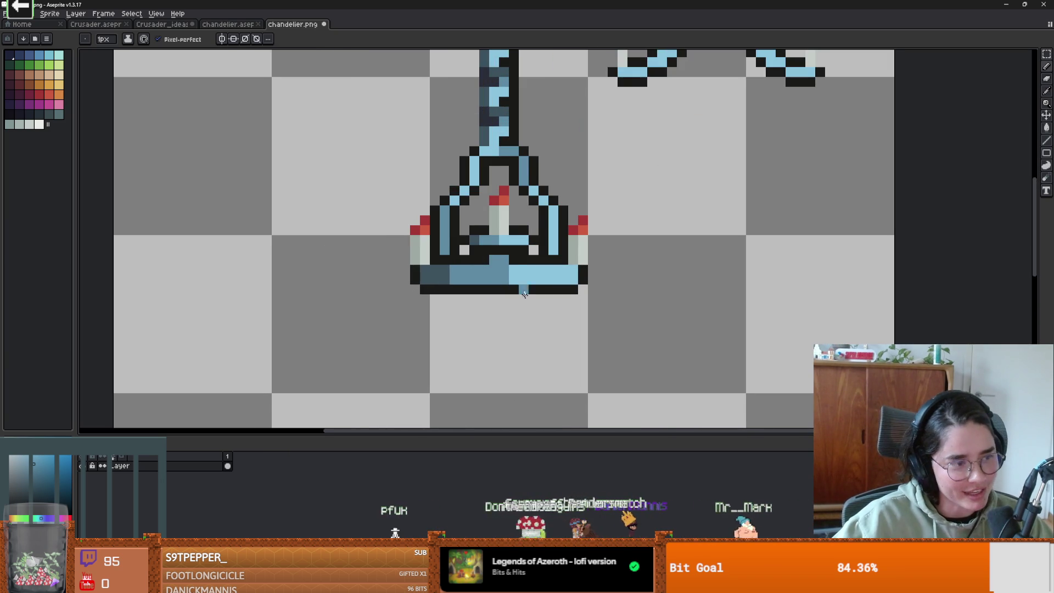
scroll(470, 291, up, 1)
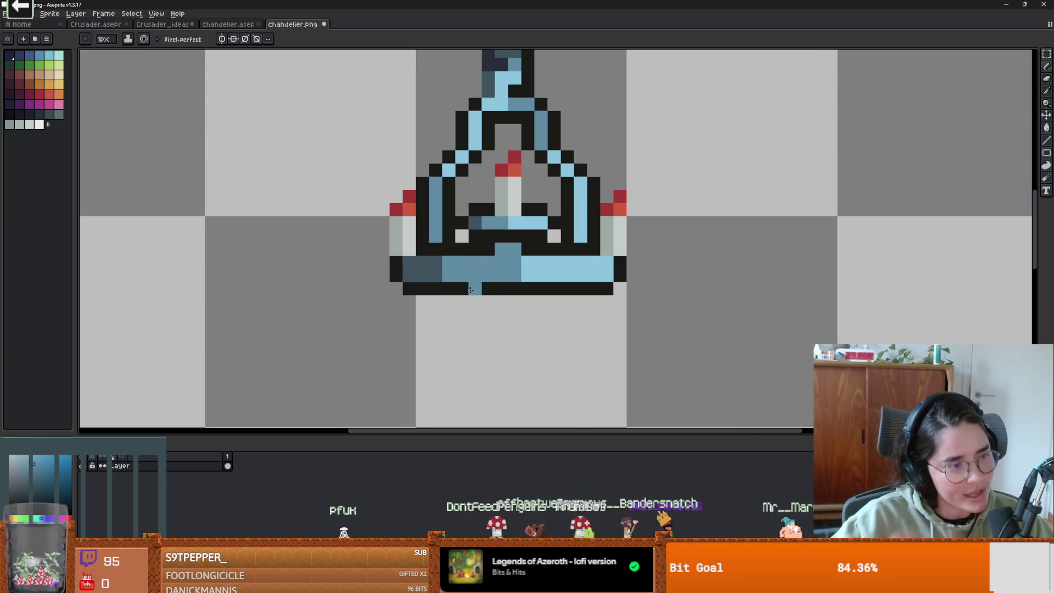
scroll(465, 266, down, 1)
scroll(444, 159, up, 1)
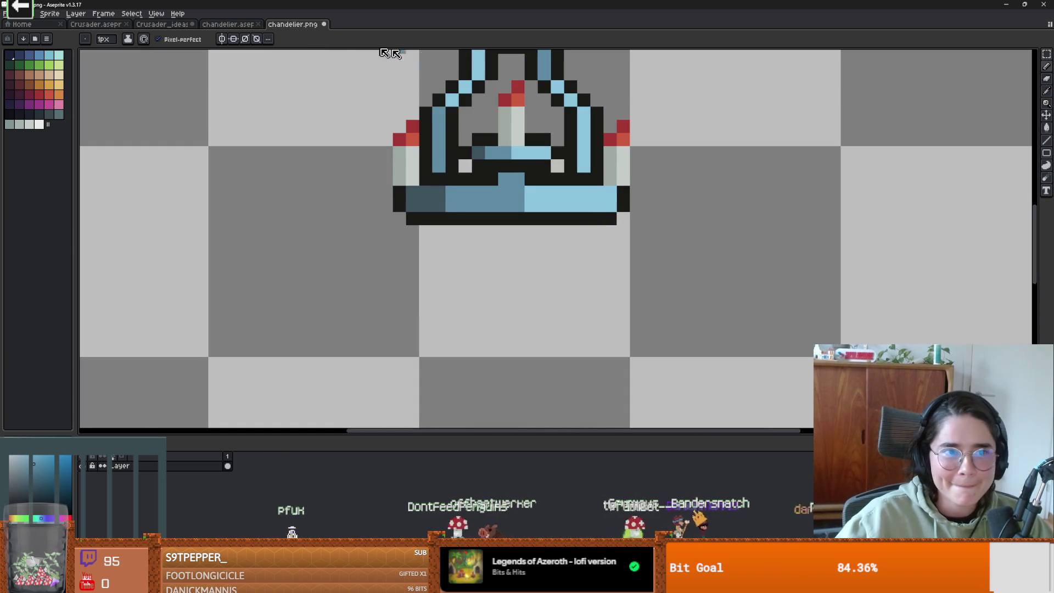
click(224, 40)
Eyedrop the medium blue and draw mirrored curling arms below the base.
key(i)
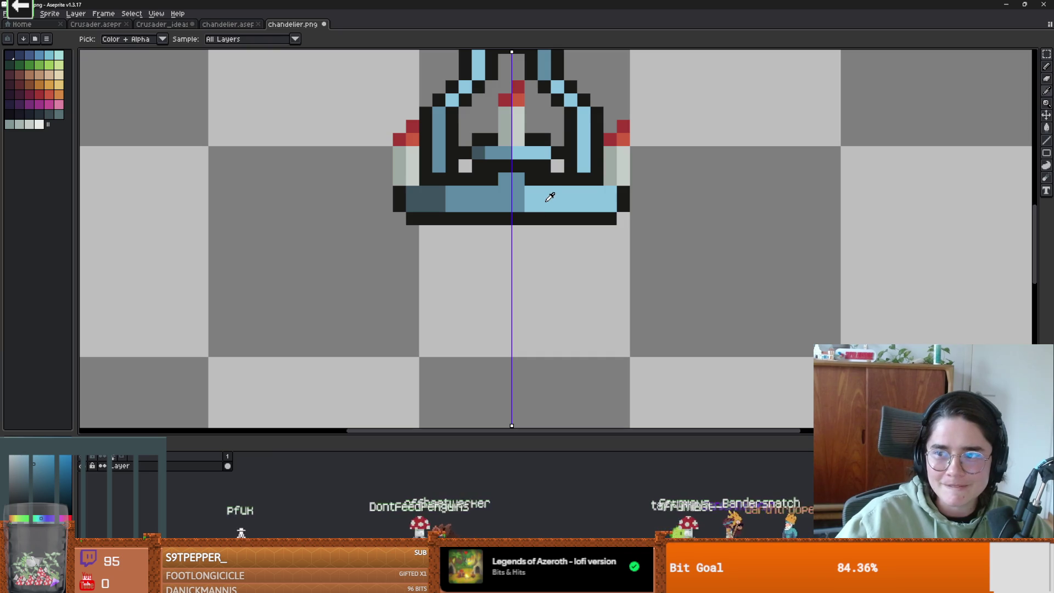
click(518, 198)
key(b)
click(479, 231)
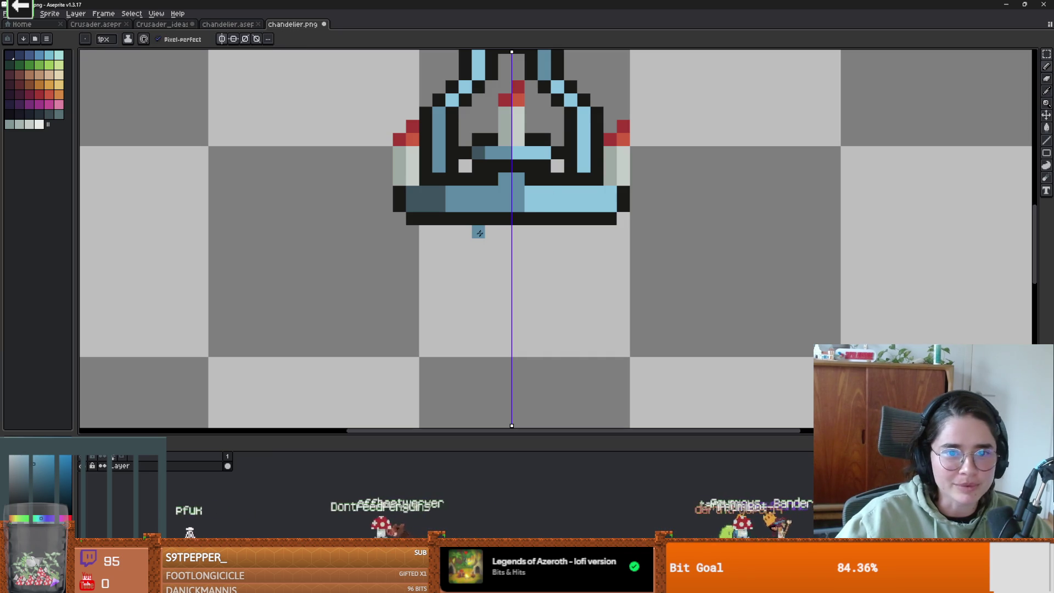
click(510, 232)
click(502, 244)
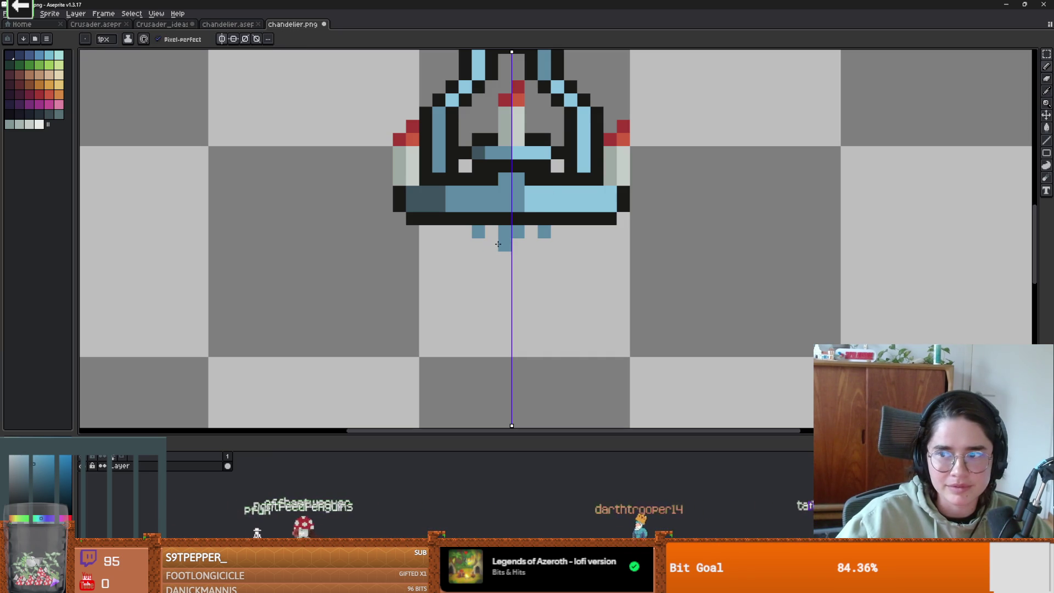
mouse_move(490, 248)
mouse_down()
mouse_move(490, 262)
mouse_move(423, 273)
mouse_move(413, 246)
mouse_move(385, 258)
mouse_move(352, 227)
mouse_move(359, 217)
mouse_move(345, 240)
mouse_up()
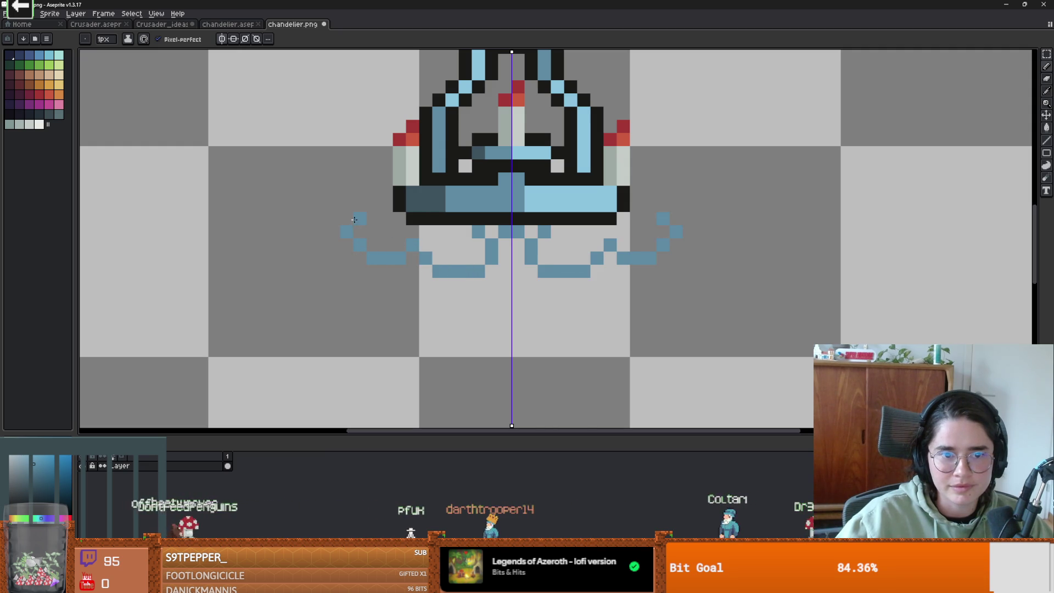
scroll(346, 240, down, 3)
scroll(441, 281, up, 4)
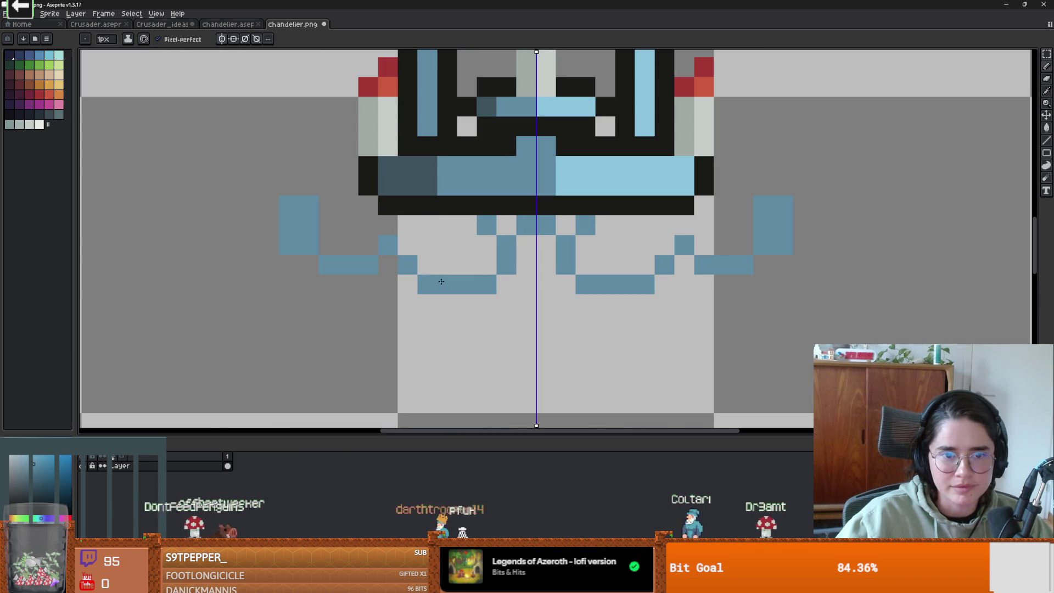
Thicken the lower arm segments, undo one stray pair, then outline the arms' bottom in black.
mouse_move(486, 301)
mouse_down()
mouse_move(428, 293)
mouse_move(403, 246)
mouse_up()
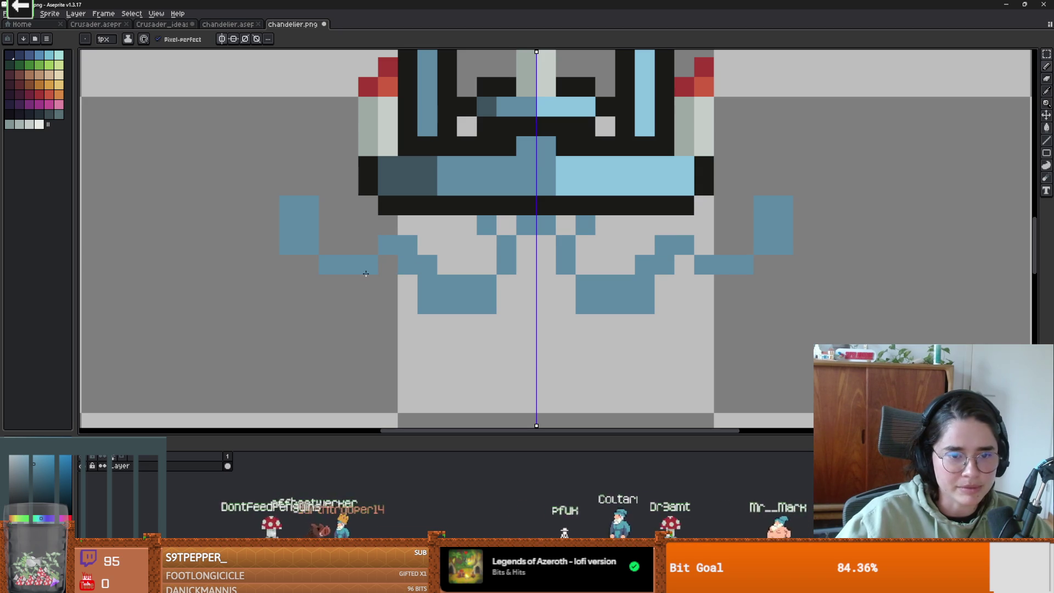
scroll(326, 276, down, 4)
scroll(481, 296, up, 3)
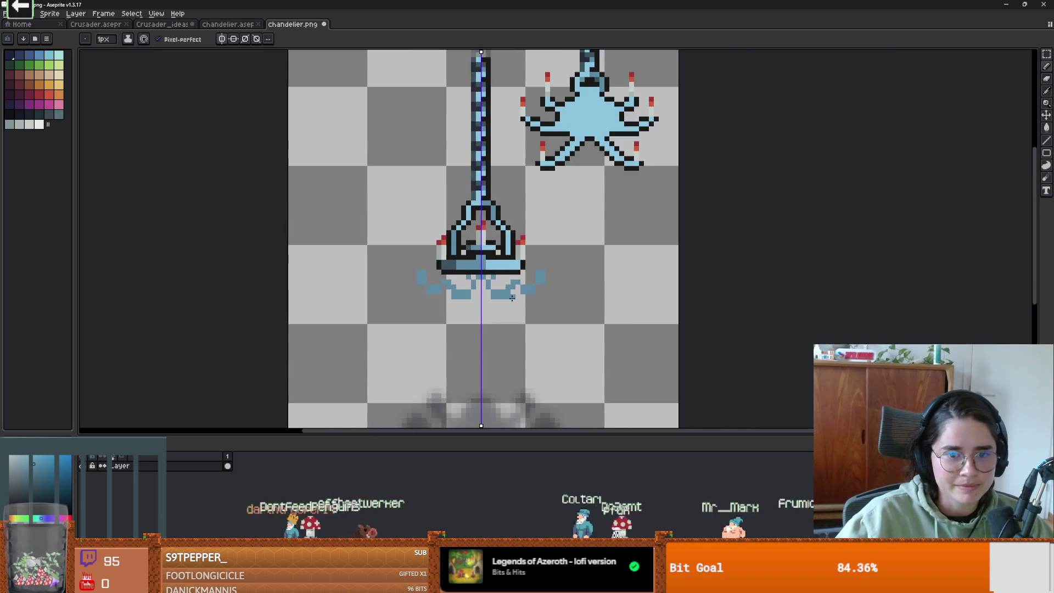
key(ctrl+z)
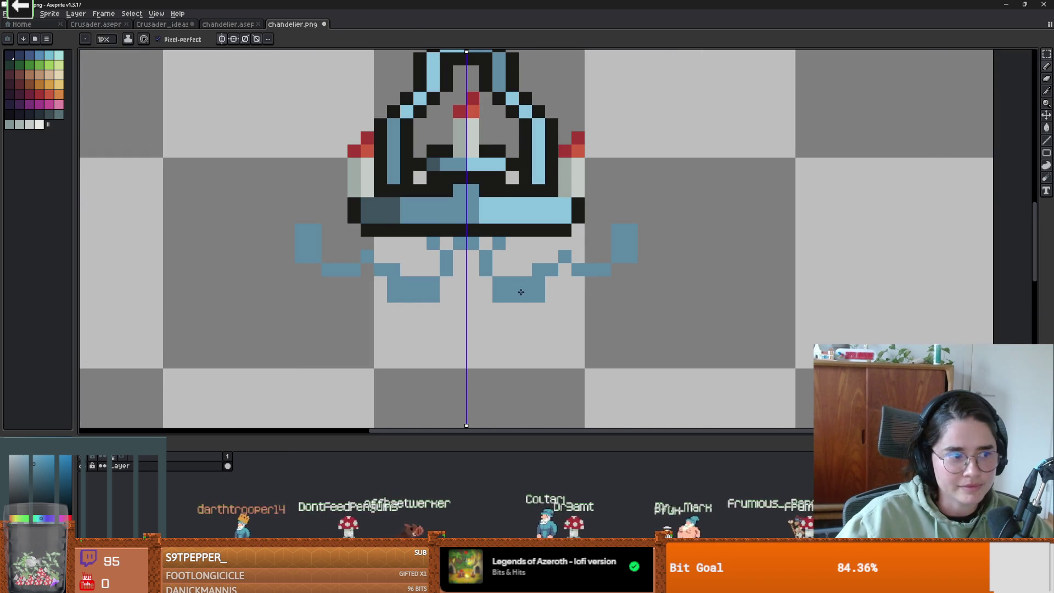
scroll(502, 292, up, 1)
scroll(501, 299, down, 4)
scroll(501, 301, down, 1)
scroll(521, 296, up, 3)
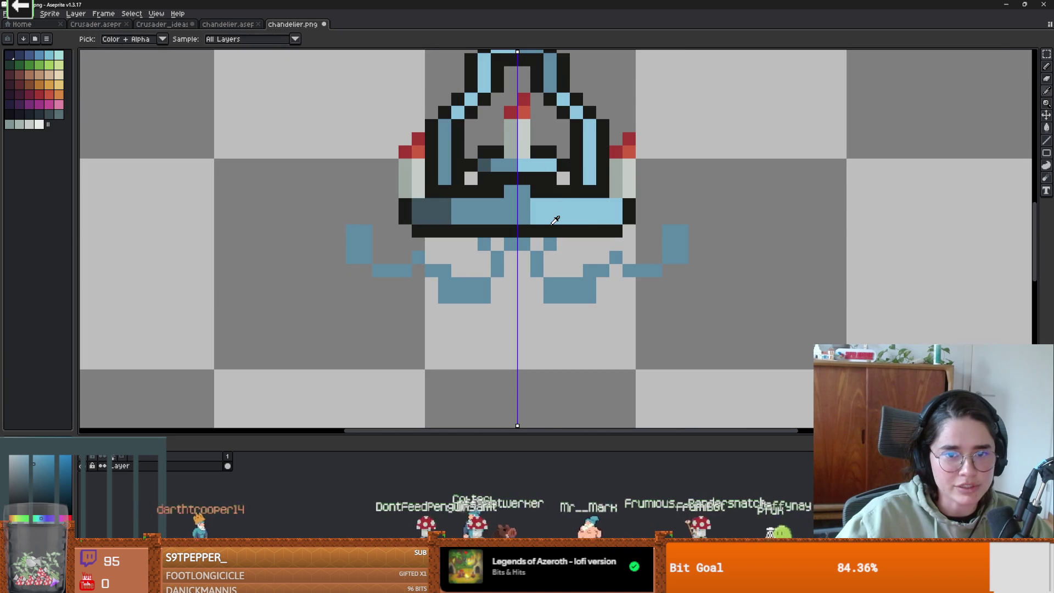
alt+click(540, 235)
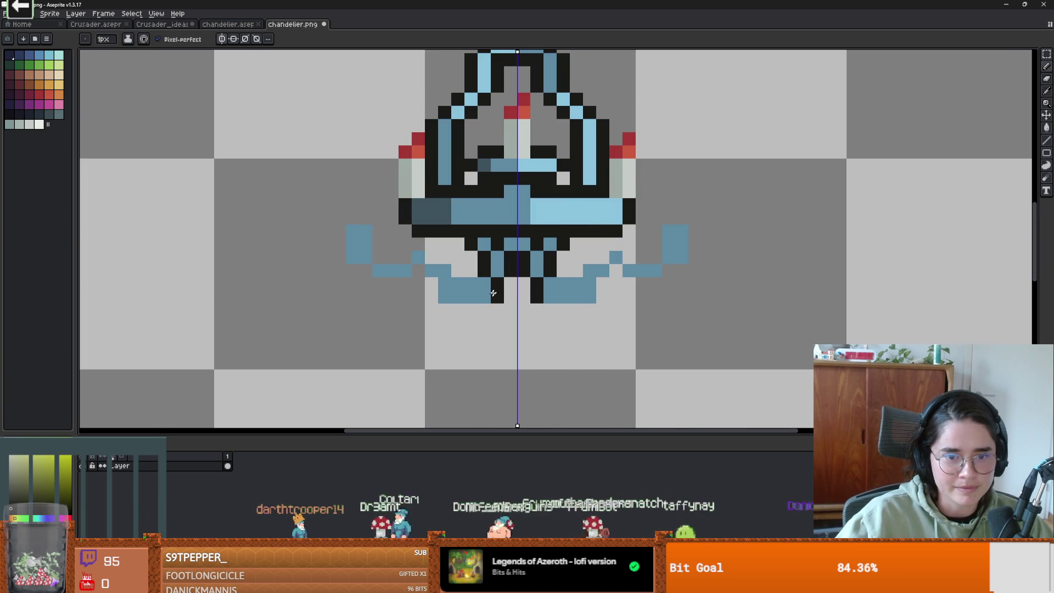
drag(481, 311, 453, 311)
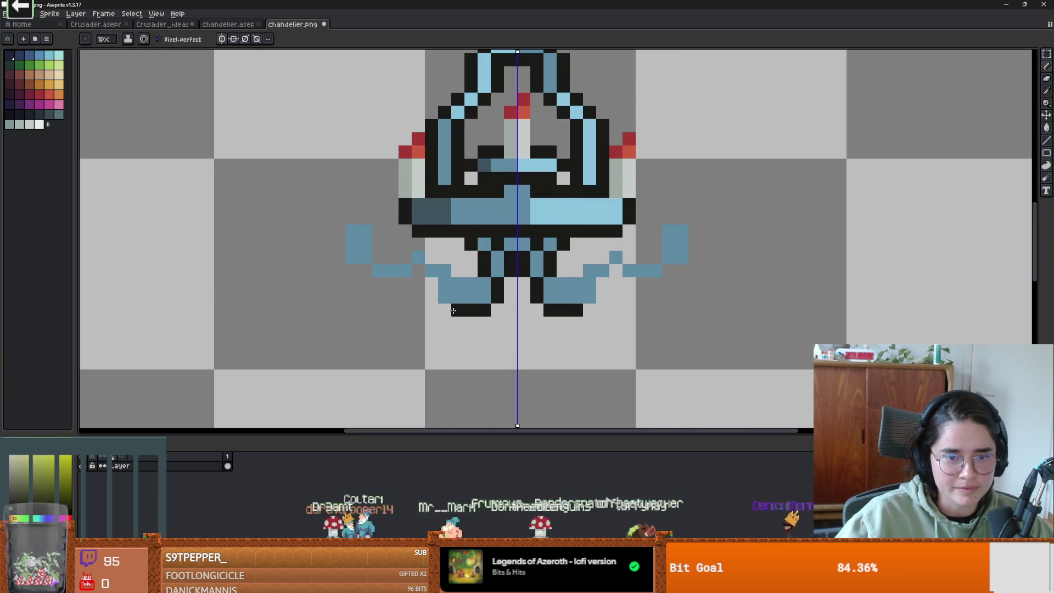
Add black outline pixels along the arms and erase two stray mirrored black pixels.
click(458, 270)
click(471, 270)
scroll(564, 287, right, 1)
right_click(558, 275)
right_click(576, 269)
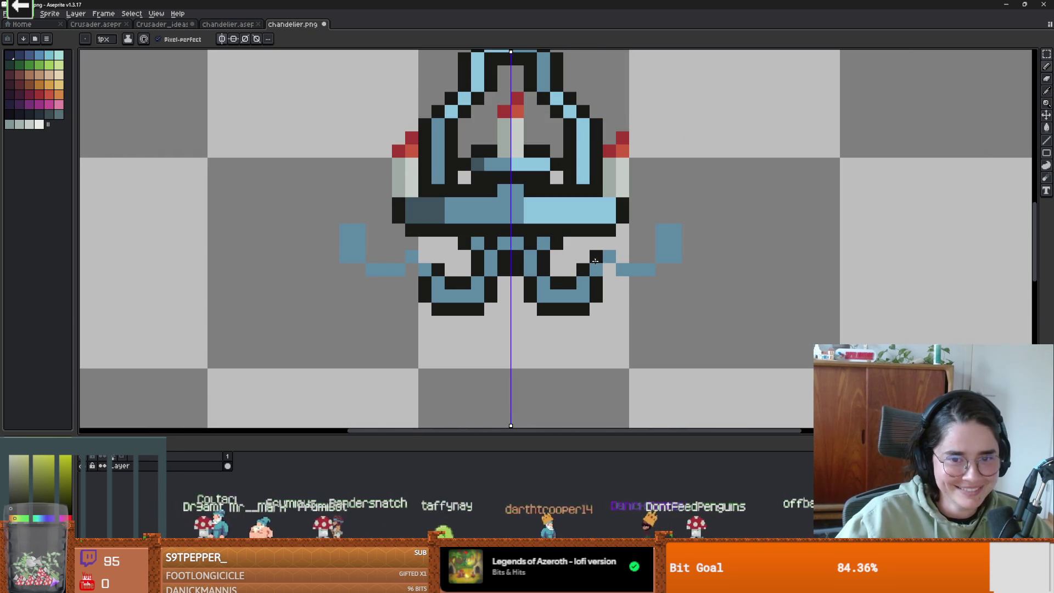
Extend the outer arm tips with dark pixels and add pale candle pixels above them.
mouse_move(626, 277)
mouse_down()
mouse_move(640, 279)
mouse_move(662, 233)
mouse_move(649, 236)
mouse_up()
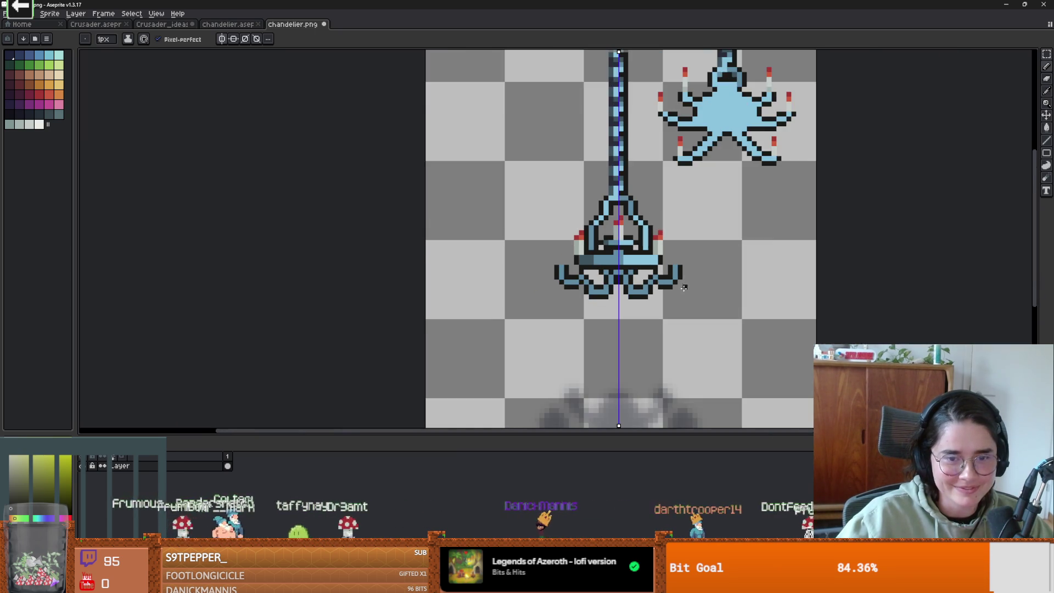
scroll(653, 264, down, 3)
scroll(624, 277, down, 3)
scroll(681, 214, up, 4)
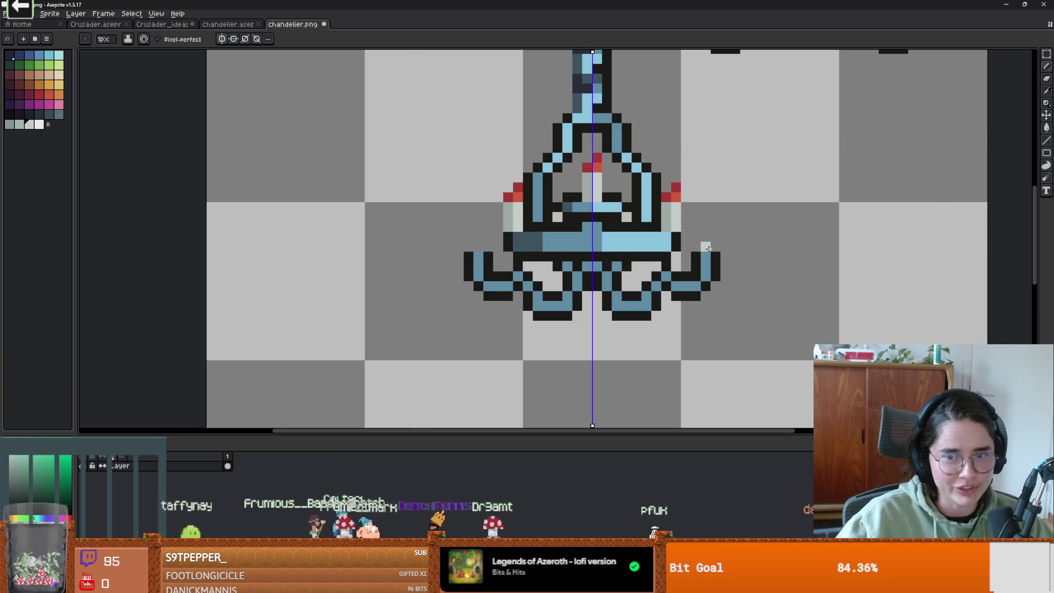
scroll(704, 246, up, 1)
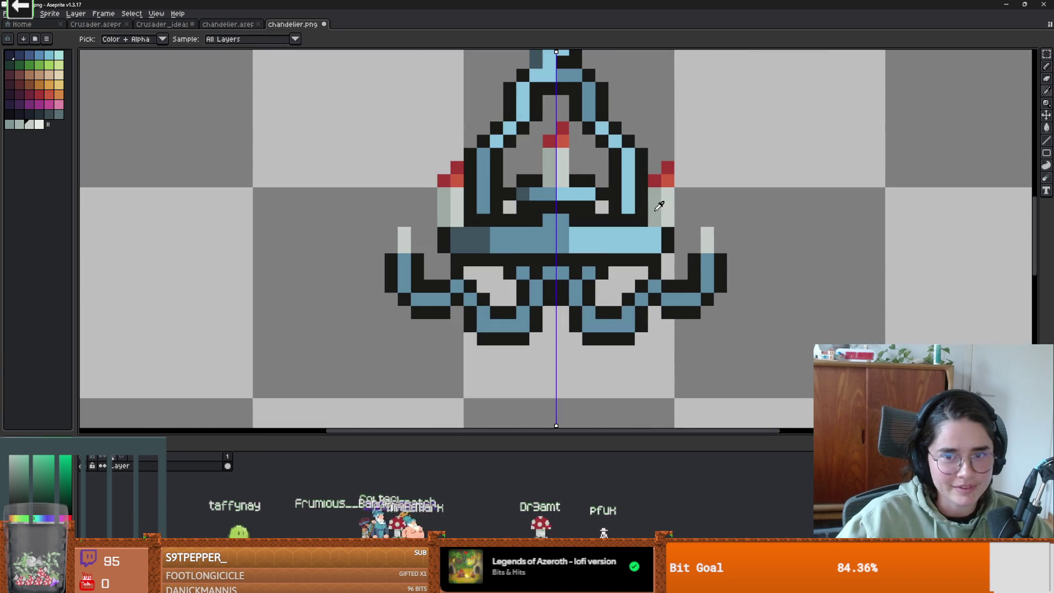
drag(694, 233, 695, 247)
scroll(700, 258, down, 3)
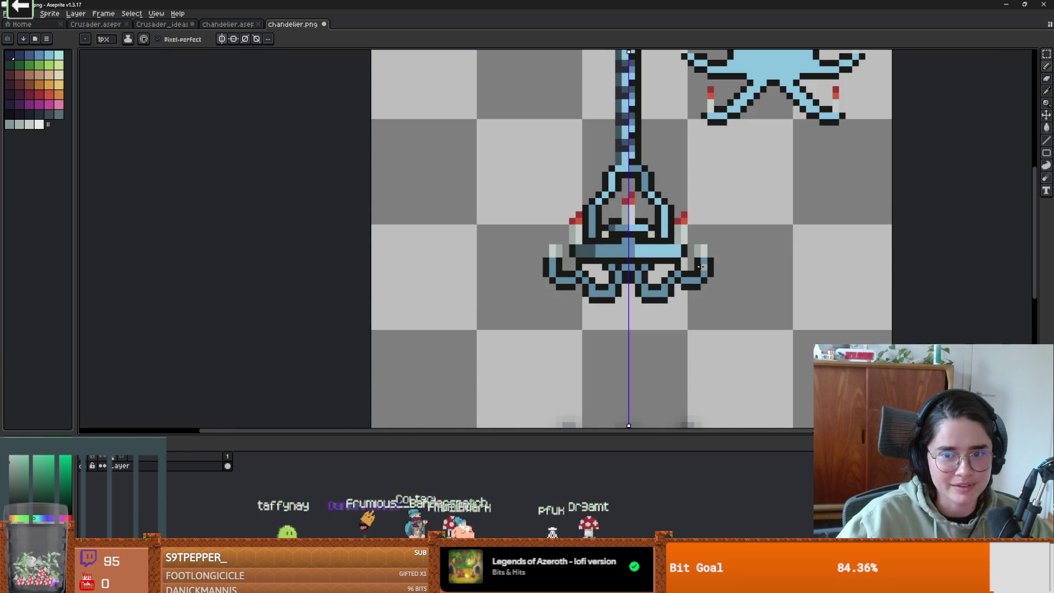
scroll(714, 219, up, 3)
scroll(730, 191, down, 1)
key(alt)
Paint red flame pixels on top of the new outer candles.
alt+click(728, 192)
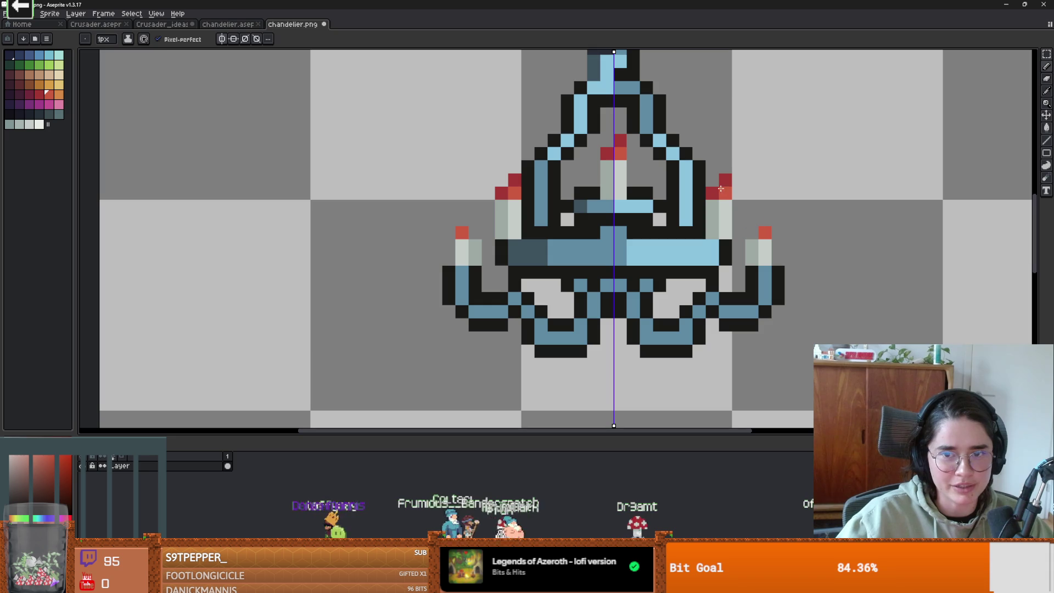
click(752, 232)
click(765, 206)
scroll(774, 256, down, 1)
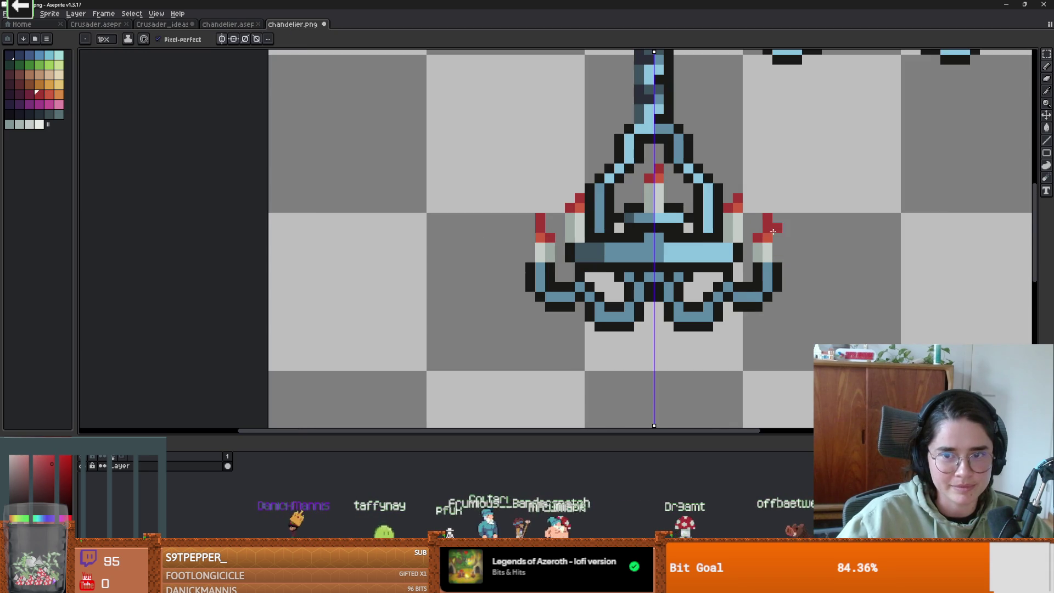
scroll(777, 266, down, 4)
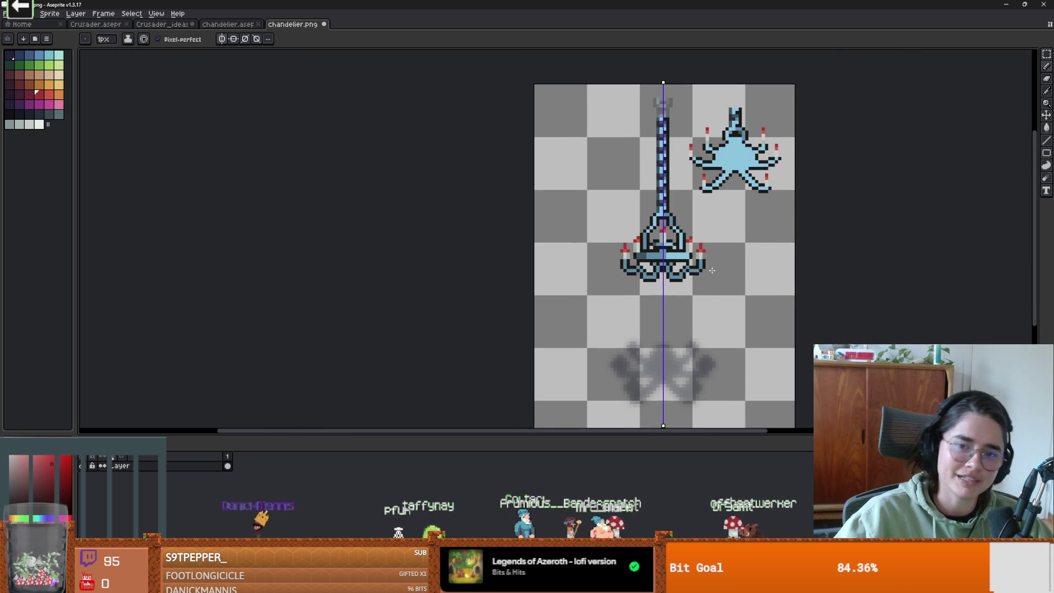
scroll(713, 270, up, 1)
scroll(713, 270, down, 1)
Erase the spare light-blue chandelier sketch at the top right.
key(e)
mouse_move(670, 213)
mouse_down()
mouse_move(666, 176)
mouse_move(681, 212)
mouse_up()
scroll(682, 242, up, 1)
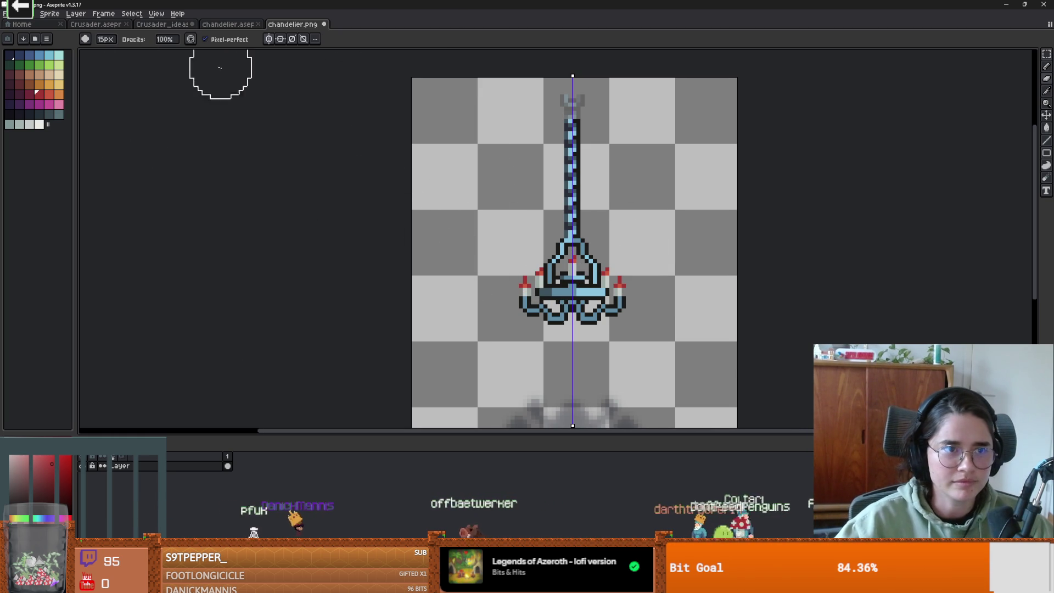
Turn off mirror symmetry, clear the selection and pick the chandelier's blue.
click(280, 39)
scroll(584, 332, down, 6)
scroll(440, 295, up, 5)
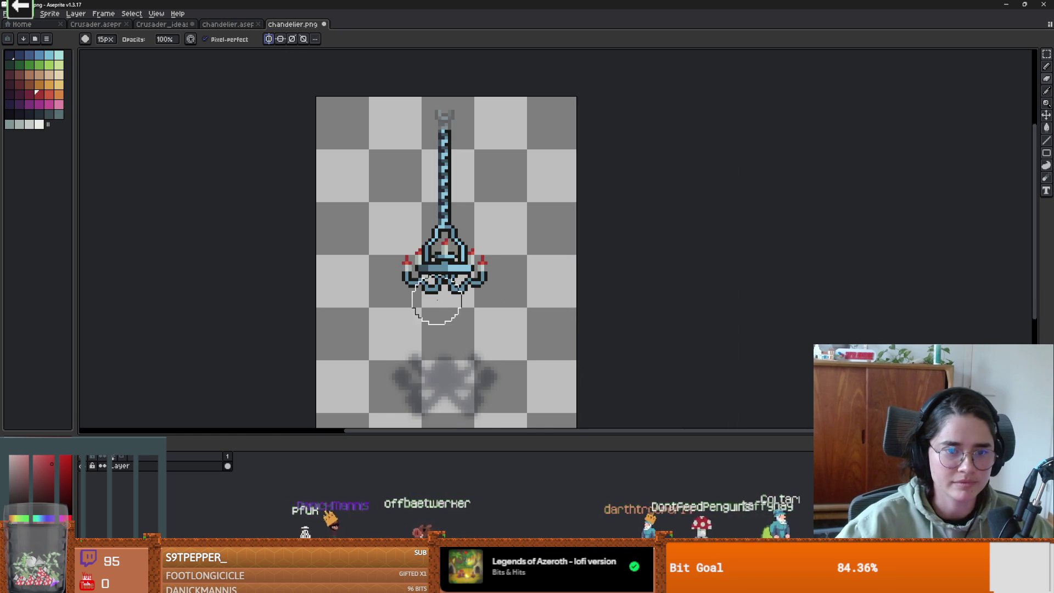
scroll(546, 318, up, 1)
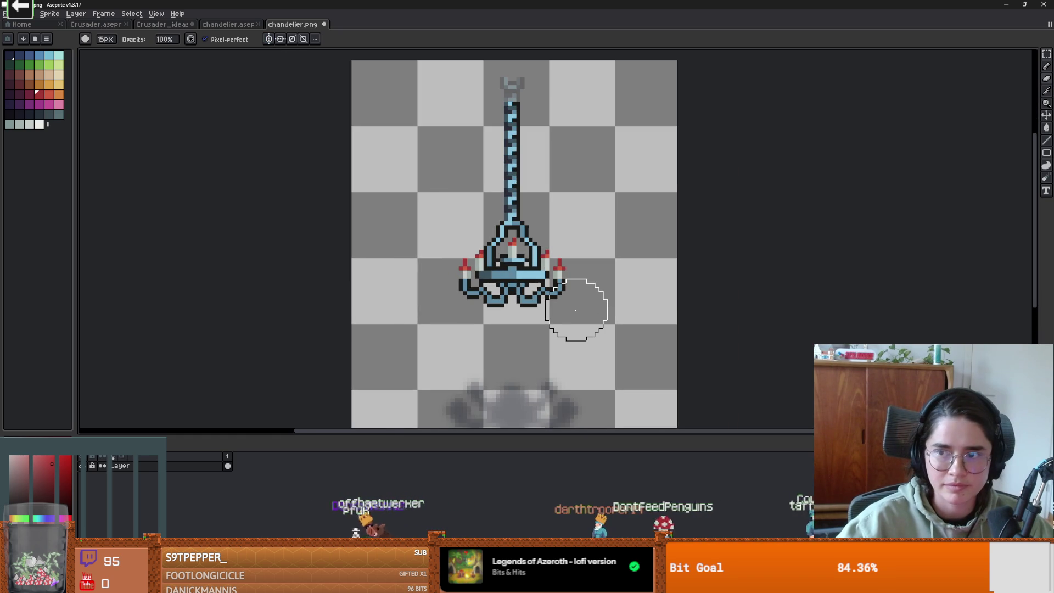
scroll(576, 311, down, 1)
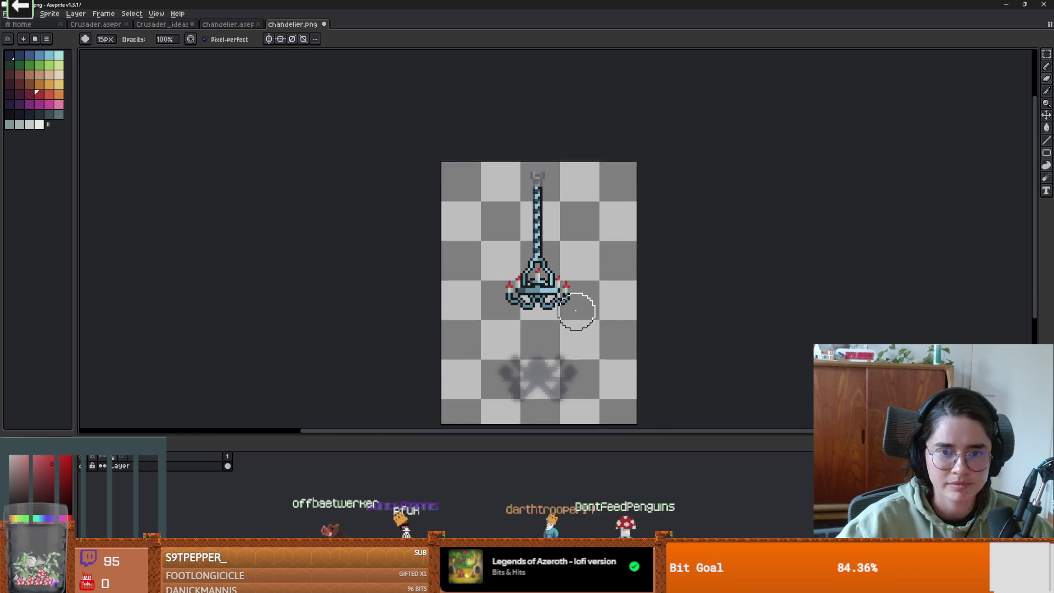
scroll(555, 305, up, 1)
key(ctrl+d)
key(i)
click(518, 225)
key(b)
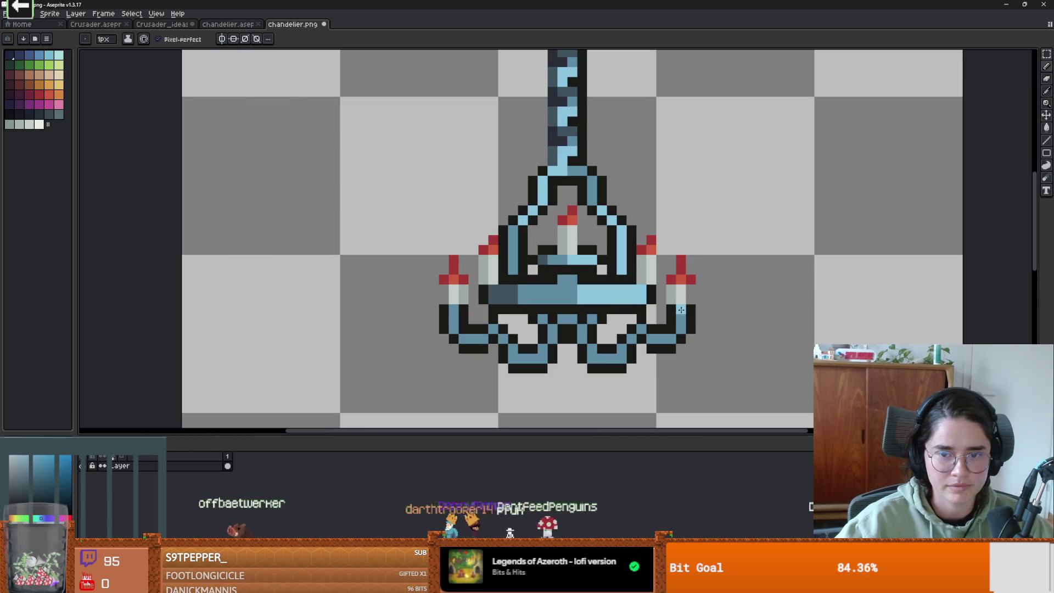
Brighten a few pixels on the lower-right arm with lighter blue.
key(e)
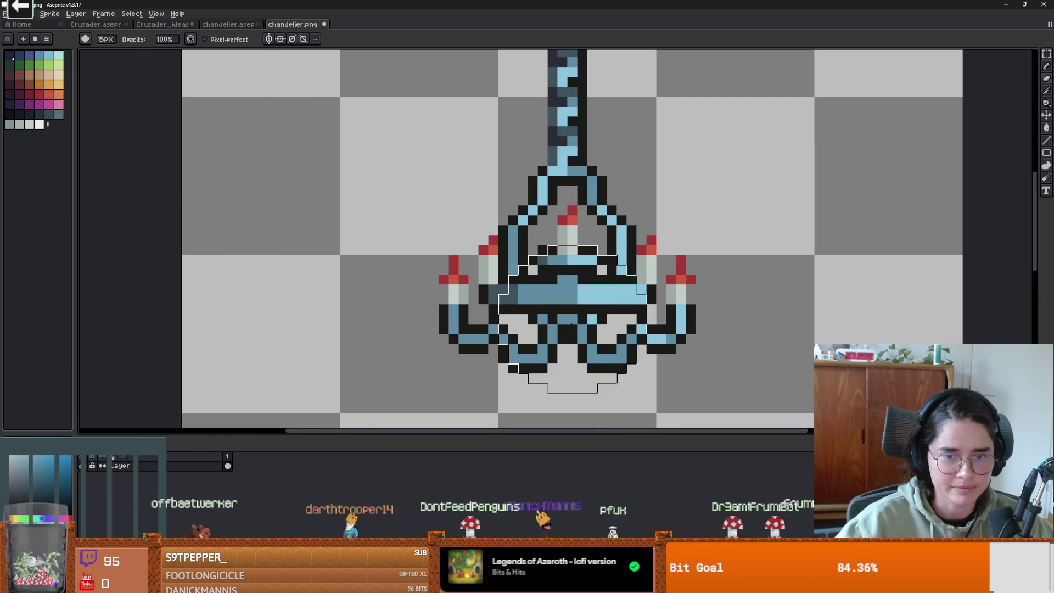
scroll(572, 319, down, 3)
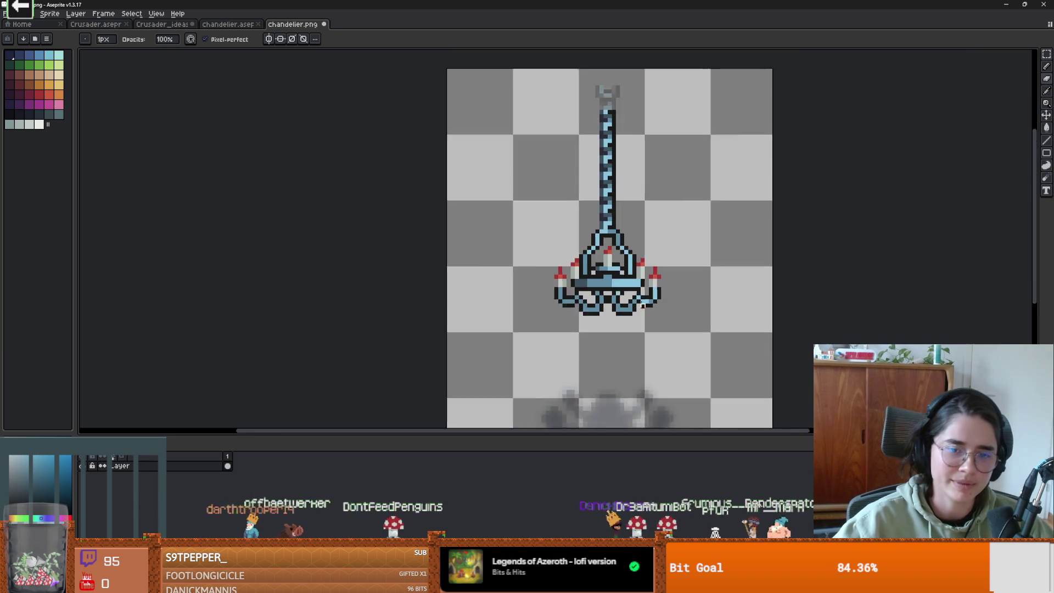
scroll(608, 309, up, 1)
scroll(608, 309, down, 1)
scroll(572, 306, up, 4)
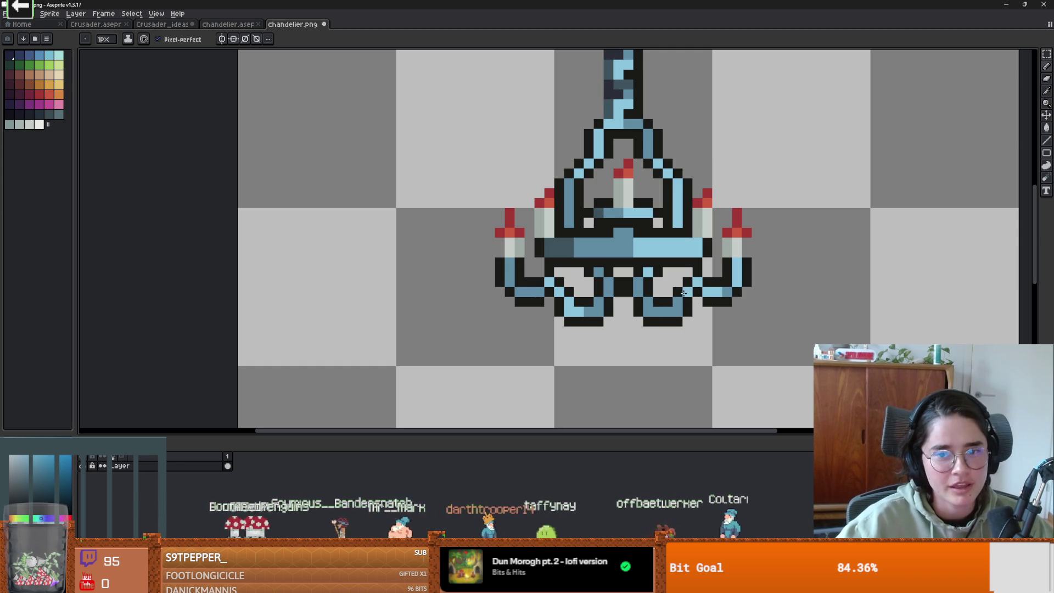
drag(675, 312, 662, 312)
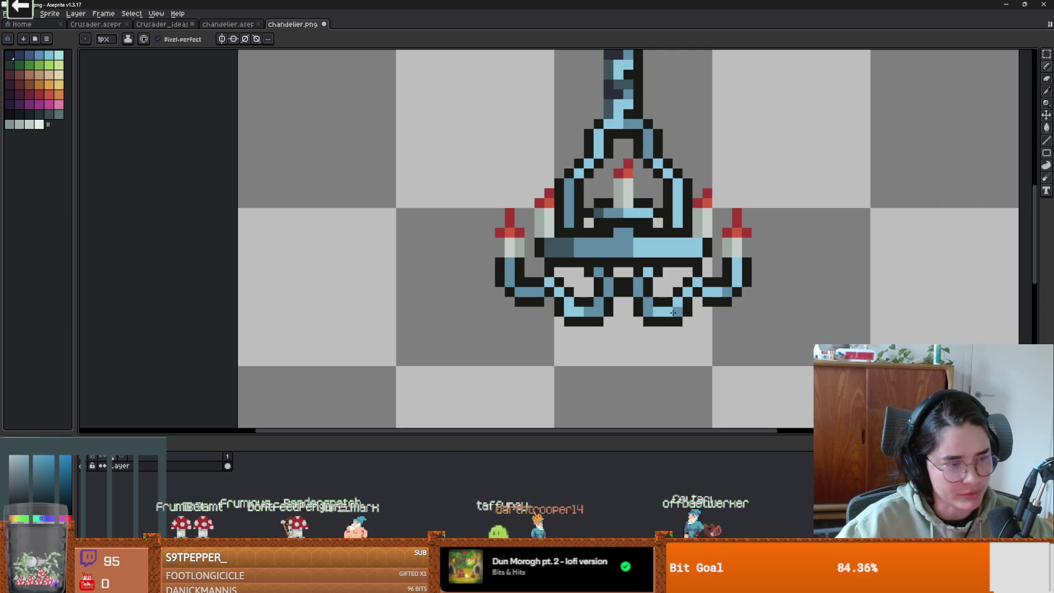
alt+click(651, 313)
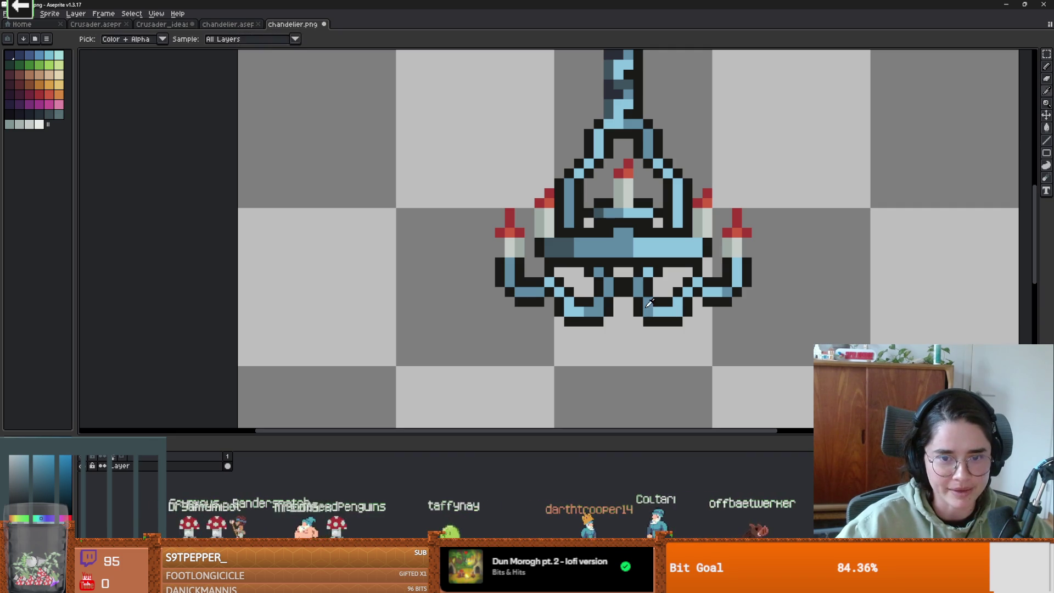
scroll(658, 313, down, 3)
Pan the canvas to review the whole finished chandelier.
scroll(720, 339, up, 2)
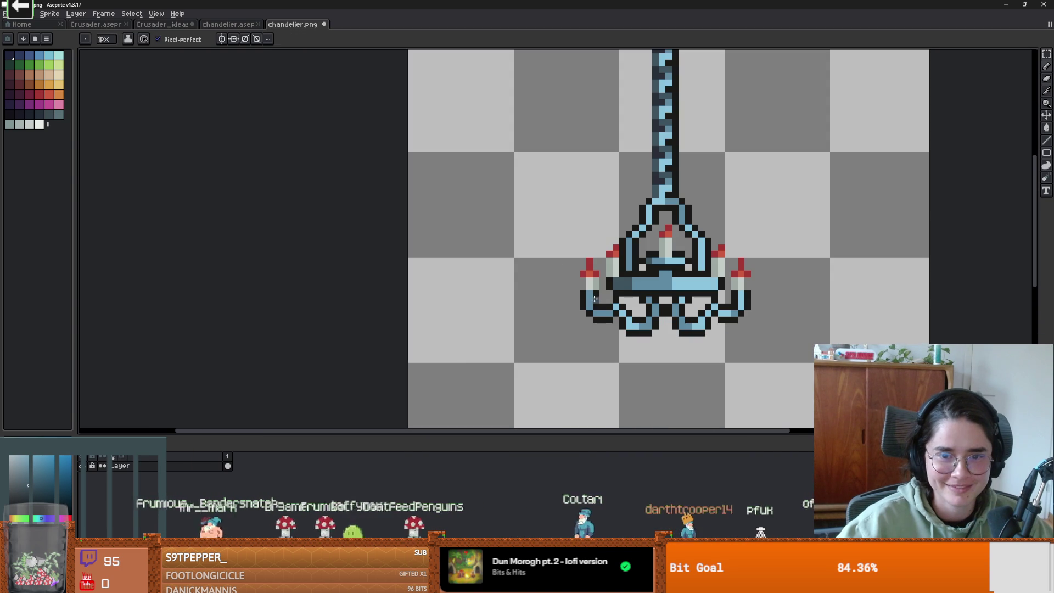
drag(602, 292, 606, 296)
alt+click(599, 292)
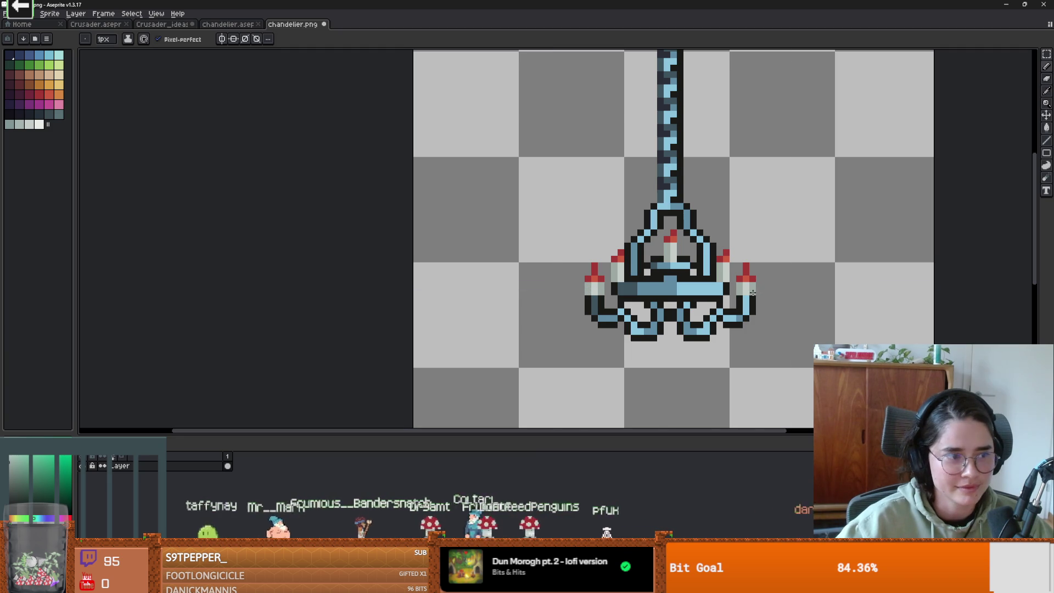
scroll(769, 314, down, 1)
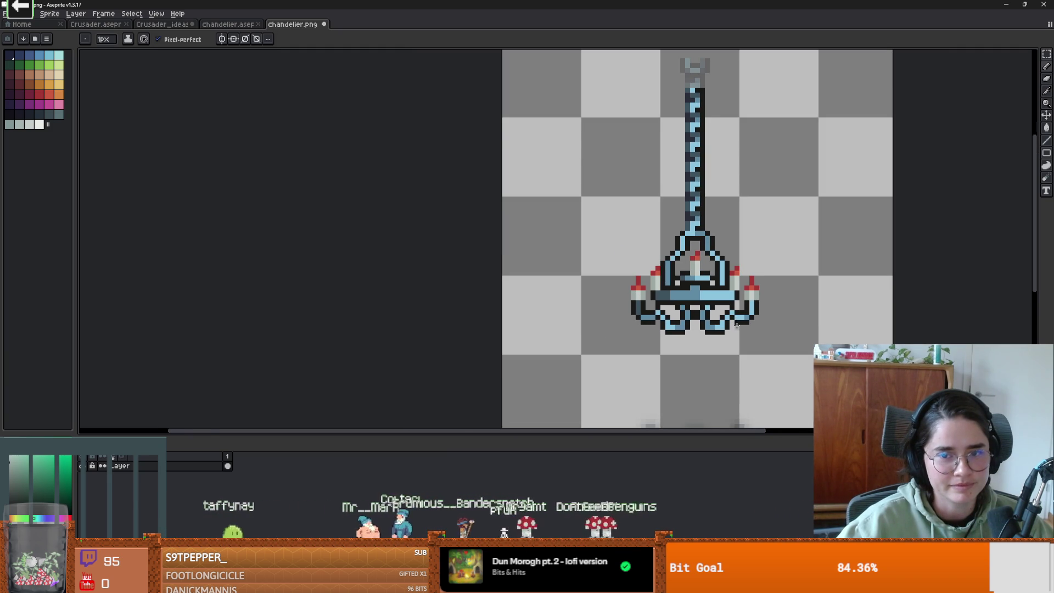
scroll(737, 325, down, 2)
scroll(736, 325, up, 1)
drag(756, 337, 739, 241)
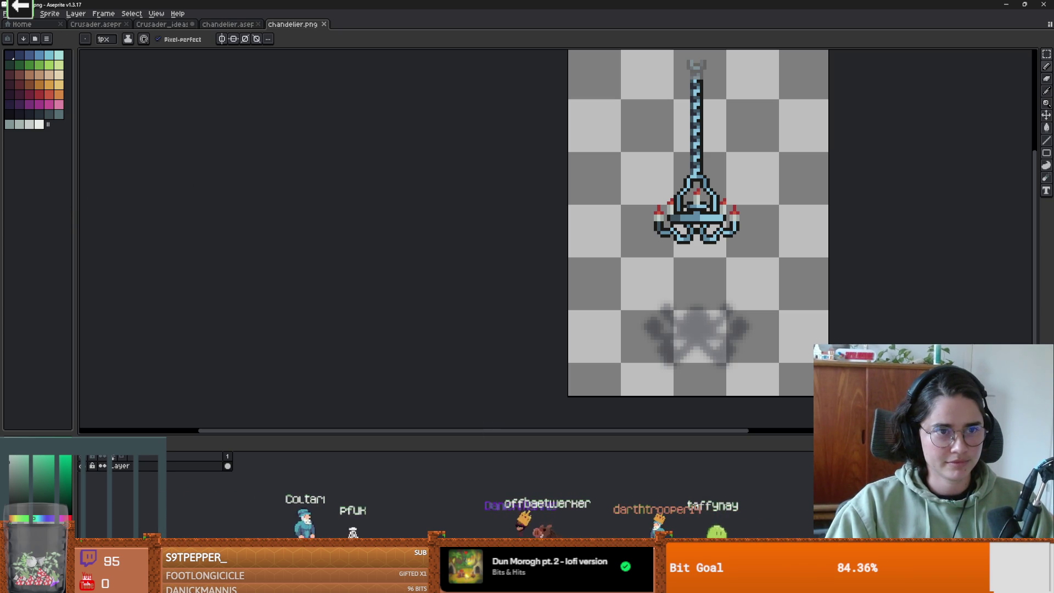
Save chandelier.png with File > Save.
click(5, 13)
click(37, 56)
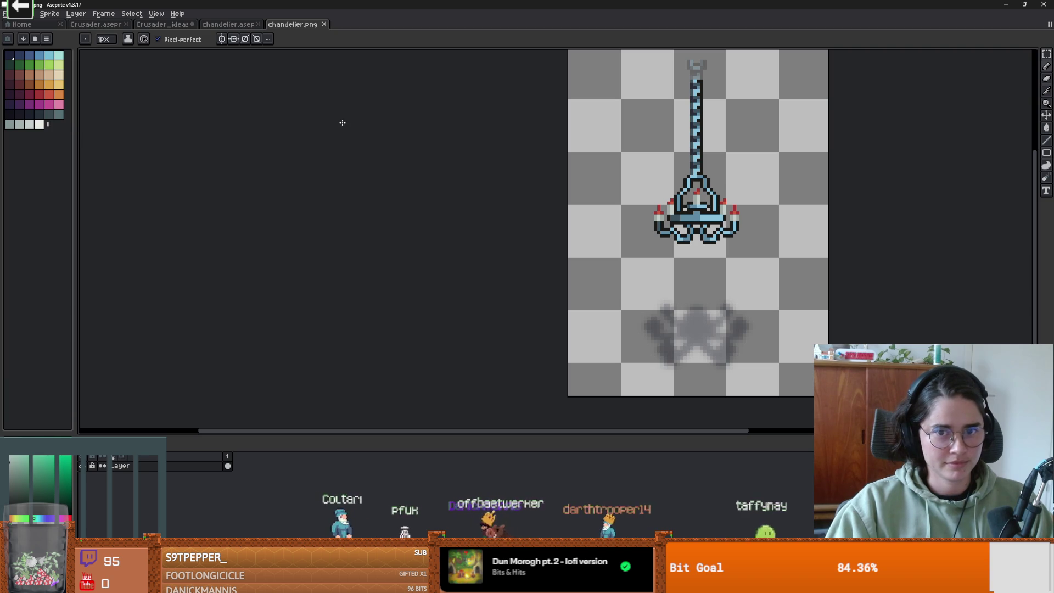
key(alt+Tab)
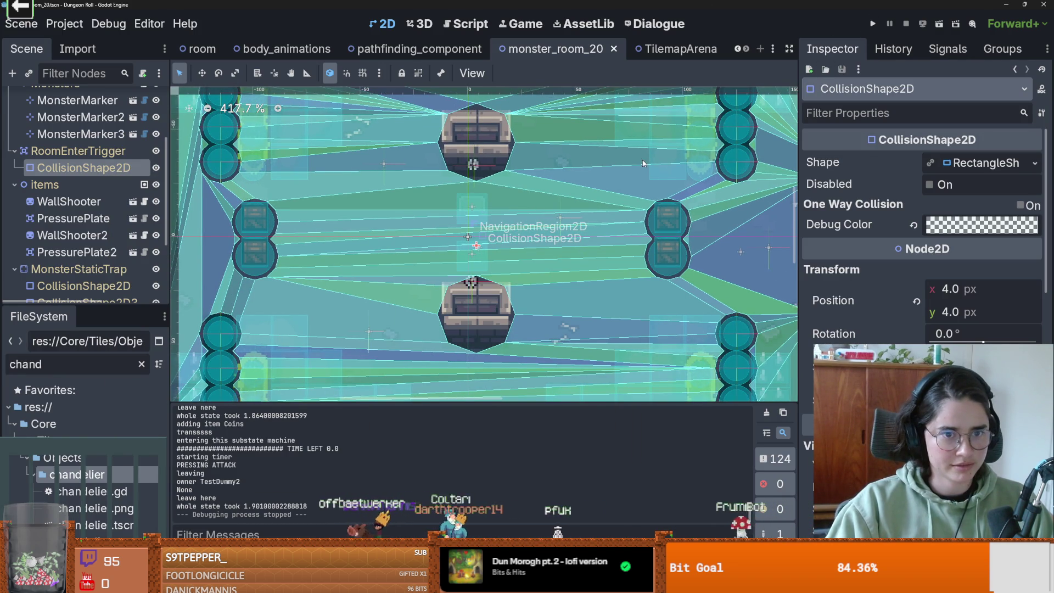
Run Dungeon Roll as the Crusader, view the chandelier in the maximized room, then close the game.
click(871, 25)
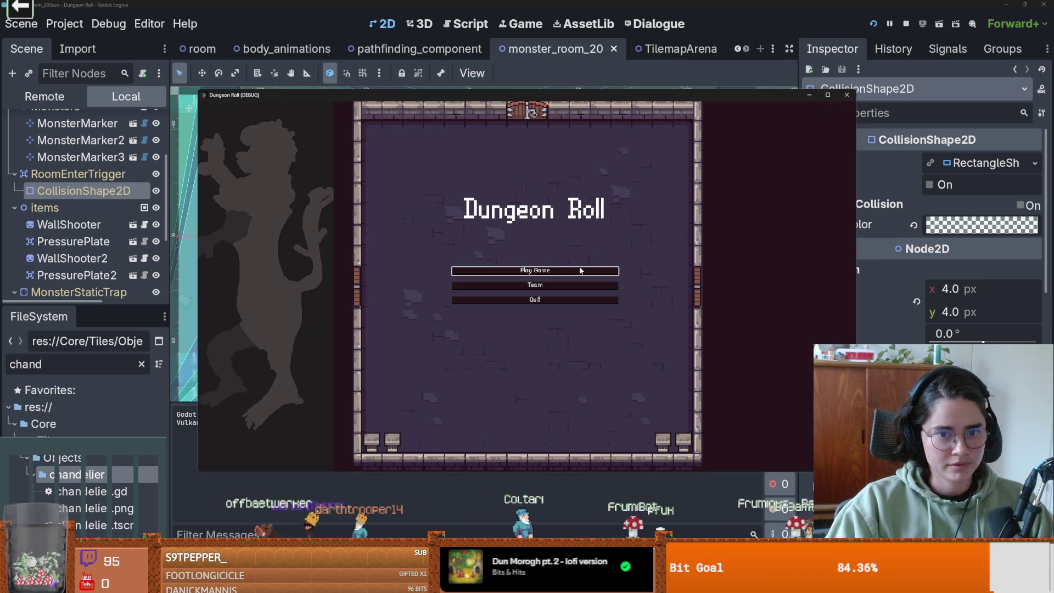
click(570, 276)
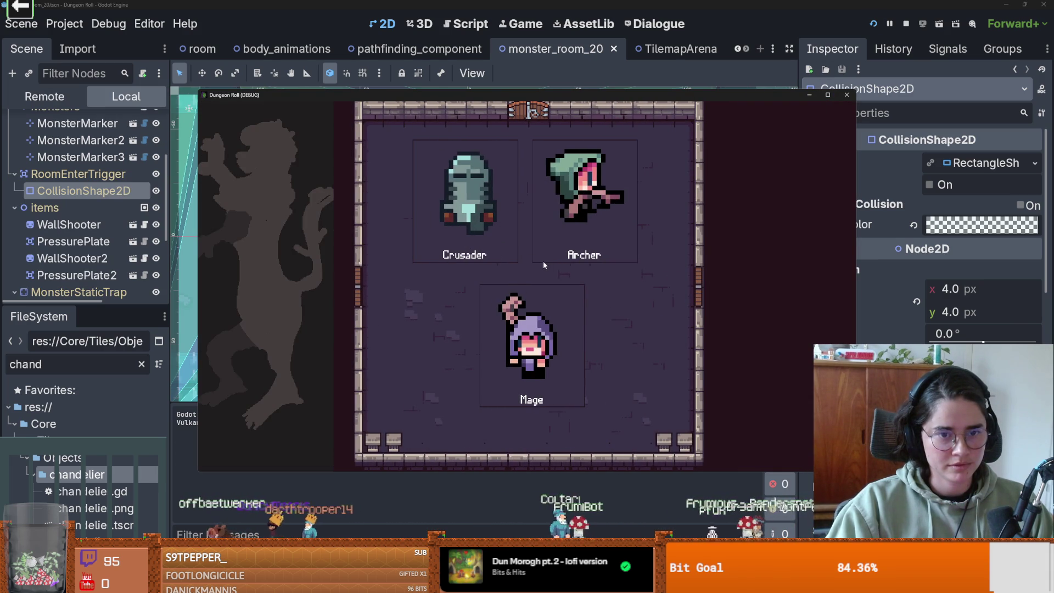
click(545, 257)
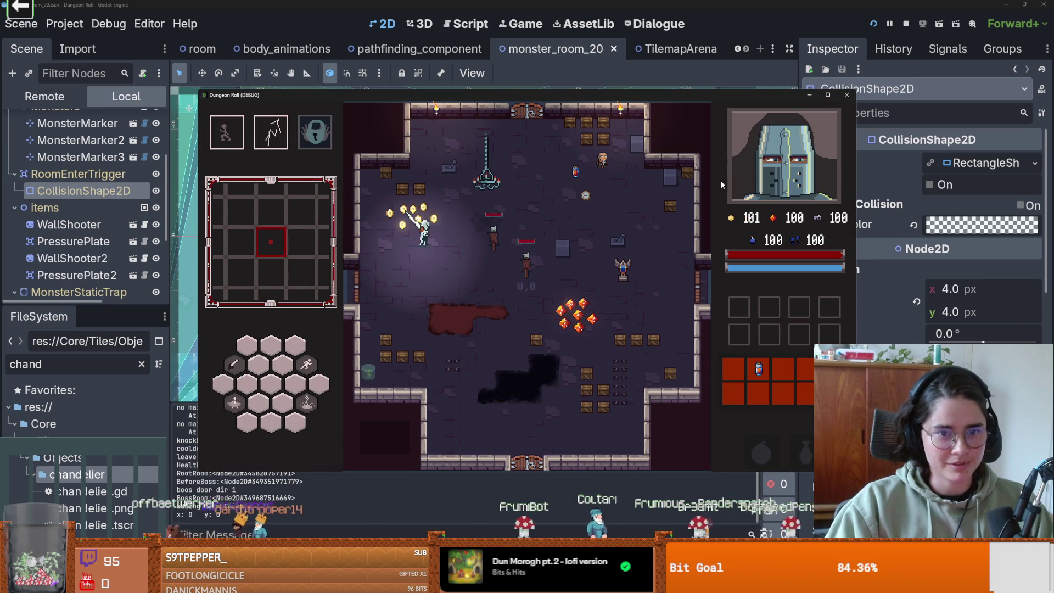
key(super+Up)
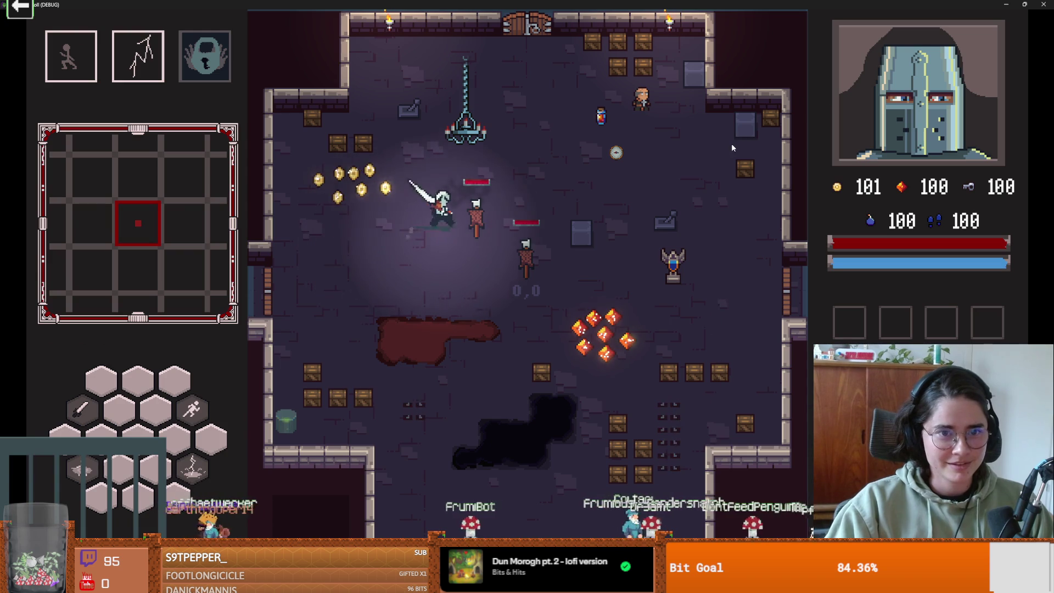
key(a)
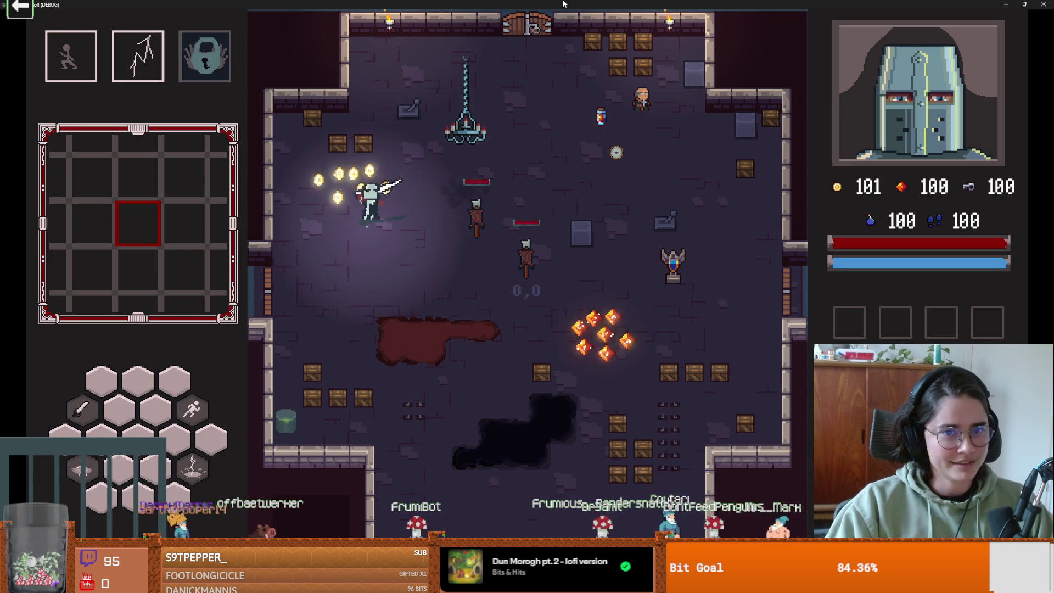
key(super+Down)
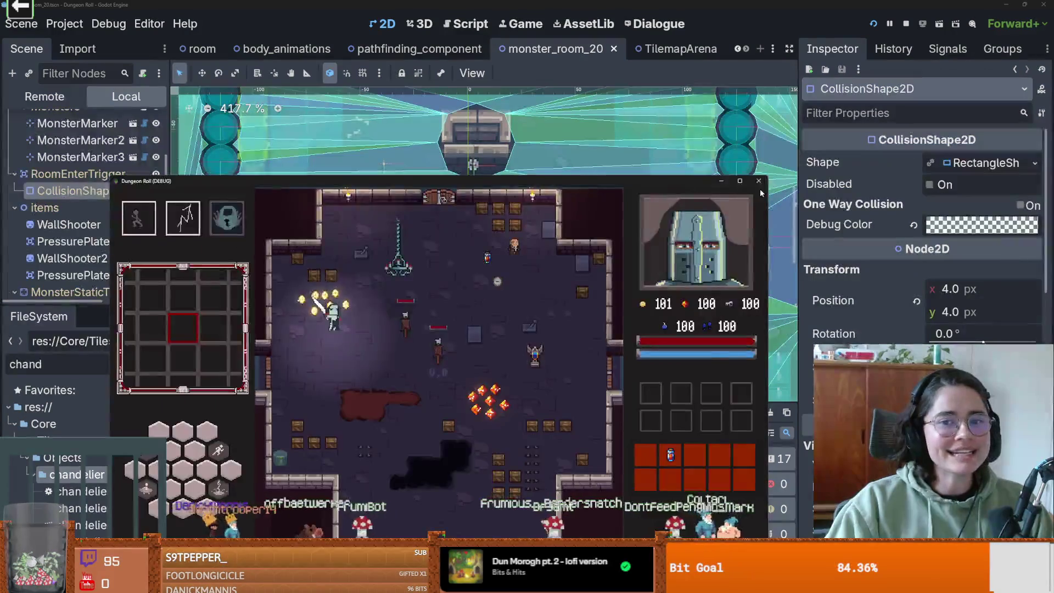
click(759, 181)
scroll(459, 242, down, 2)
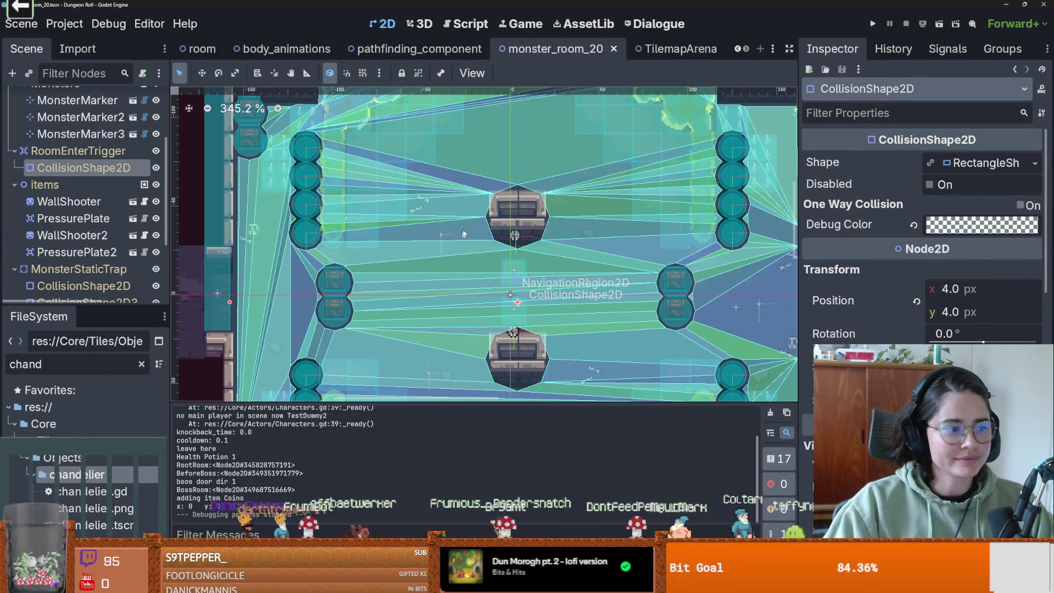
Open chandelier.tscn from the FileSystem dock filtered by 'chand'.
scroll(518, 351, down, 1)
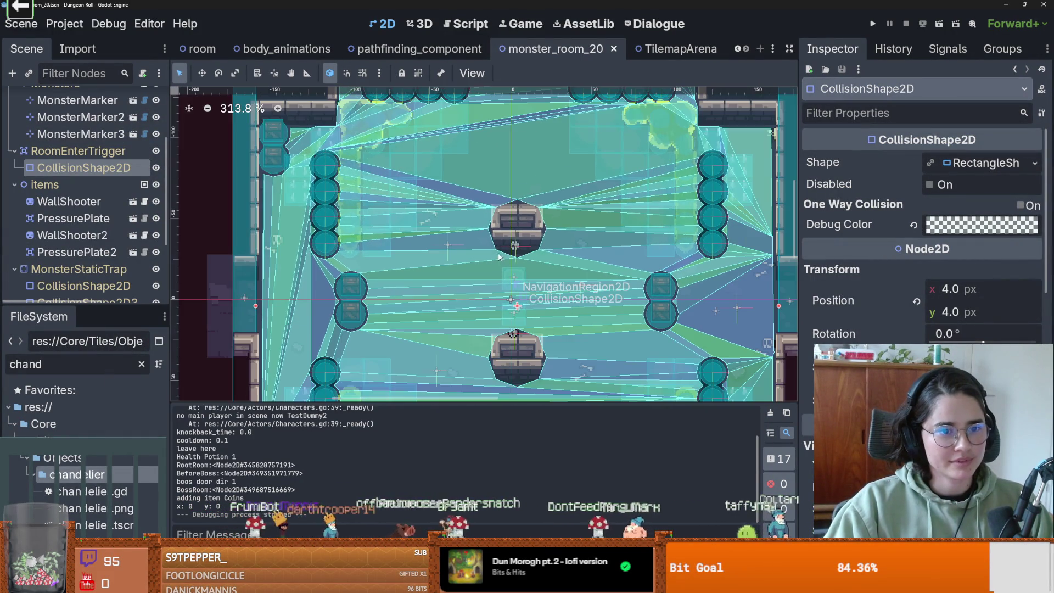
click(66, 364)
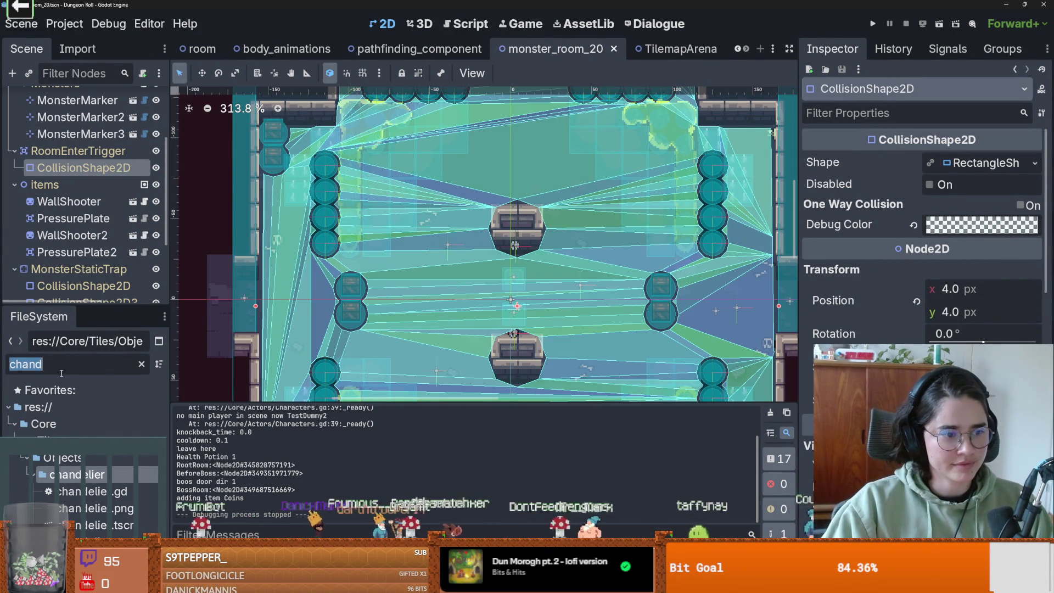
double_click(118, 526)
scroll(426, 325, up, 4)
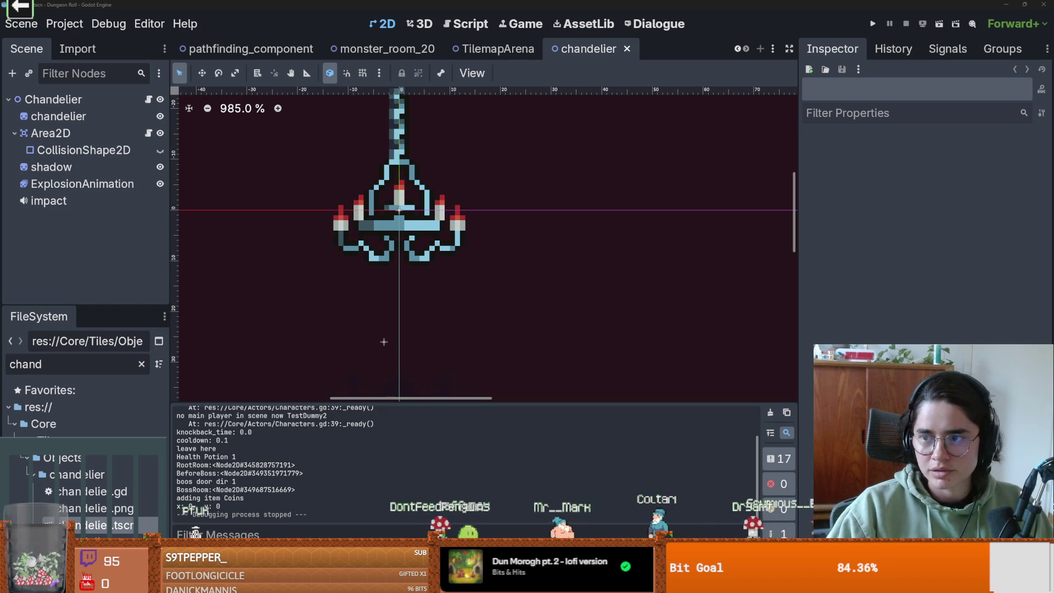
key(alt+Tab)
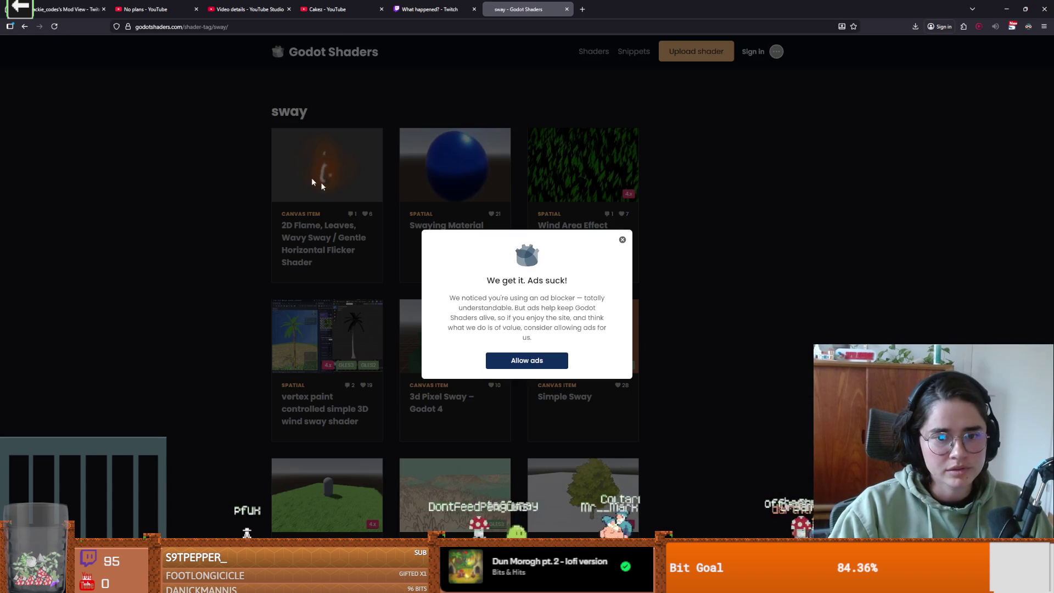
Open the Simple Sway shader page, select its code, then select the chandelier sprite node in Godot.
key(Escape)
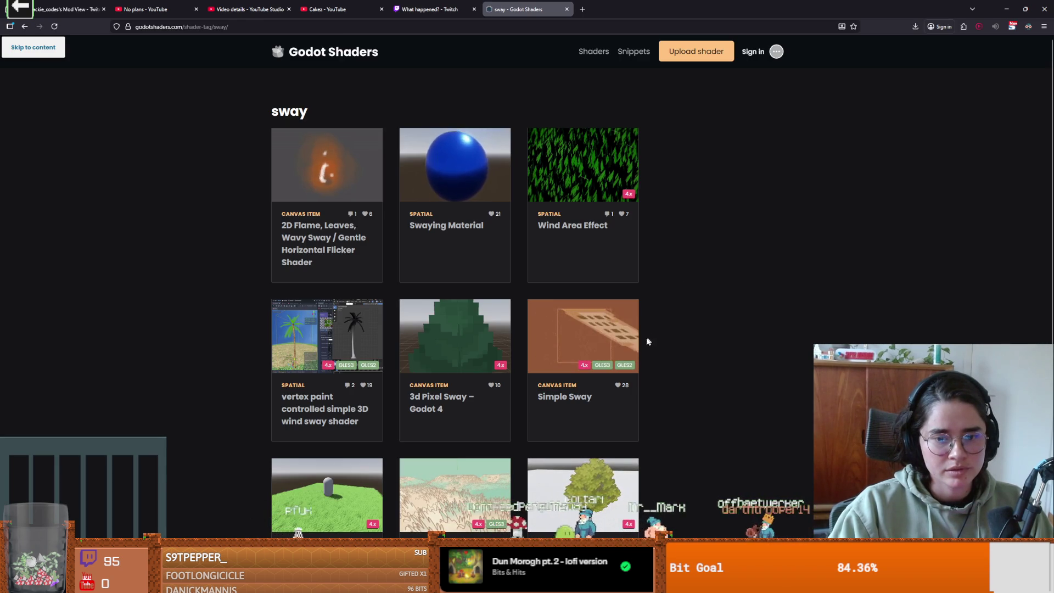
click(600, 344)
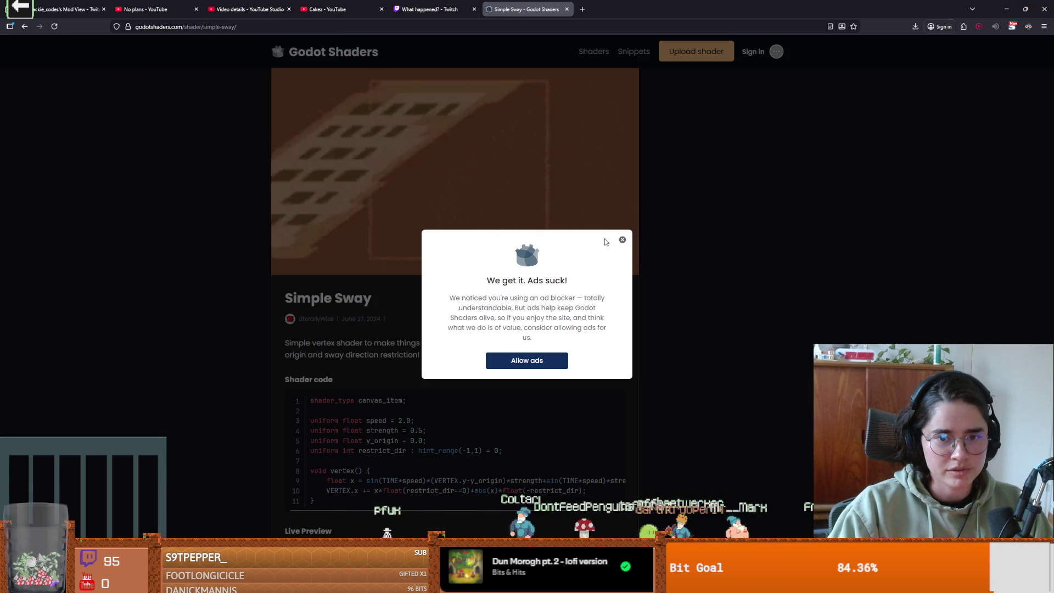
click(623, 239)
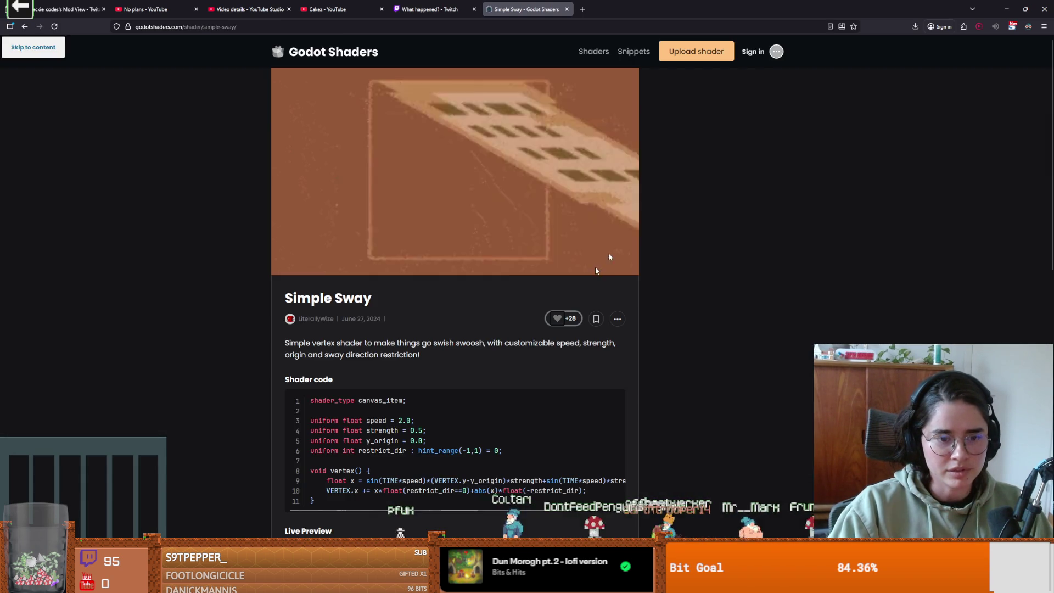
key(ctrl+a)
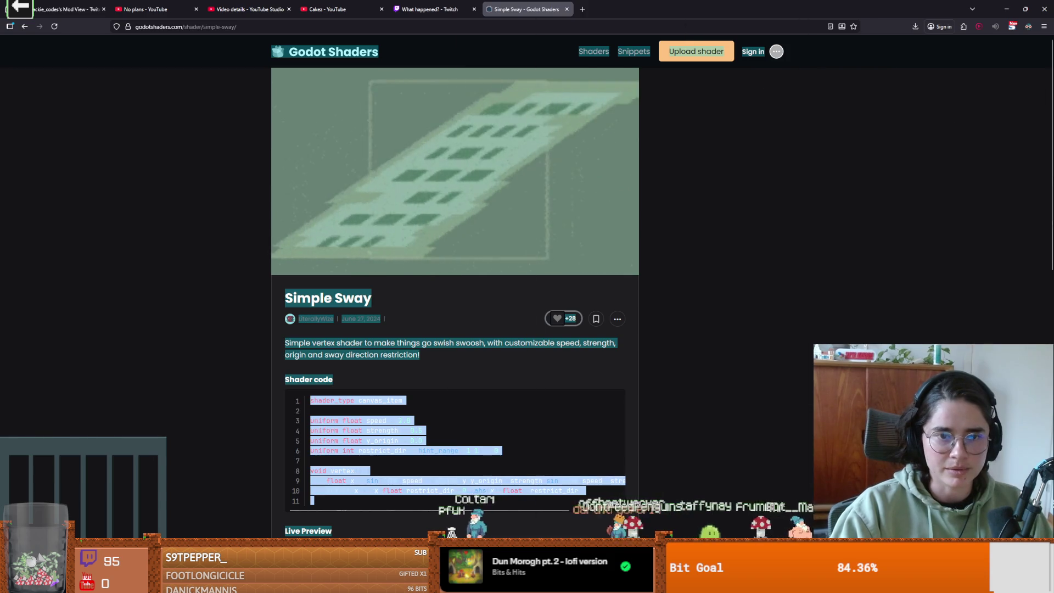
key(alt+Tab)
click(65, 118)
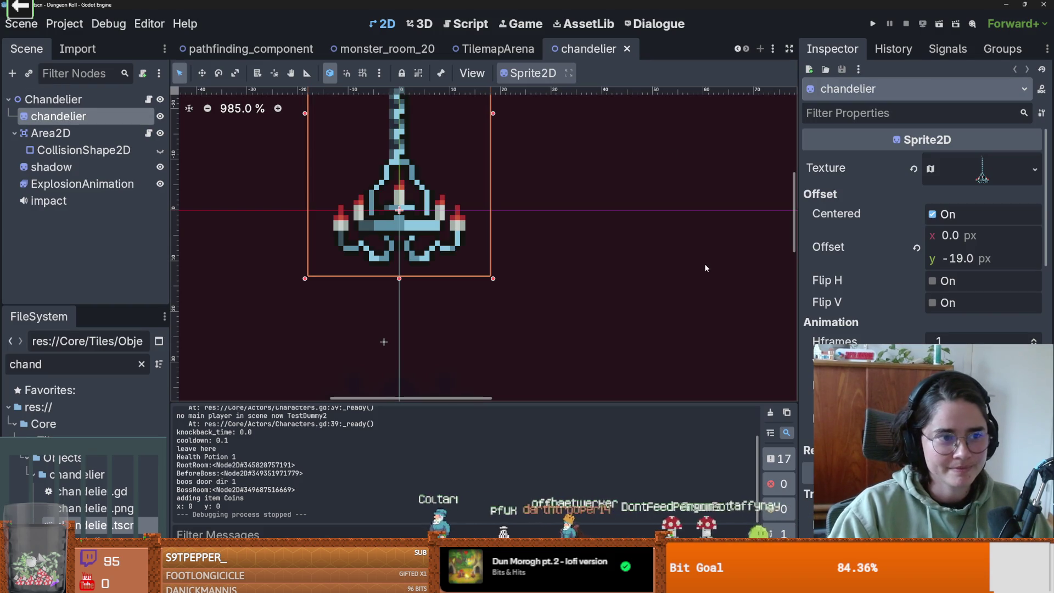
Give the chandelier sprite's Material slot a new ShaderMaterial.
scroll(923, 231, down, 5)
scroll(922, 231, down, 8)
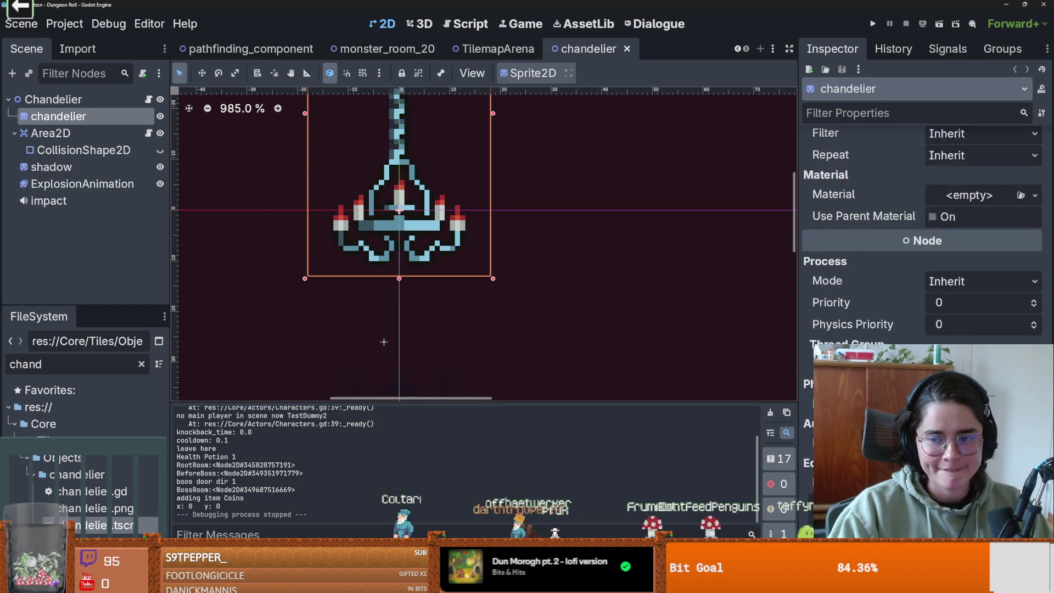
scroll(923, 231, up, 3)
click(991, 282)
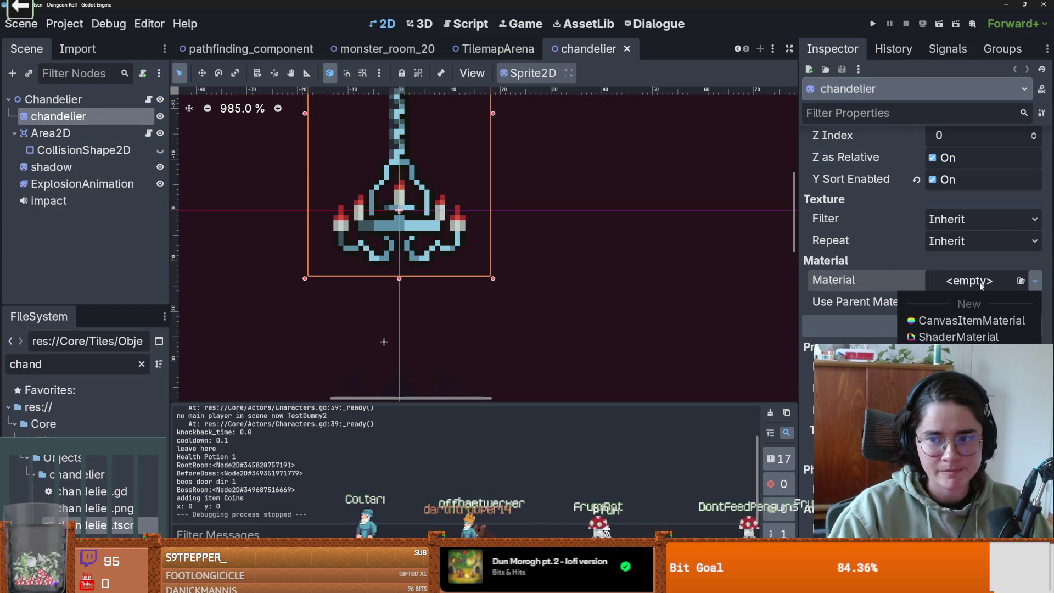
click(971, 335)
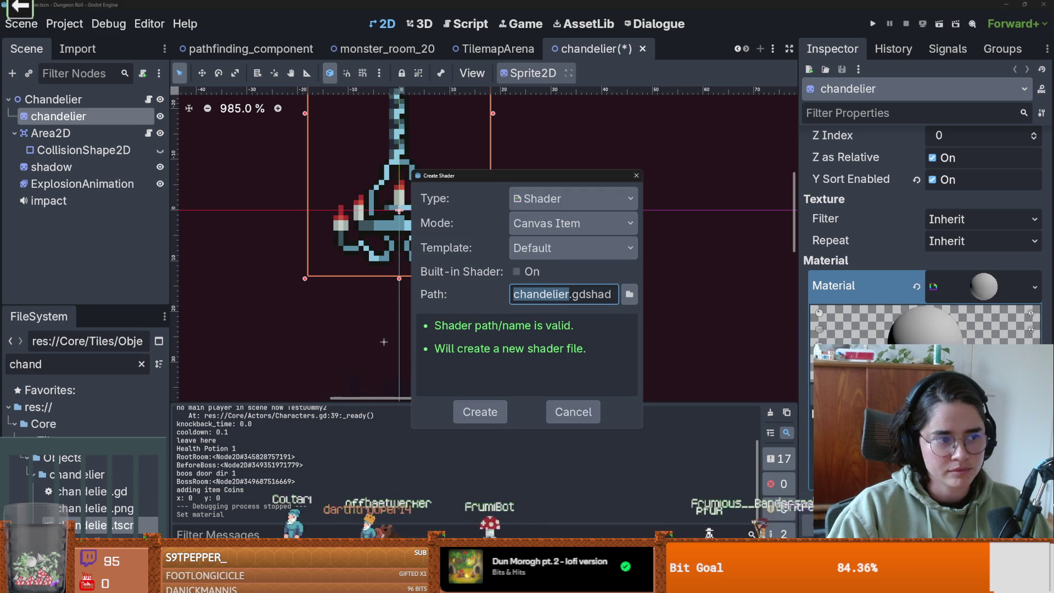
Create a new shader saved as res://VFX/Shaders/sway.gdshader for the material.
click(629, 294)
click(293, 132)
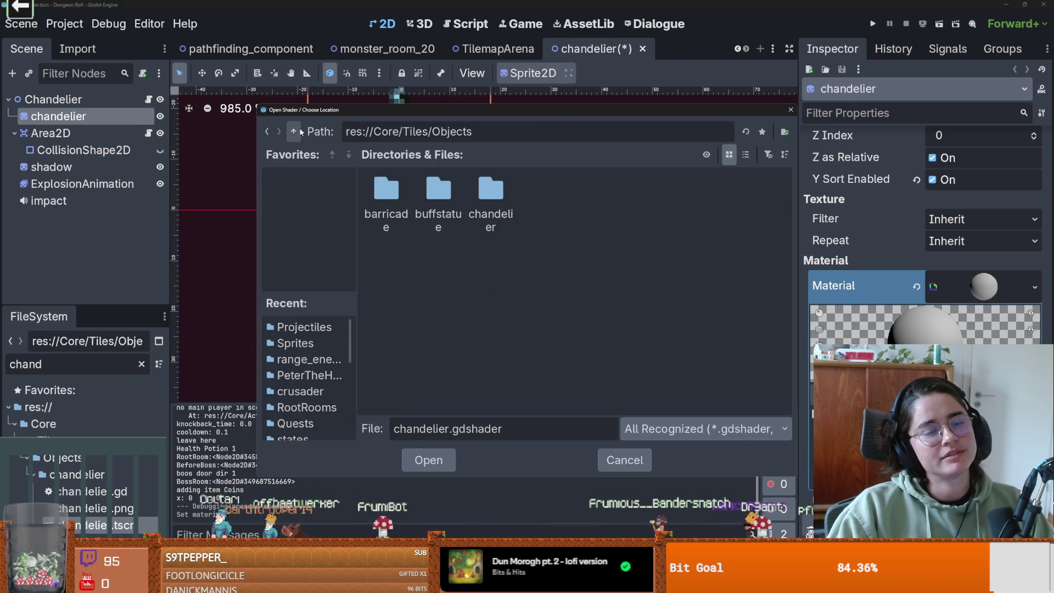
click(294, 132)
click(294, 132)
click(299, 131)
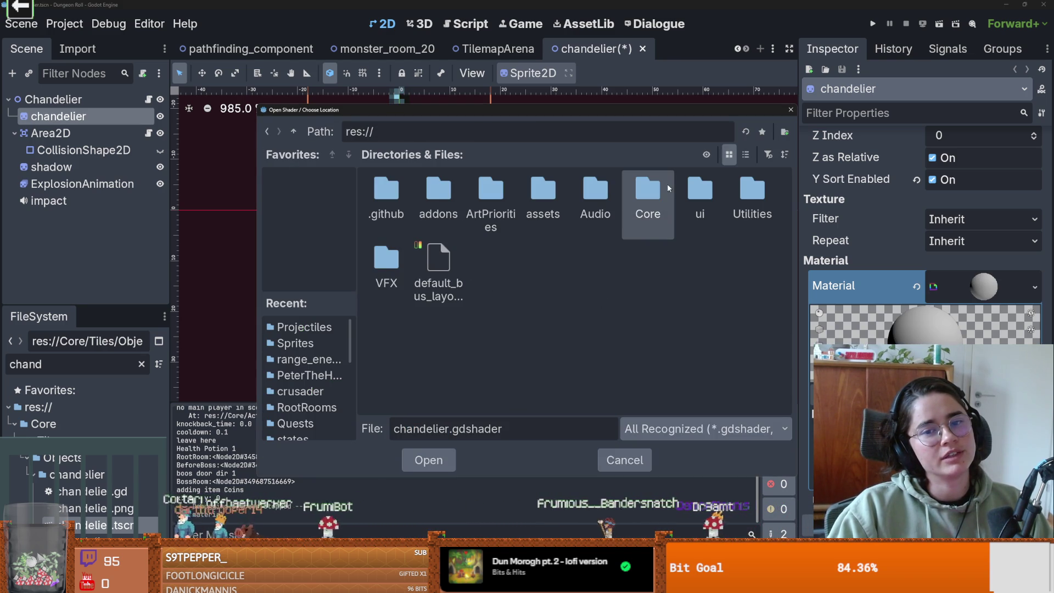
double_click(401, 265)
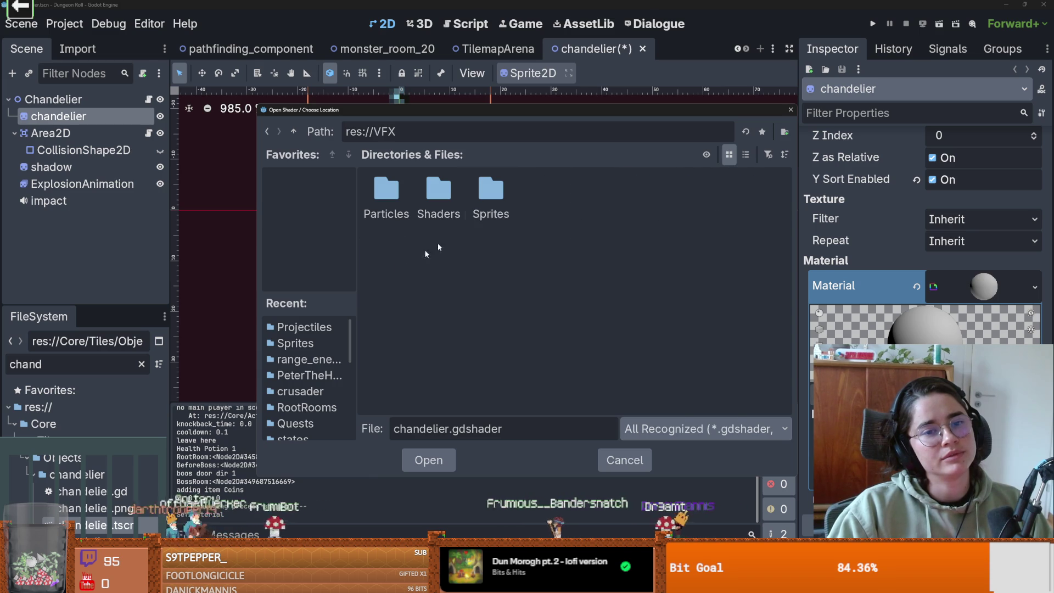
double_click(446, 198)
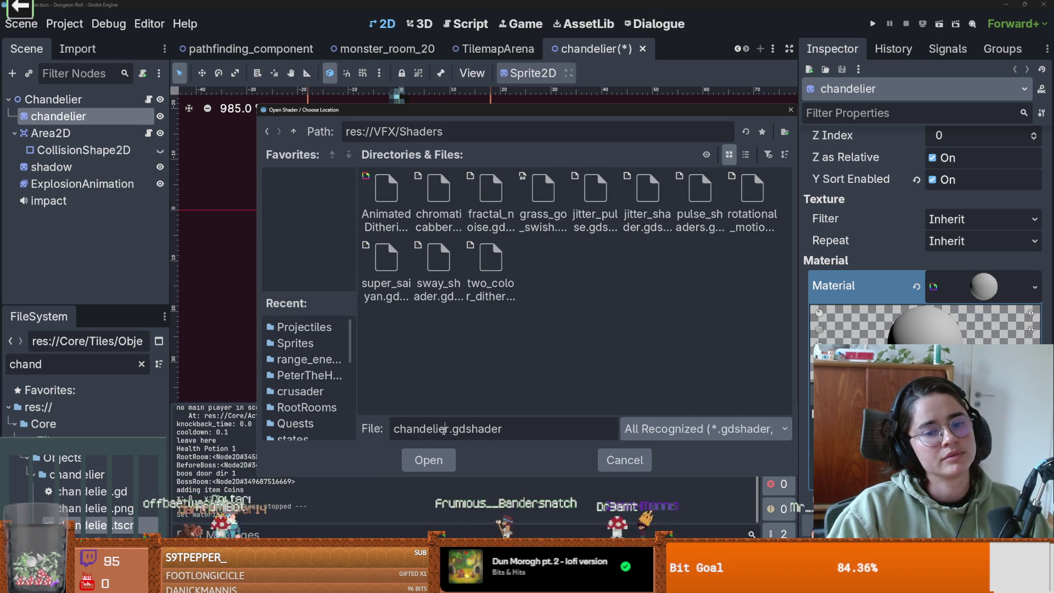
mouse_move(445, 429)
mouse_down()
mouse_move(421, 429)
mouse_move(449, 429)
mouse_up()
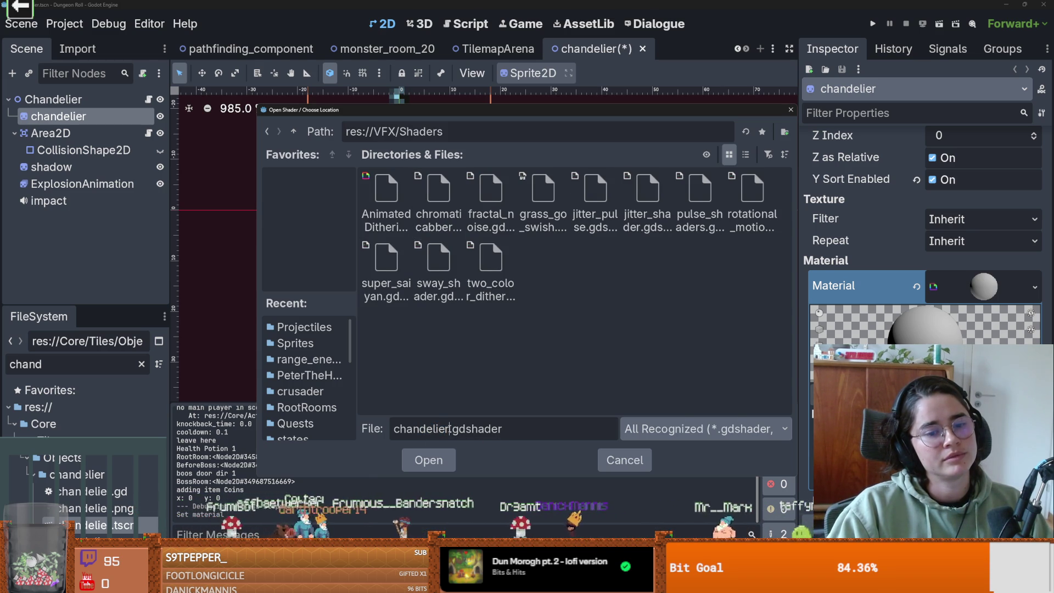
double_click(449, 429)
text(sway)
key(Return)
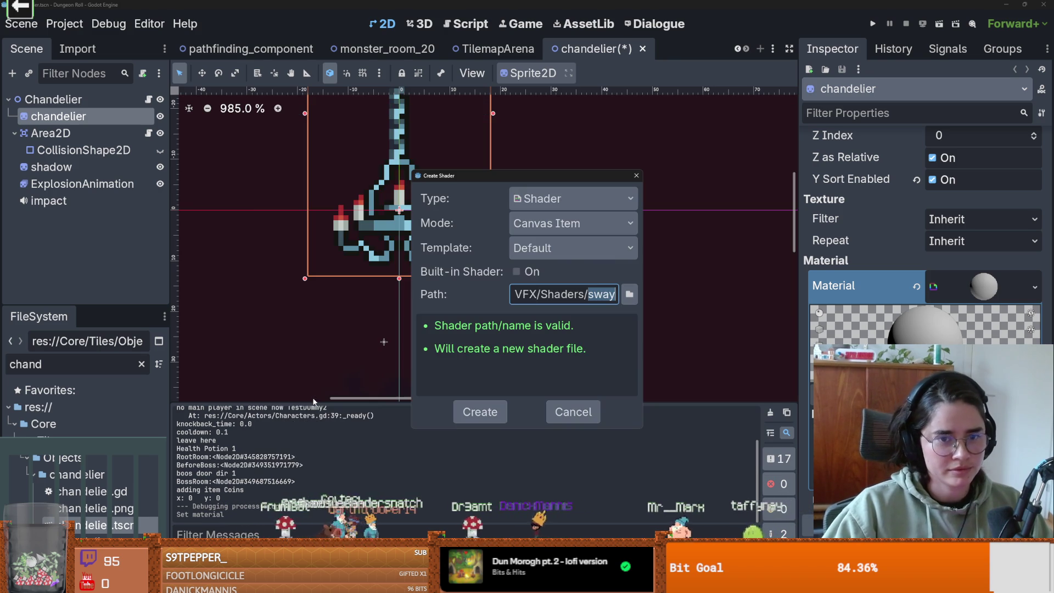
click(480, 412)
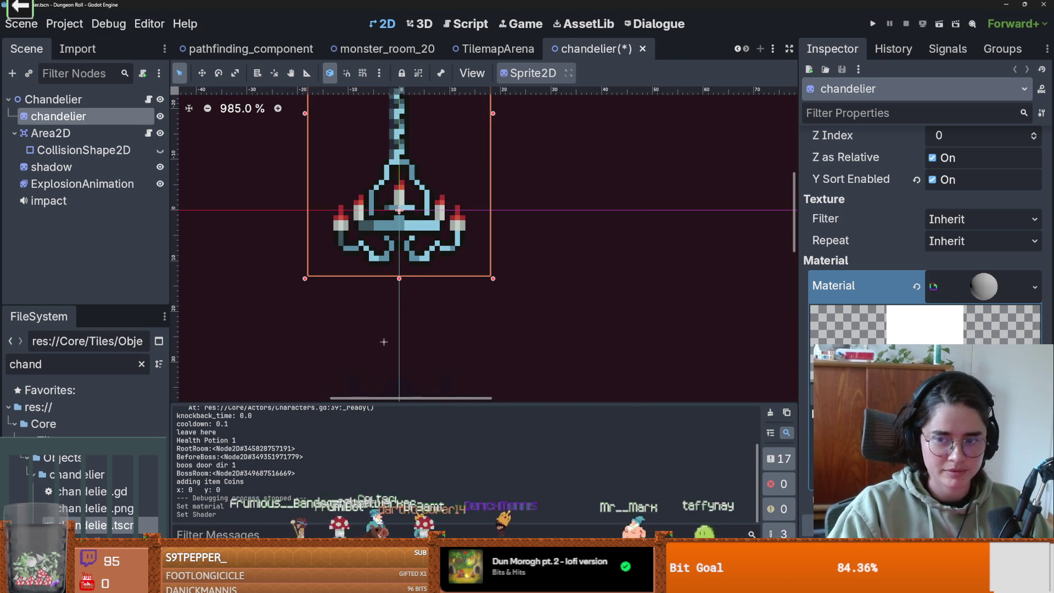
Fill sway.gdshader with only the Simple Sway vertex code, removing the stray pasted page text.
key(ctrl+v)
key(ctrl+s)
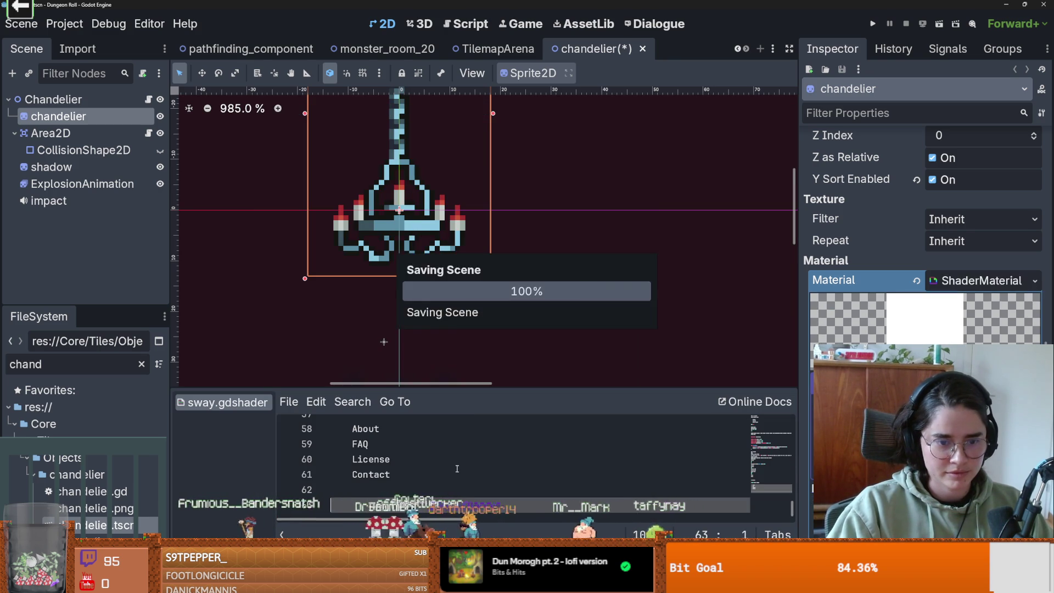
scroll(439, 472, up, 2)
scroll(416, 486, up, 5)
key(ctrl+a)
key(Delete)
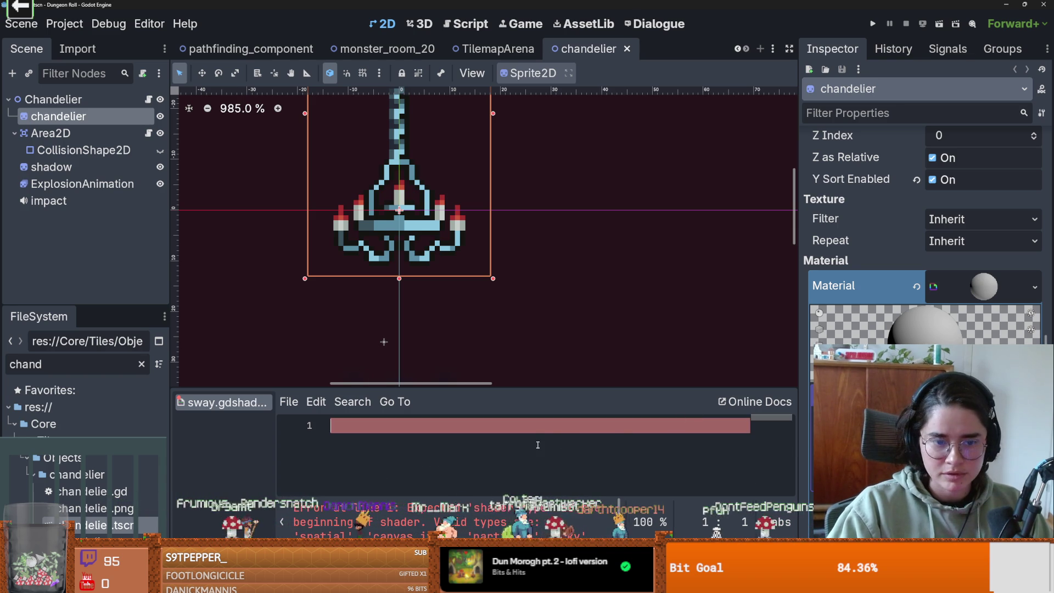
key(ctrl+z)
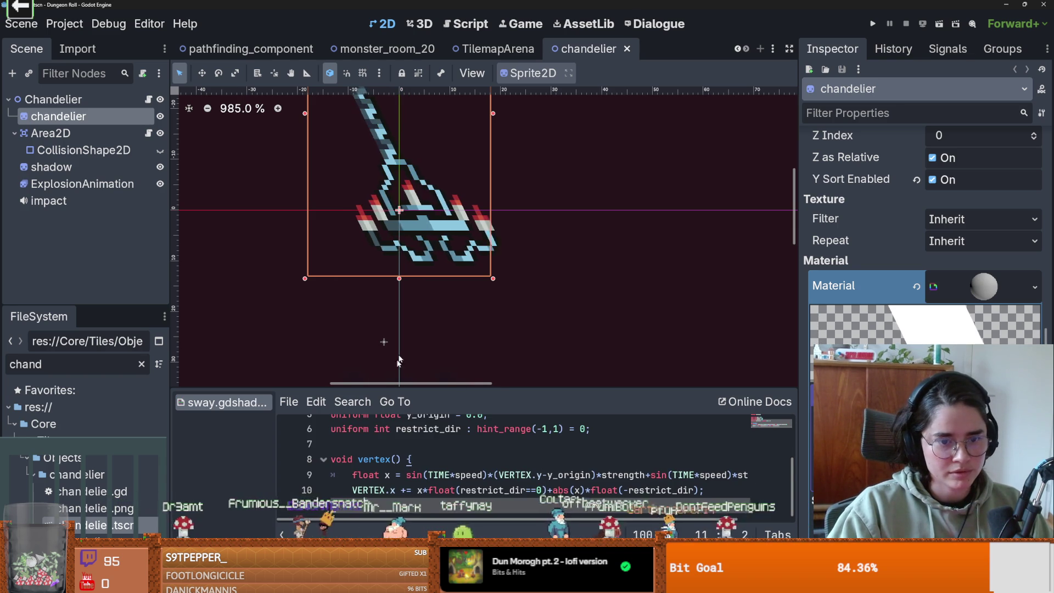
Resize the shader editor and canvas panels to watch the chandelier sway.
scroll(462, 356, down, 3)
scroll(463, 356, down, 5)
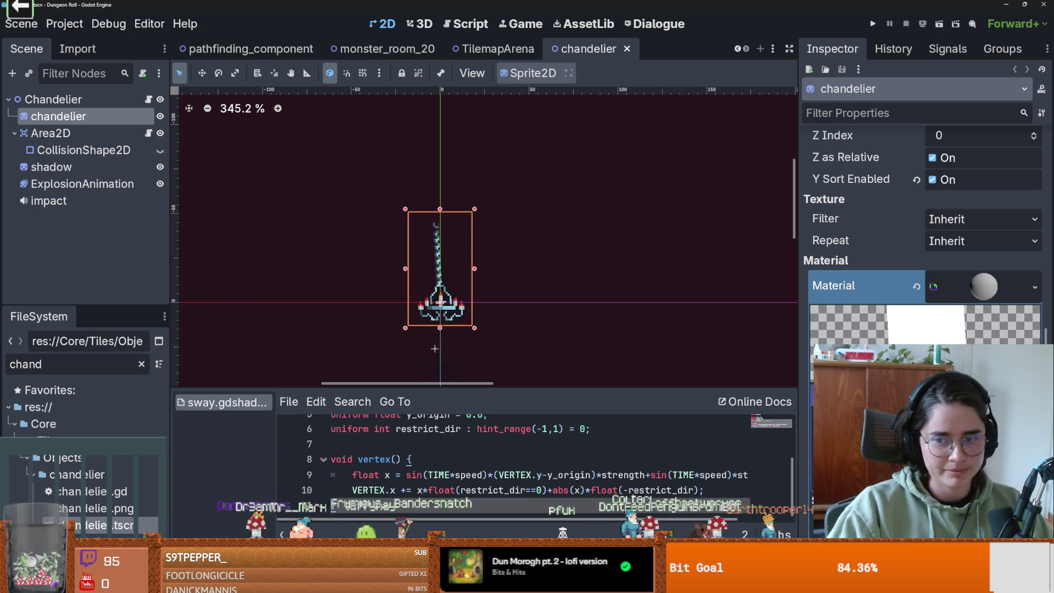
drag(520, 388, 516, 301)
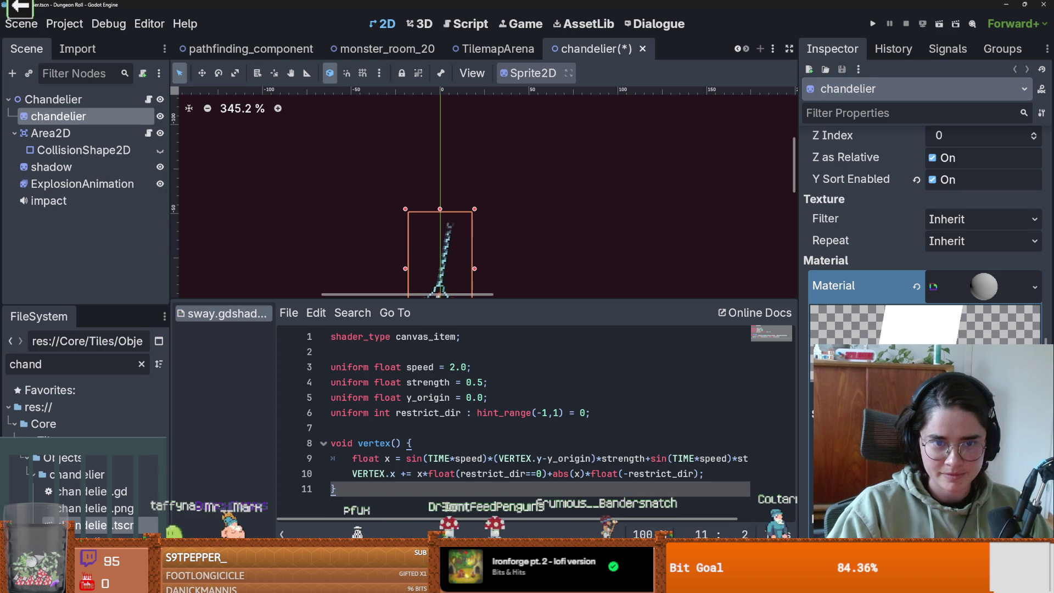
drag(531, 294, 531, 384)
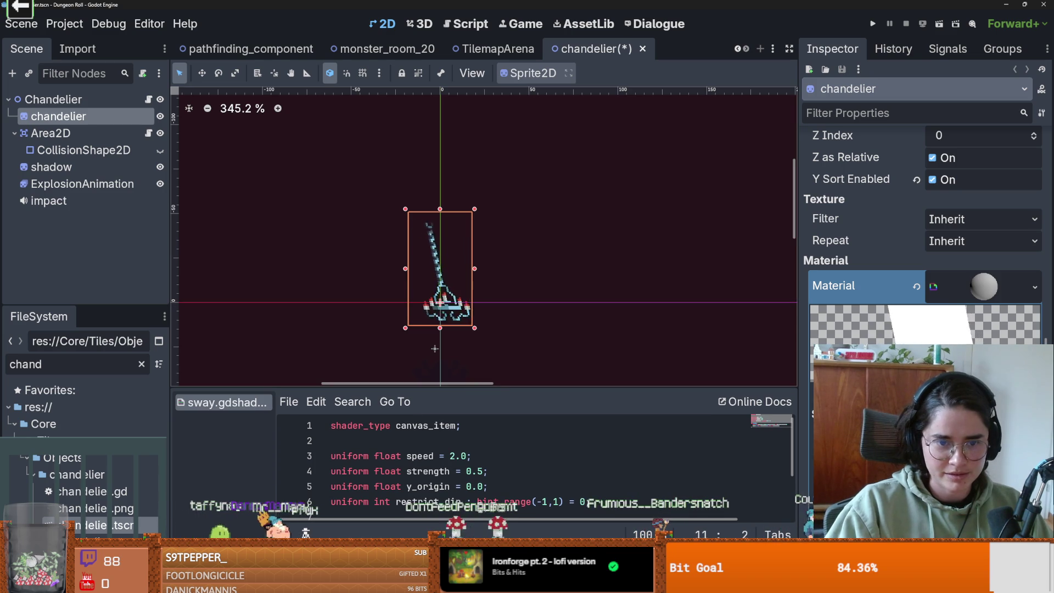
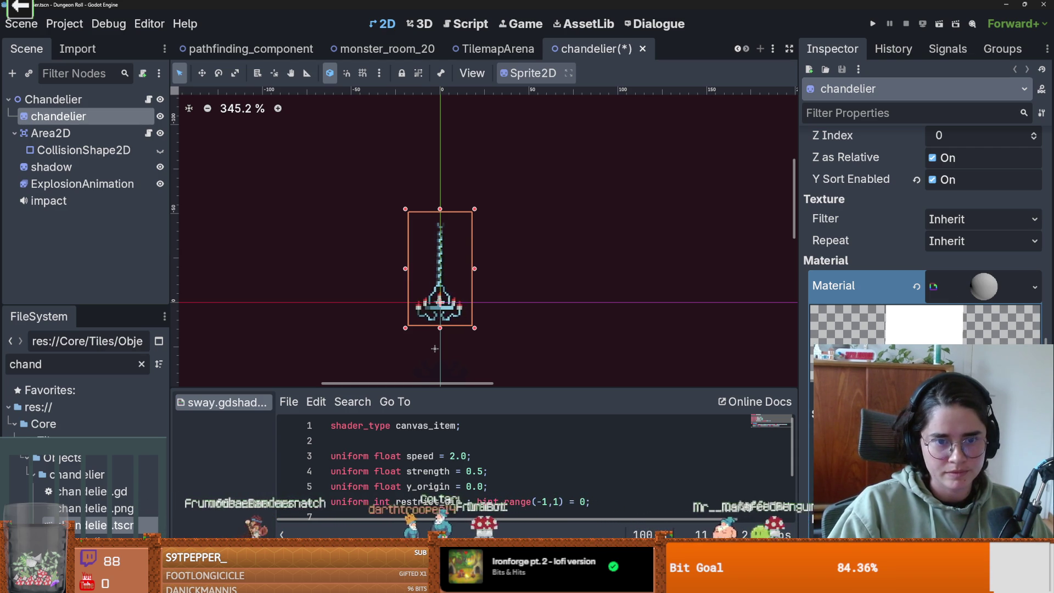
Run the game full-screen and enter the dungeon as the Crusader.
click(873, 23)
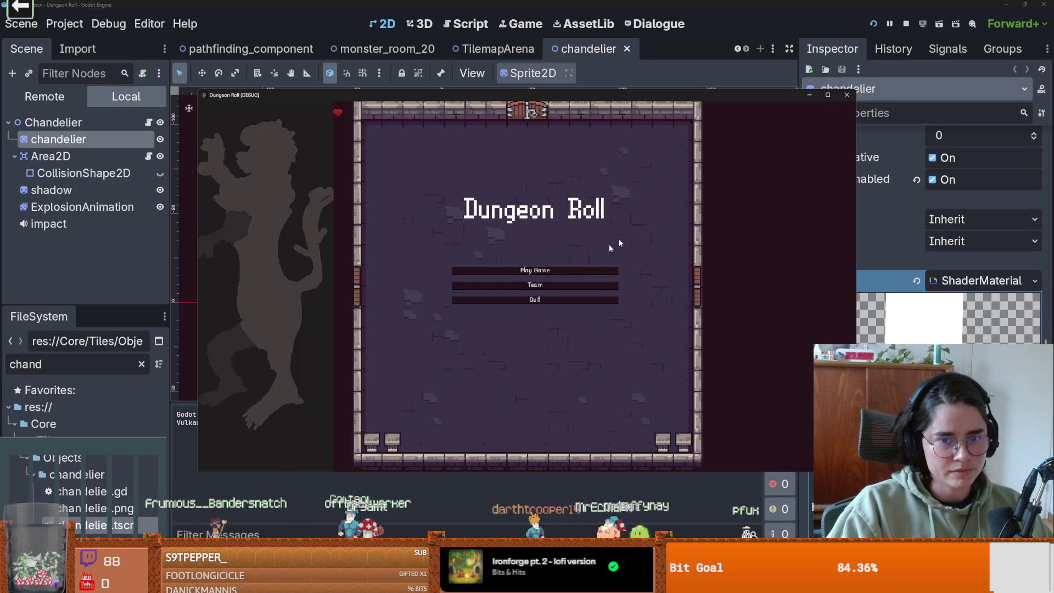
click(499, 271)
click(828, 95)
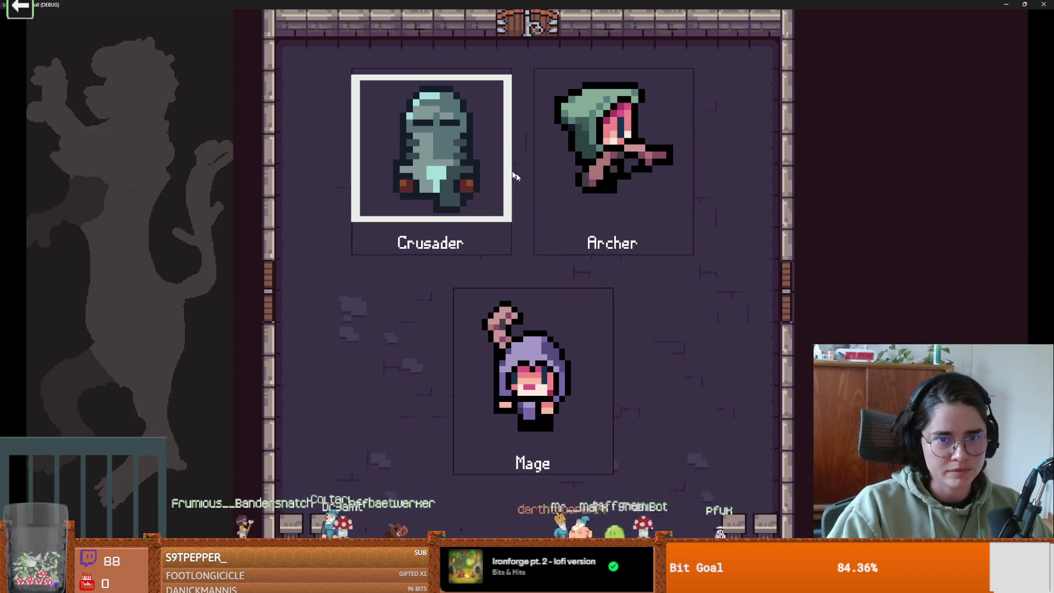
key(Return)
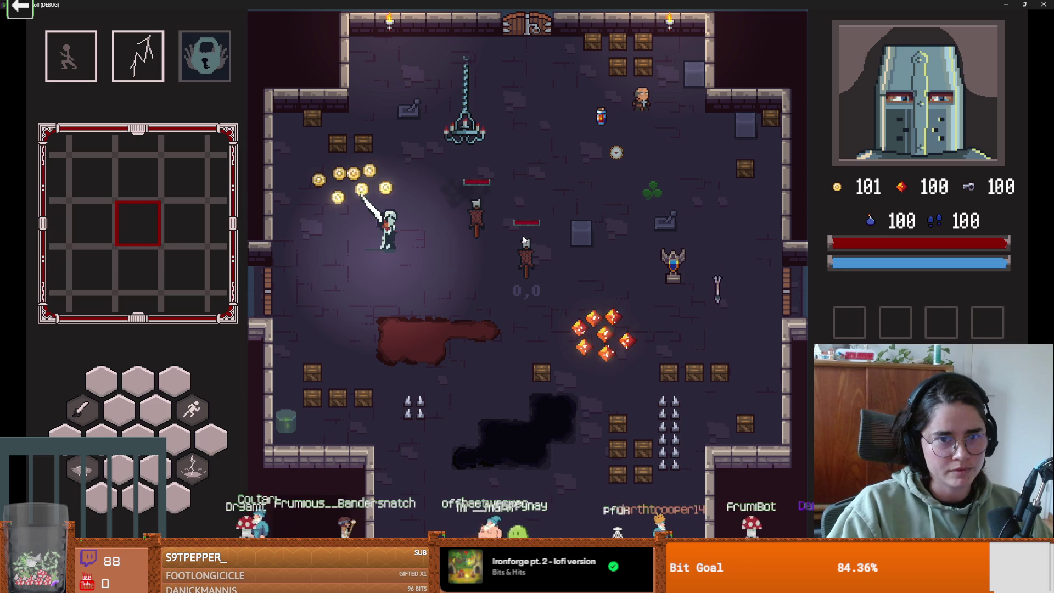
Walk the Crusader around collecting coins and swinging the sword, then stop the game and save the scene.
key(s+d)
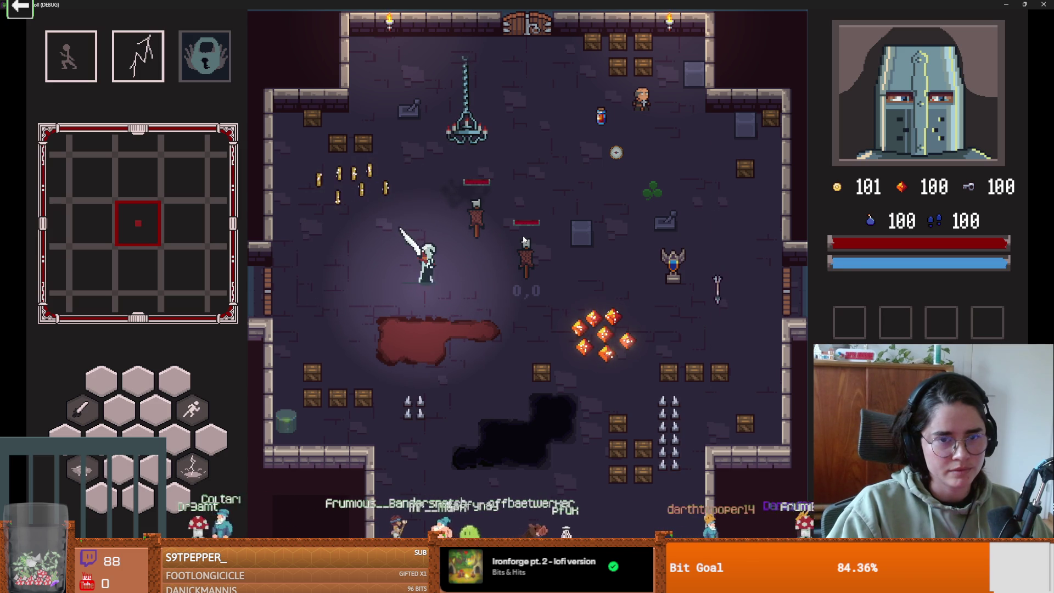
key(w+a)
key(w+a)
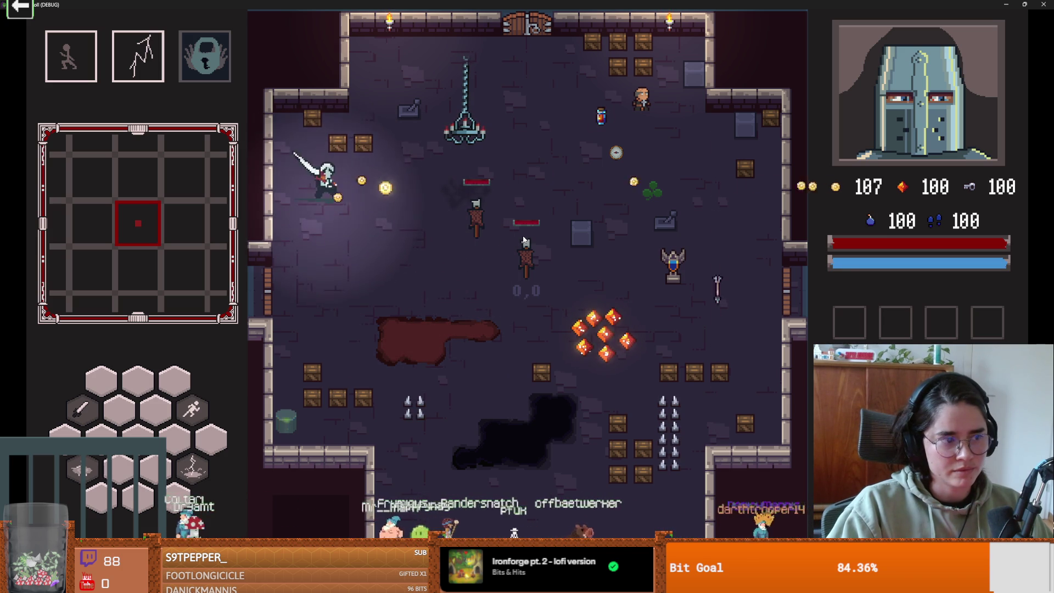
key(d)
key(w+a)
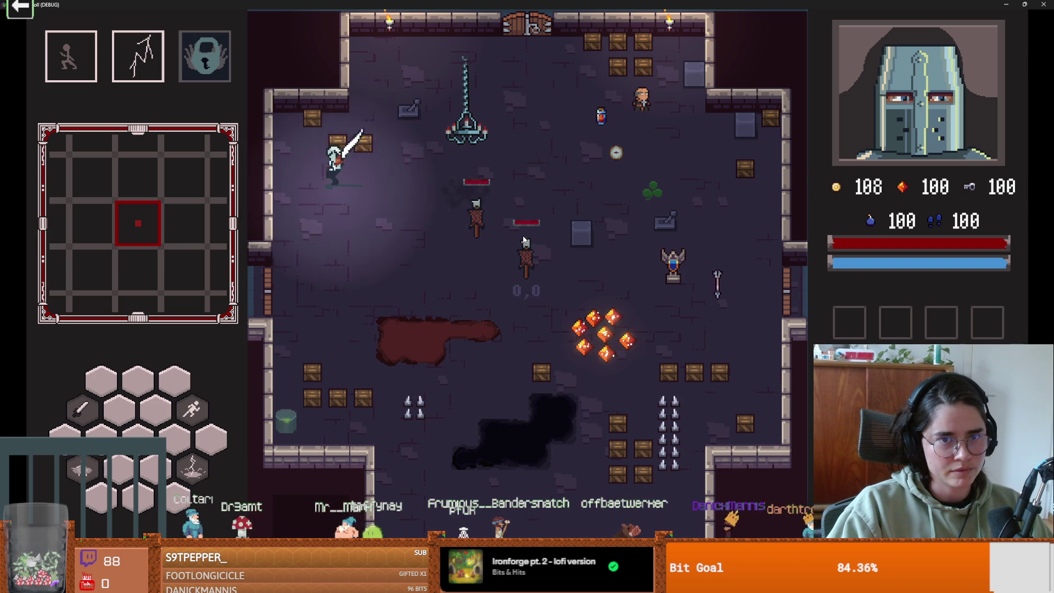
key(s)
key(d)
key(w+a)
key(s+a)
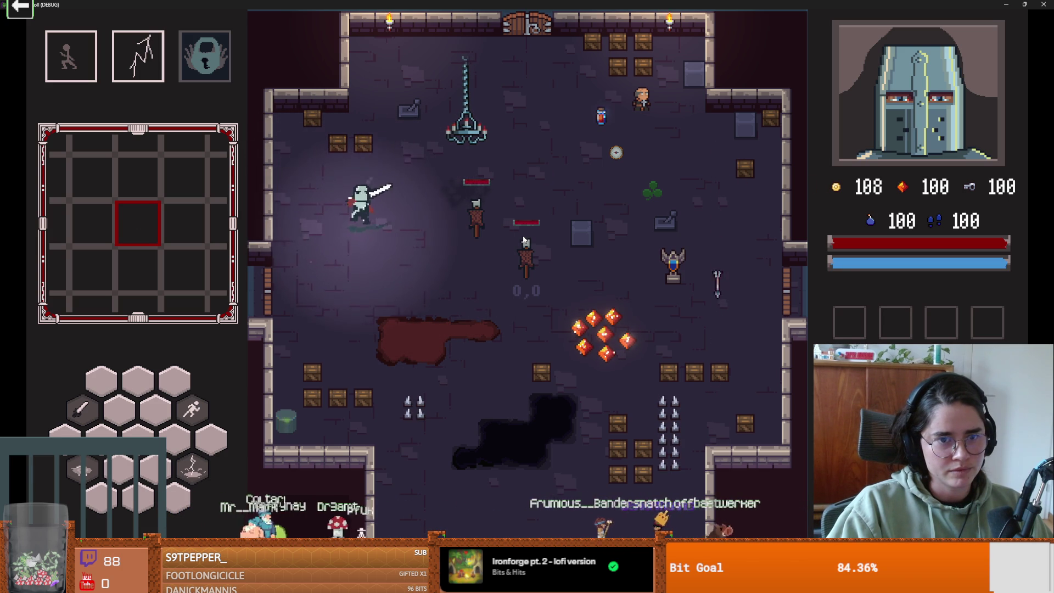
key(s+d)
key(w)
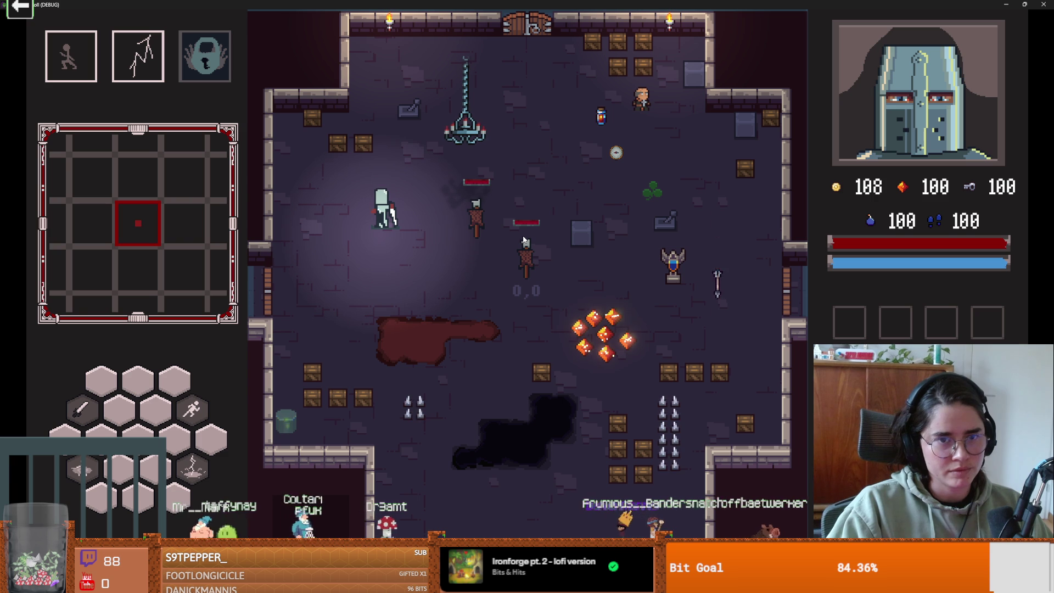
key(space)
key(w+d)
key(F8)
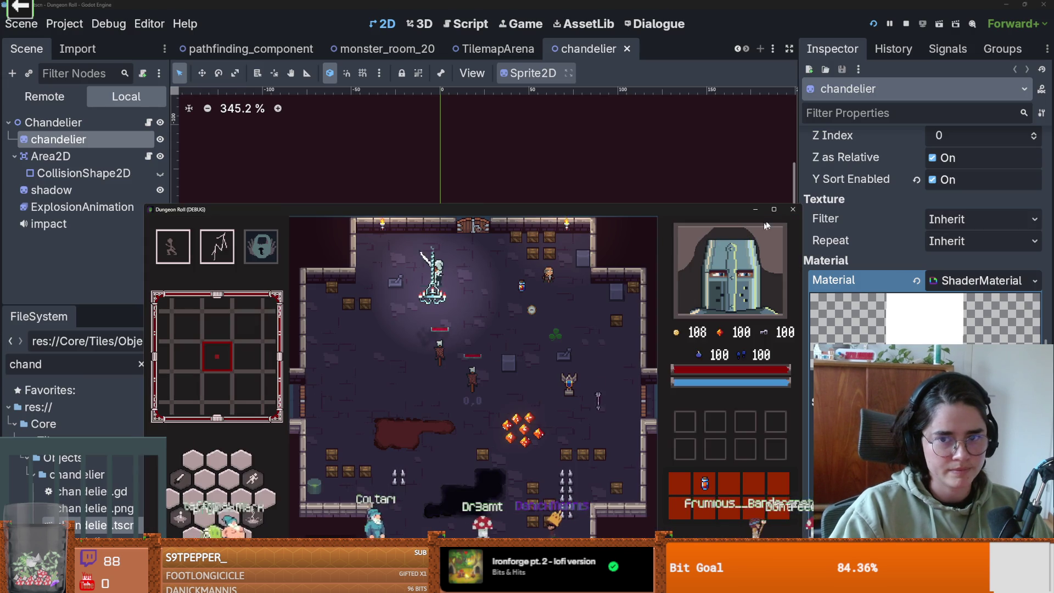
key(ctrl+s)
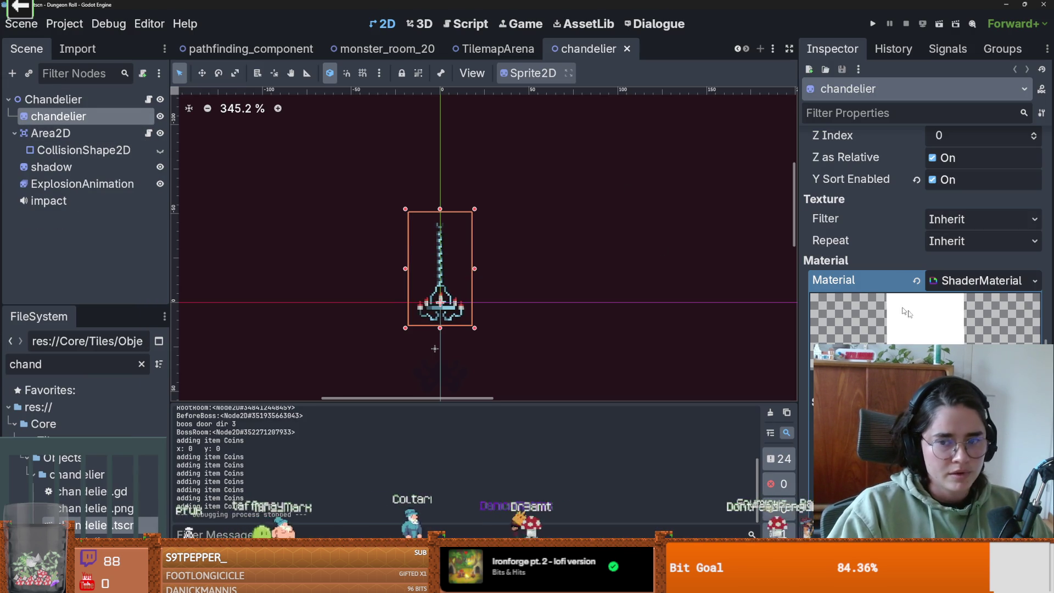
Collapse the material preview and change the chandelier sprite's Z Index under Ordering.
click(980, 281)
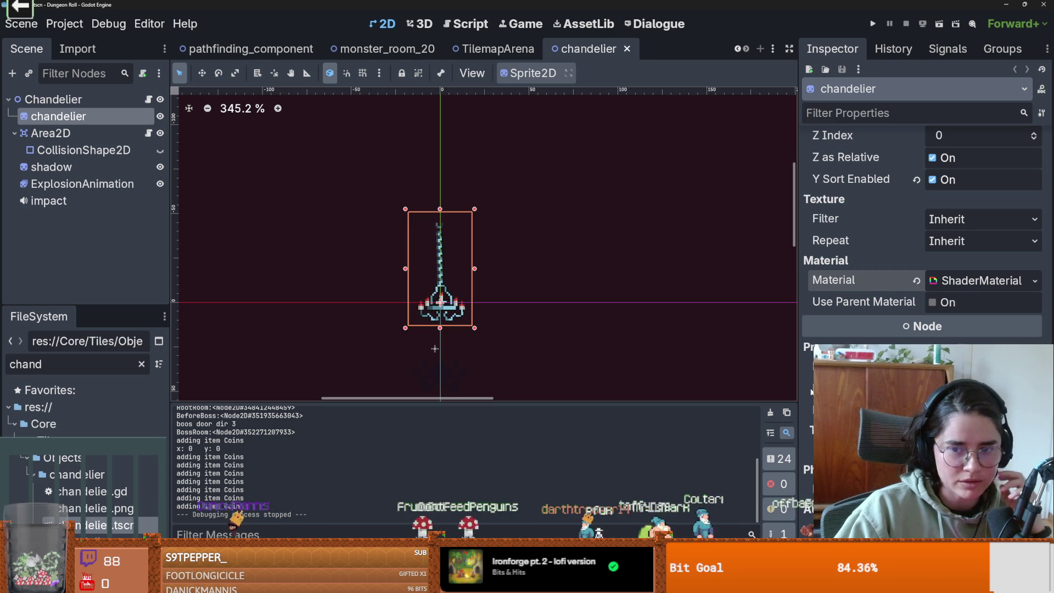
mouse_move(845, 431)
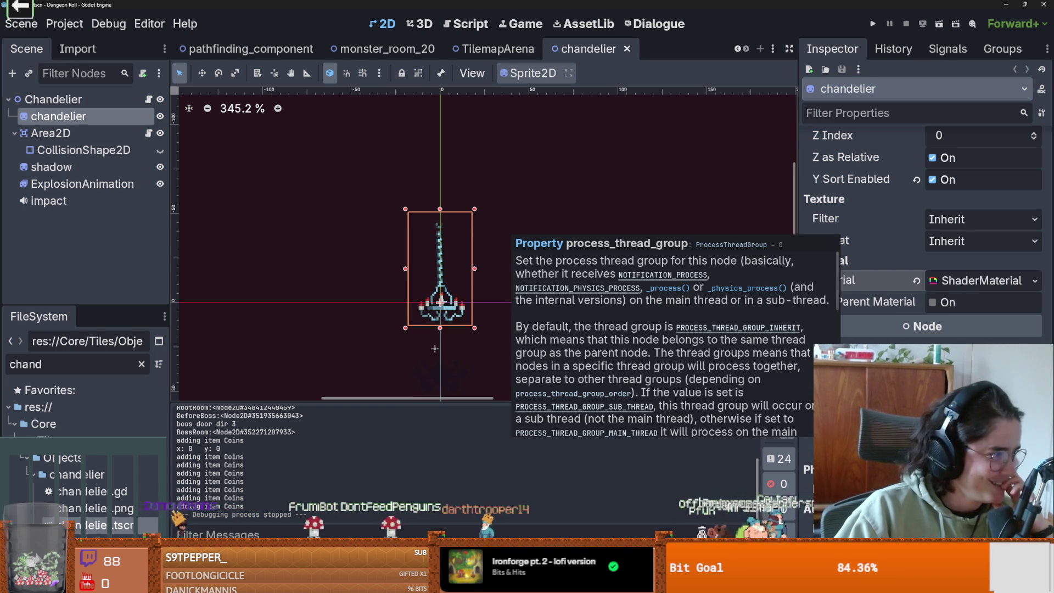
scroll(923, 247, down, 3)
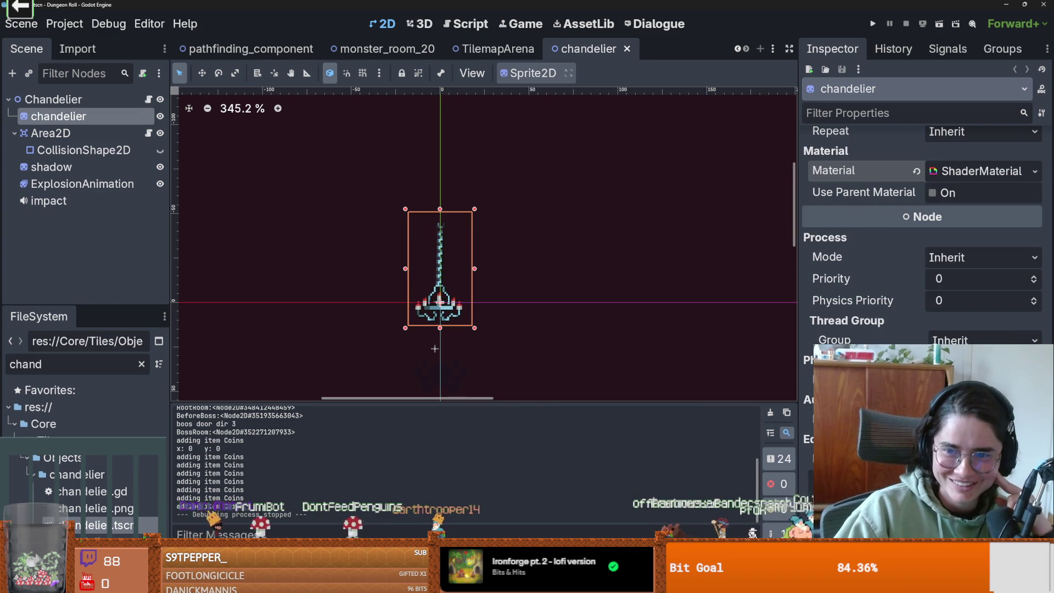
scroll(1009, 341, up, 4)
click(1035, 357)
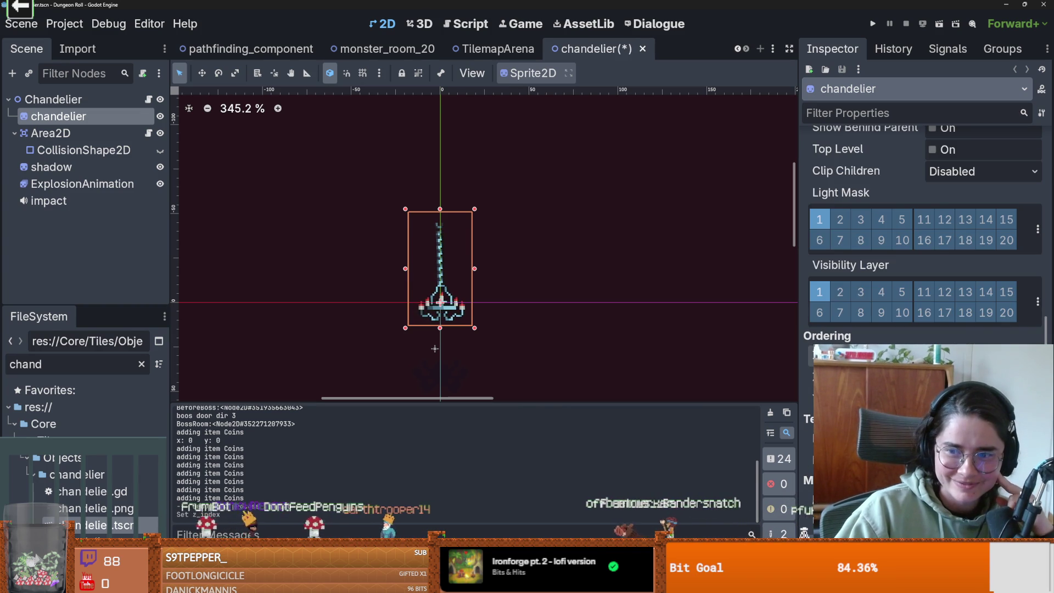
Replay as the Crusader, walk beneath the chandelier, then close the game.
click(872, 23)
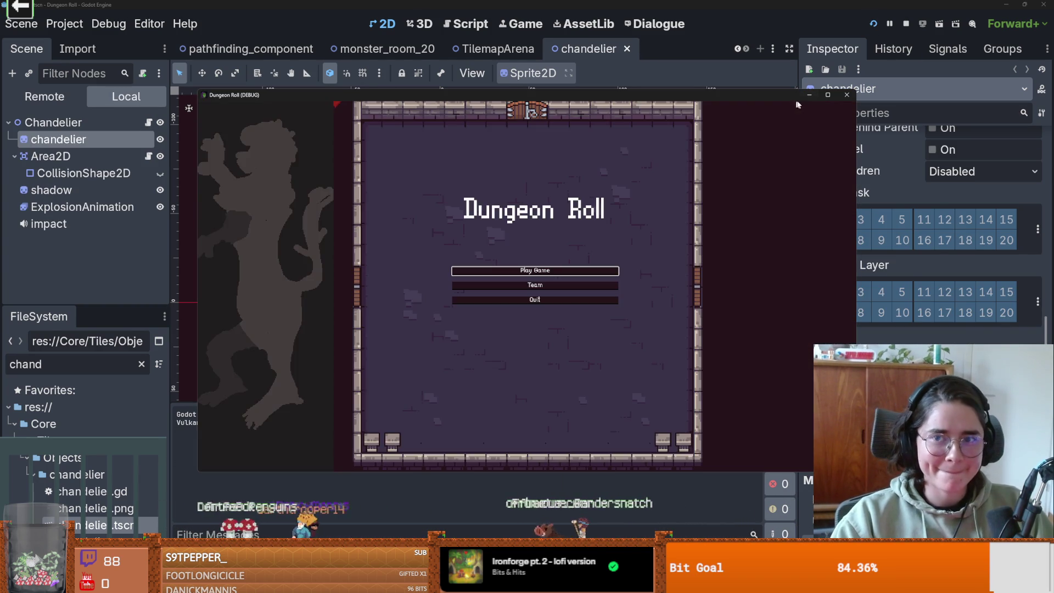
click(828, 94)
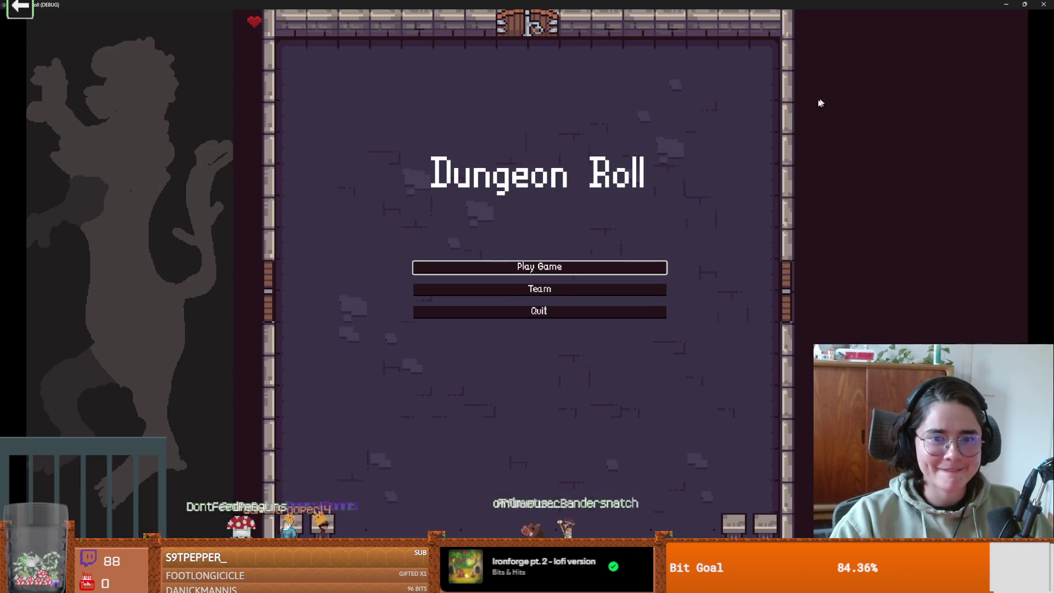
click(526, 268)
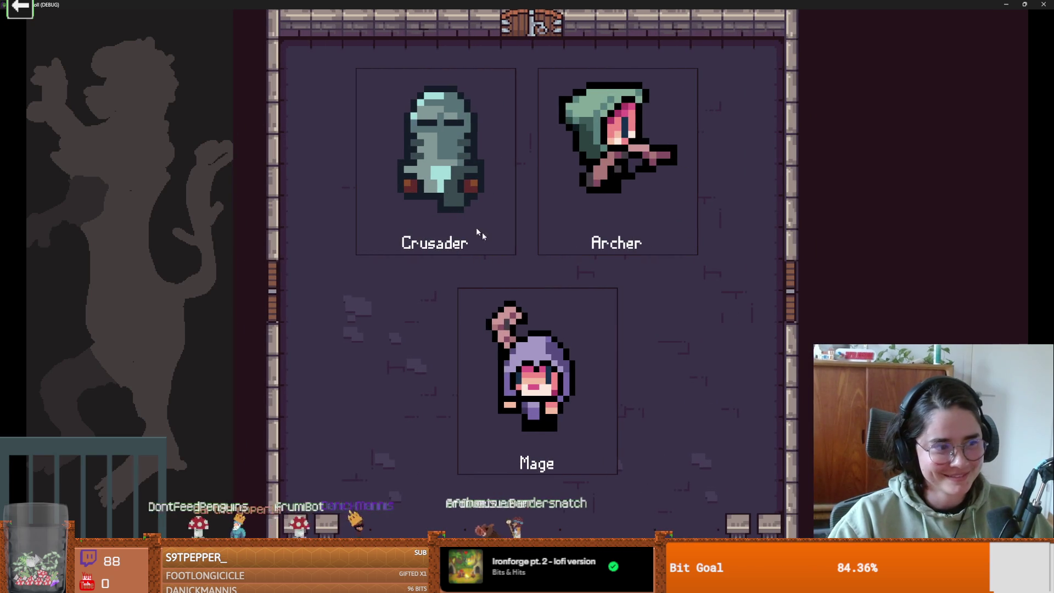
key(Return)
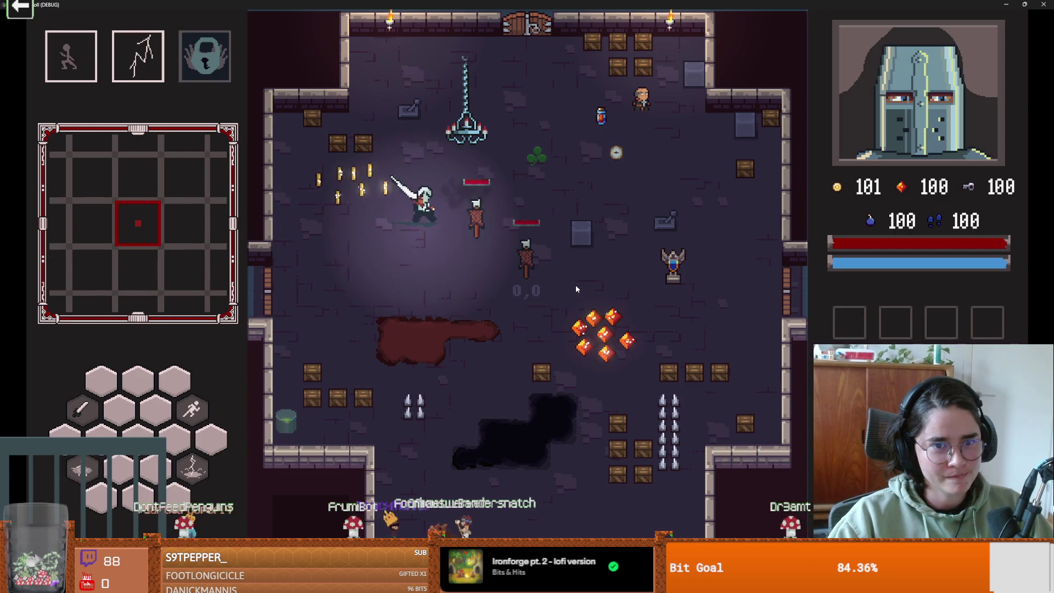
key(s)
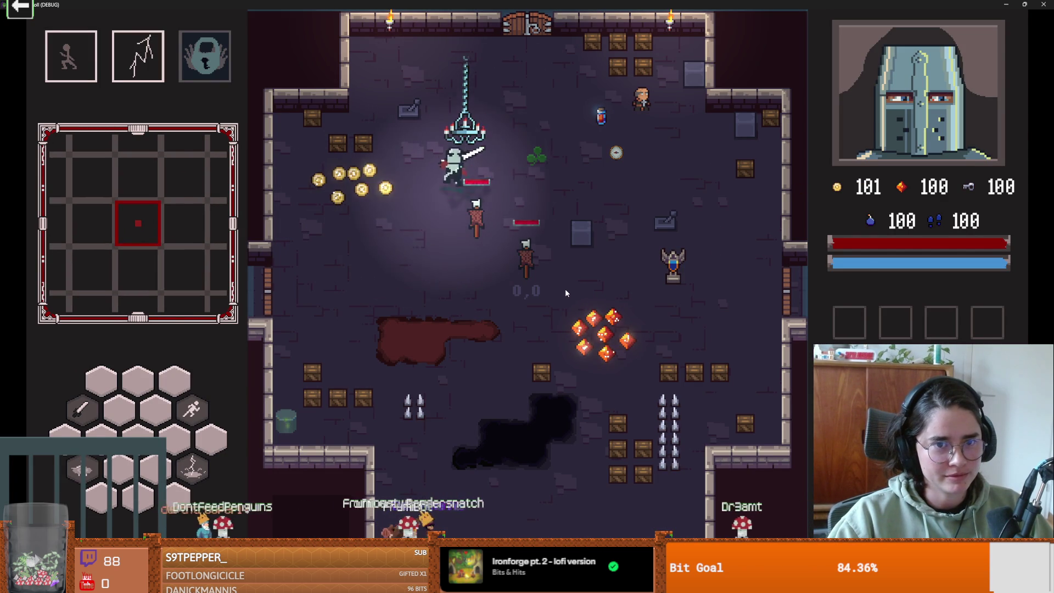
key(a)
double_click(564, 4)
key(F8)
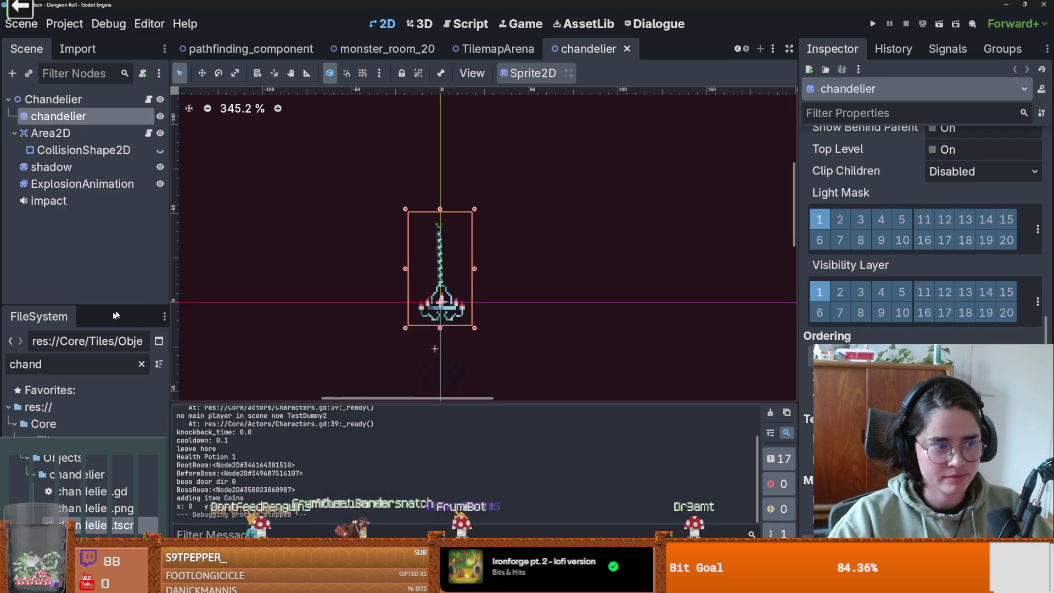
Widen the scene dock, zoom onto the chandelier, collapse Area2D and select ExplosionAnimation.
mouse_move(168, 290)
mouse_down()
mouse_move(146, 296)
mouse_move(190, 304)
mouse_up()
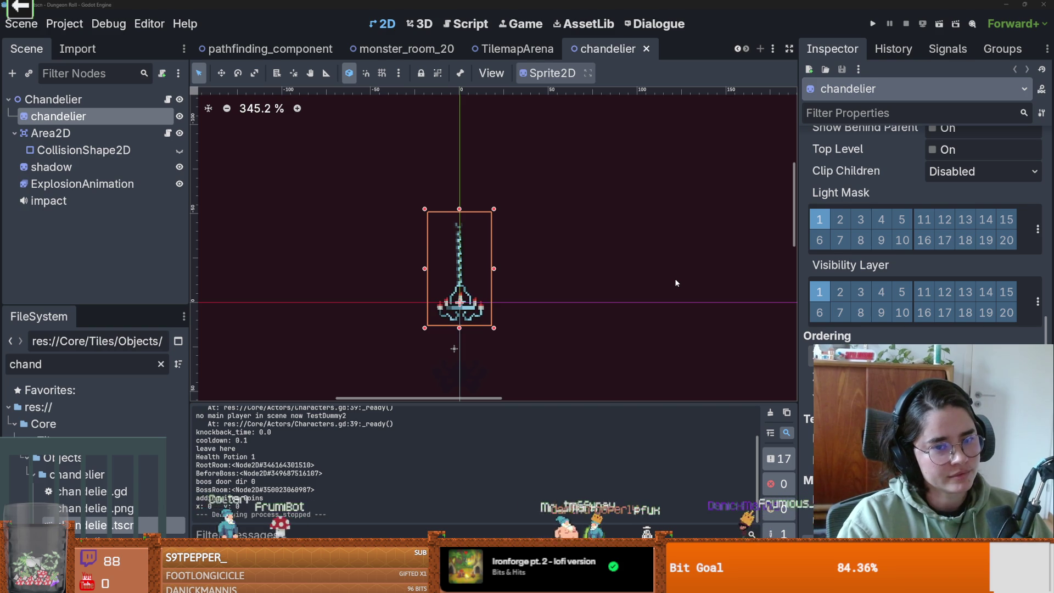
scroll(438, 317, up, 5)
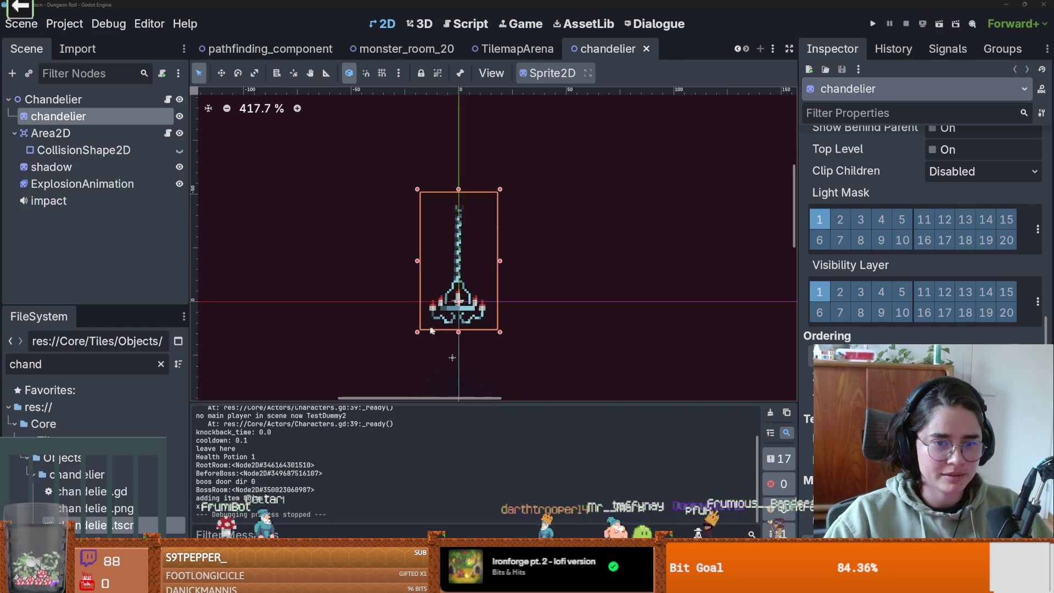
scroll(439, 313, up, 2)
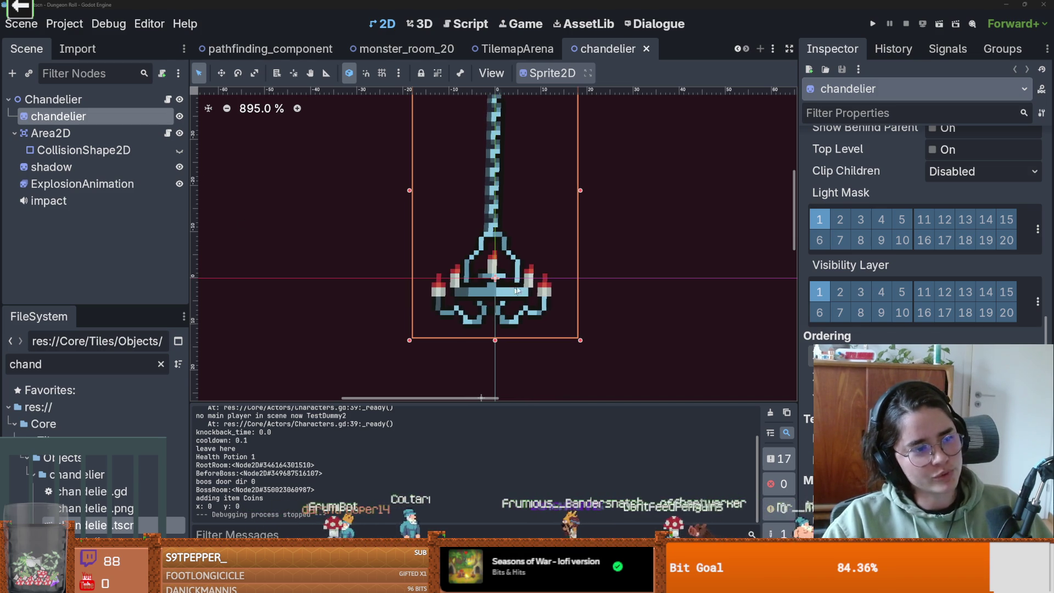
scroll(488, 297, up, 1)
scroll(465, 286, down, 1)
scroll(466, 285, up, 1)
scroll(465, 285, up, 1)
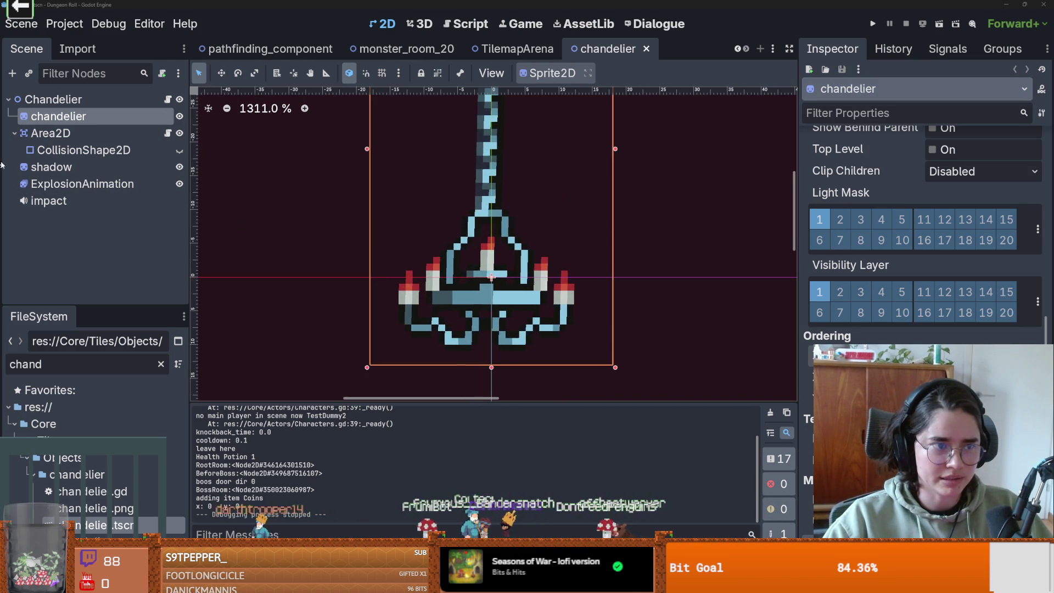
click(12, 134)
click(60, 150)
click(82, 168)
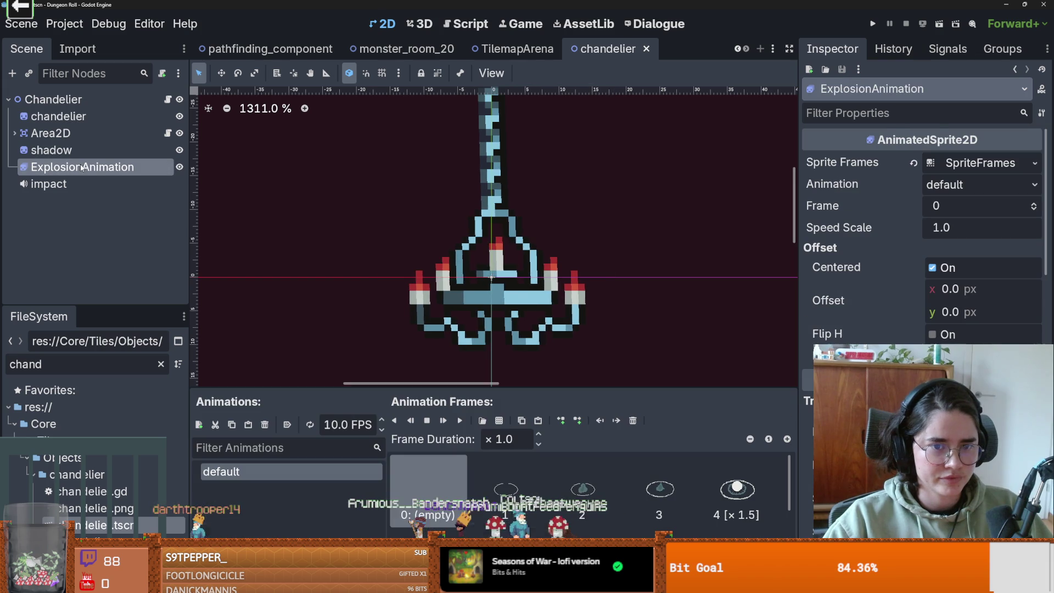
Add a PointLight2D child node under the root Chandelier node.
scroll(486, 271, down, 3)
scroll(469, 228, up, 3)
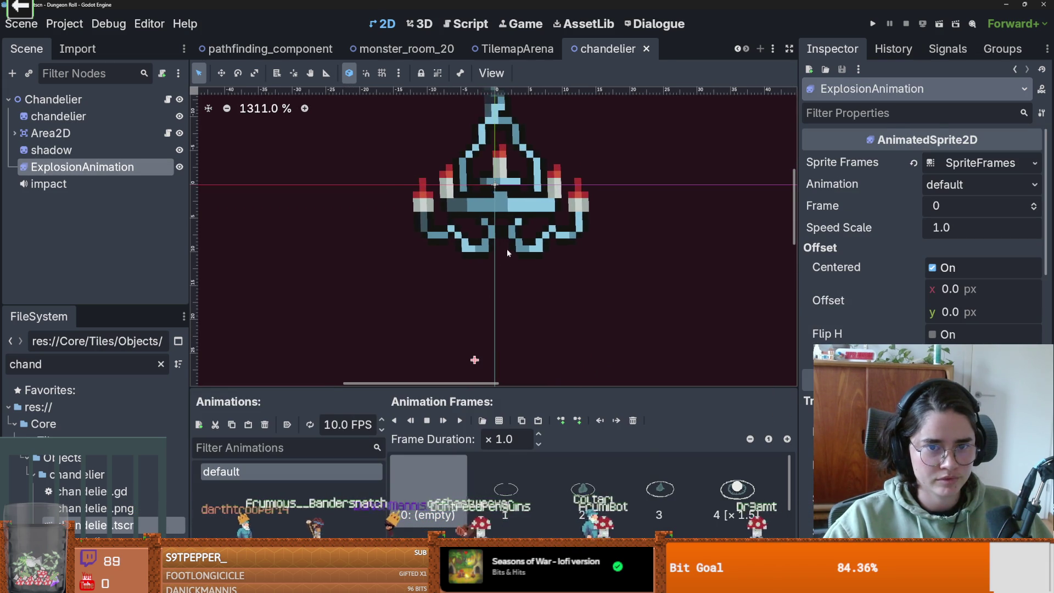
scroll(510, 248, down, 3)
scroll(467, 278, up, 2)
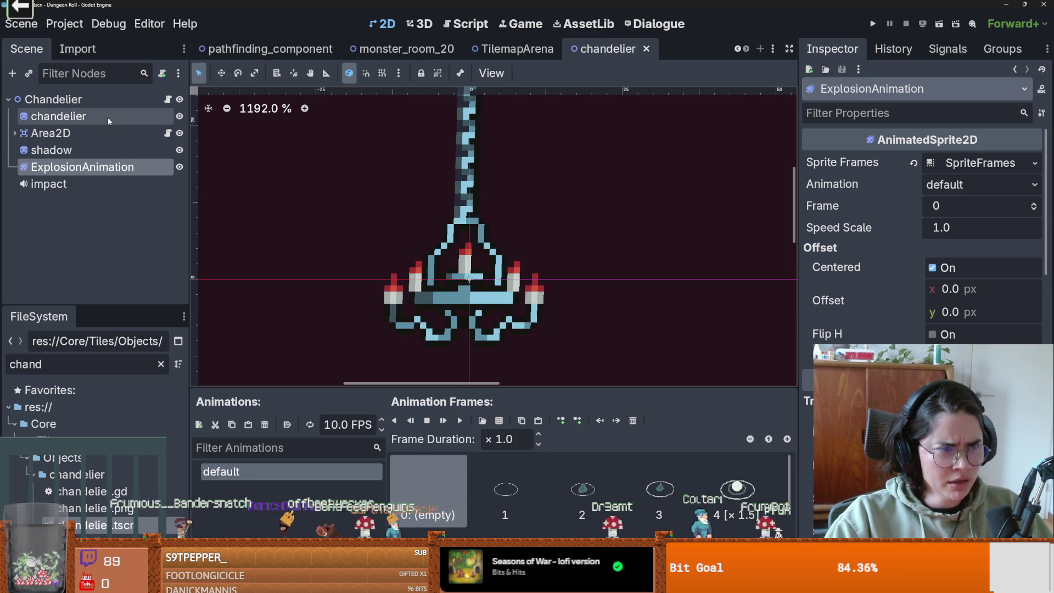
click(76, 99)
right_click(72, 101)
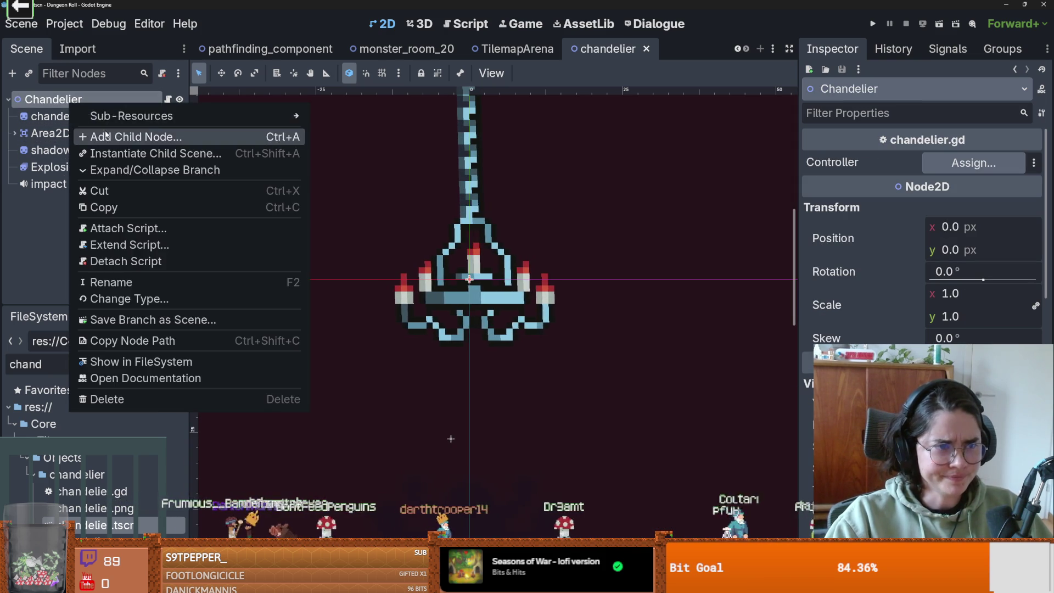
click(106, 136)
text(p)
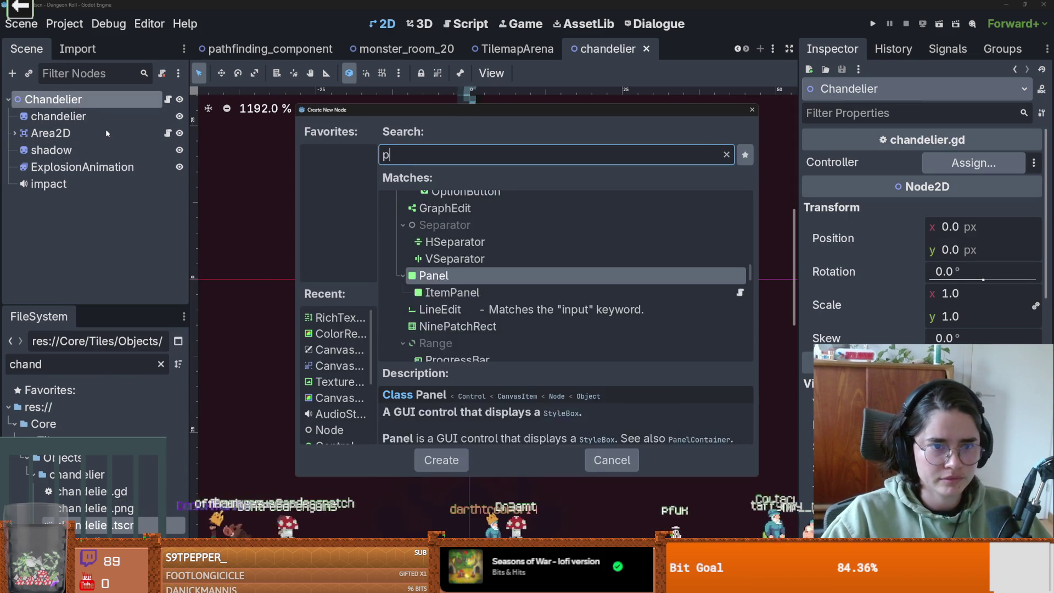
text(oint)
key(Return)
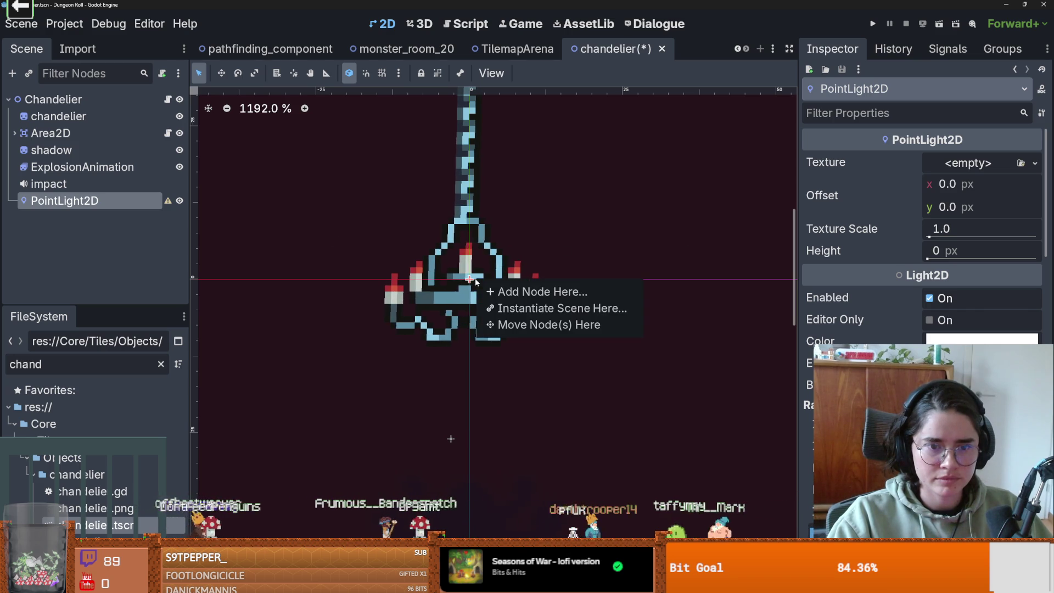
Undo the light's accidental move back to origin, then open the PointLight2D's Texture options.
click(510, 326)
key(ctrl+z)
click(84, 116)
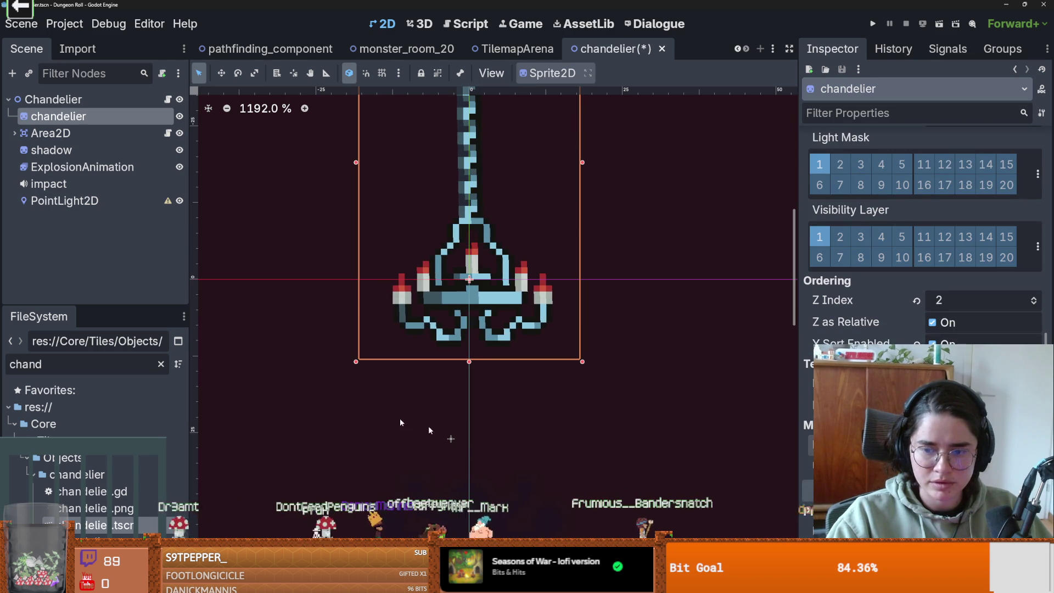
click(83, 201)
scroll(1041, 334, down, 3)
scroll(1041, 333, down, 3)
scroll(1042, 333, up, 3)
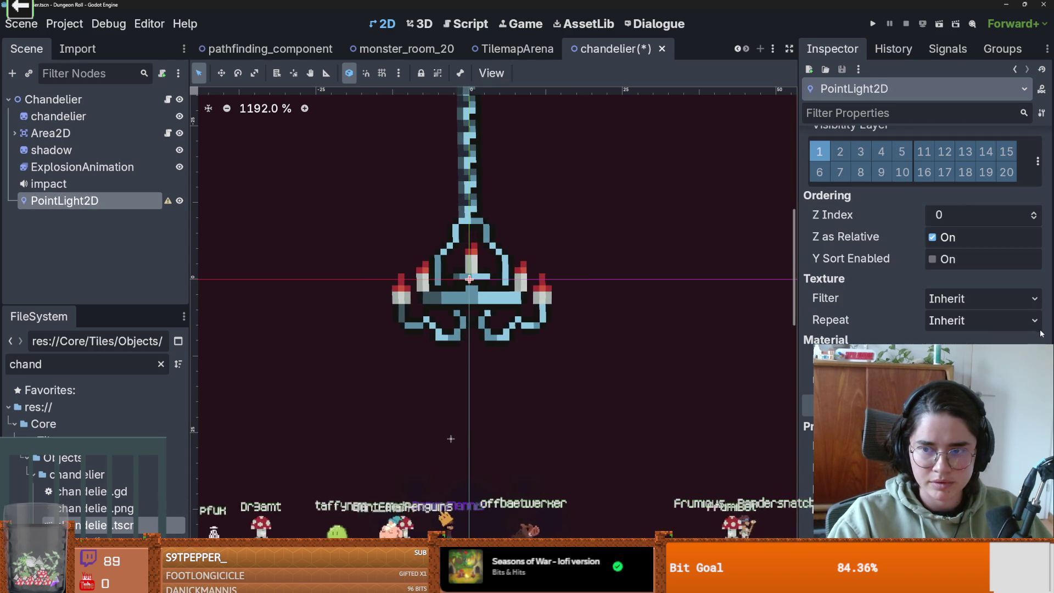
scroll(517, 345, down, 4)
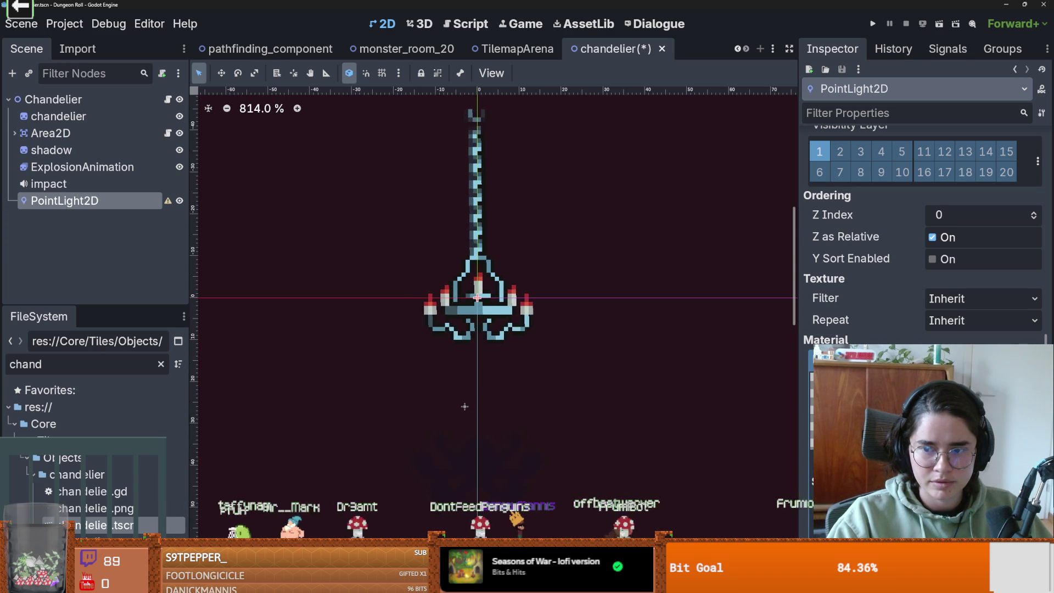
scroll(1044, 174, up, 10)
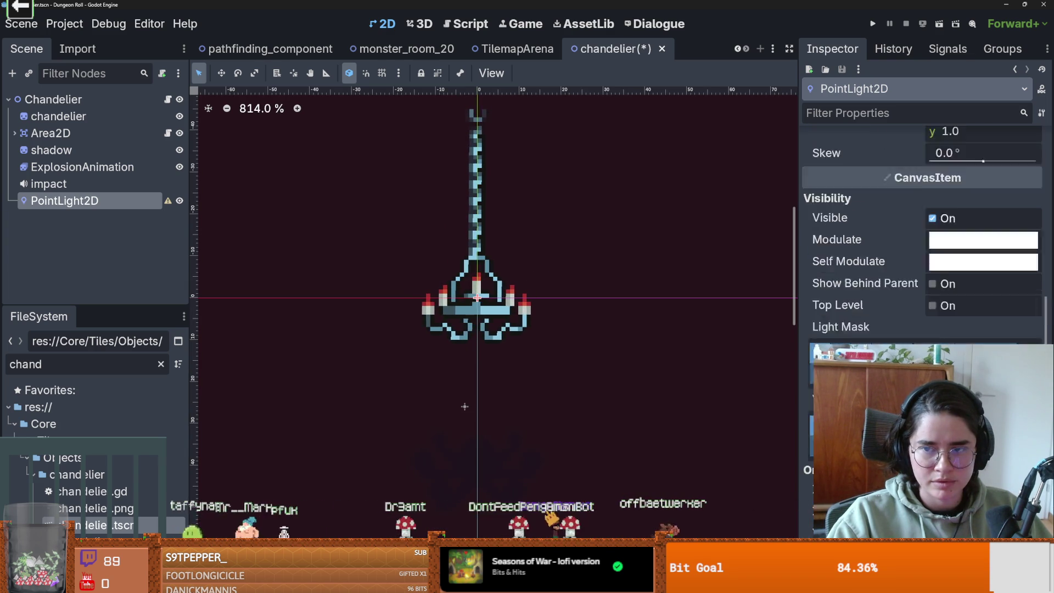
click(1036, 163)
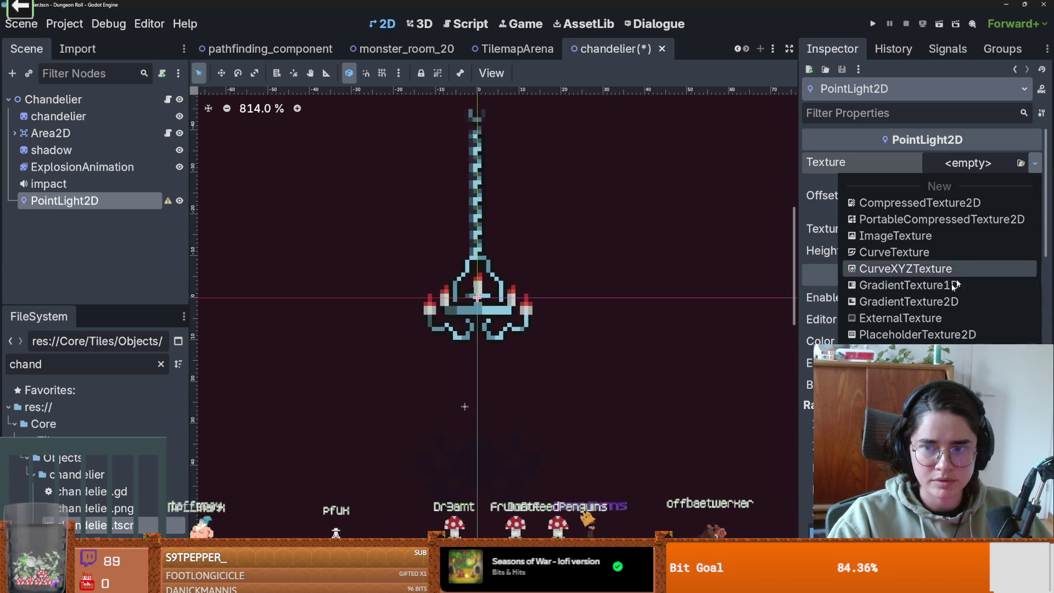
Search Quick Load for a 'light' texture, then cancel without picking one.
click(878, 484)
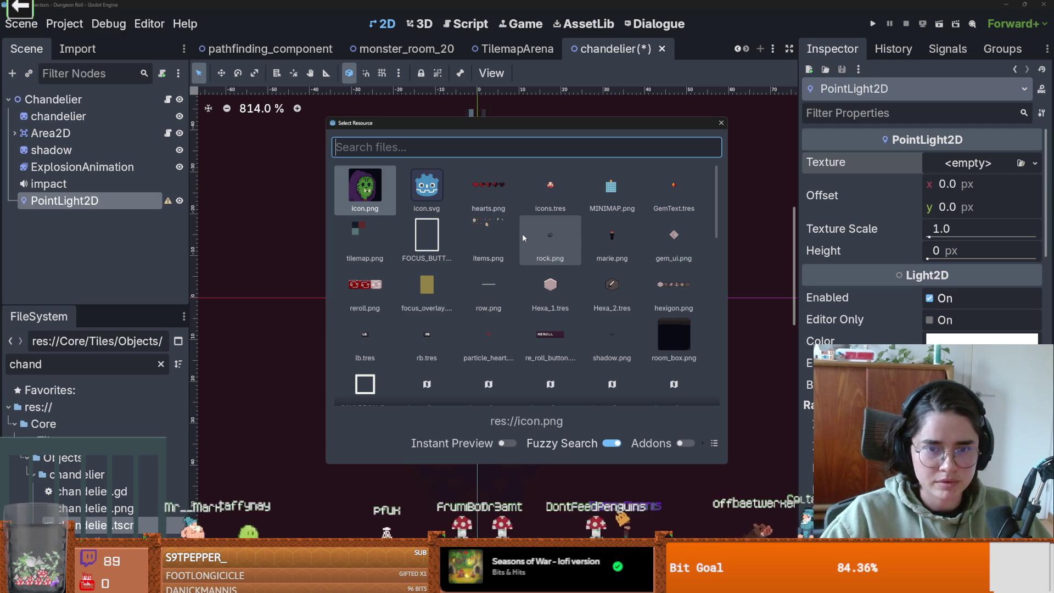
text(kug\)
key(BackSpace)
key(BackSpace)
key(BackSpace)
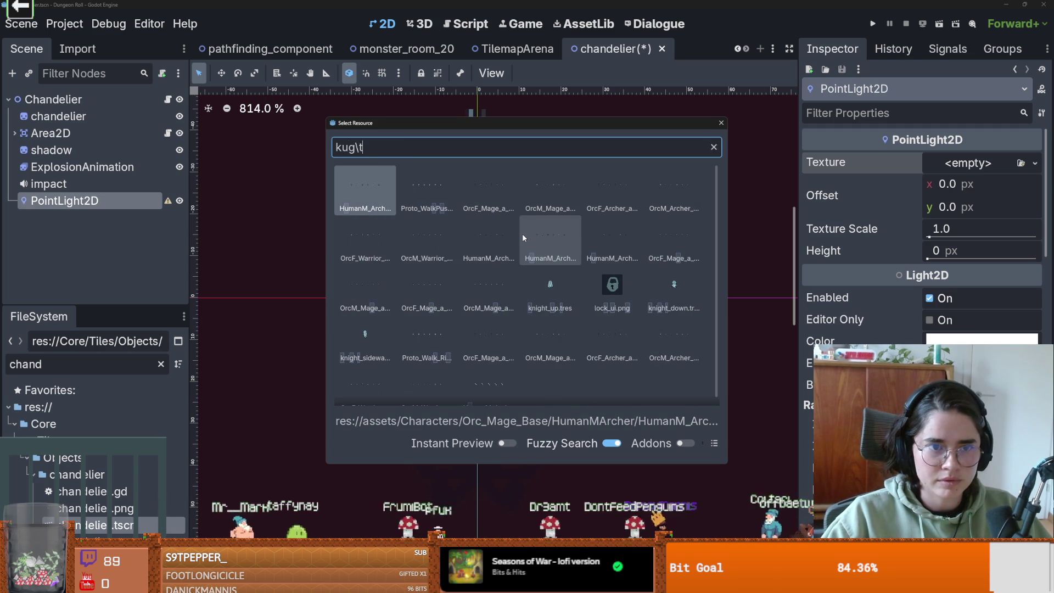
text(lifh)
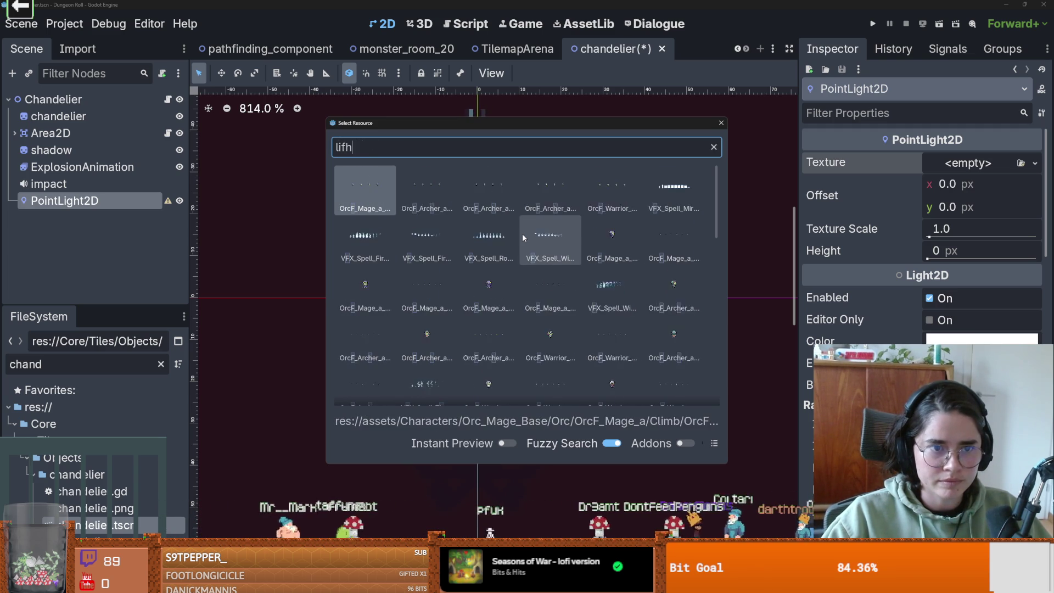
key(BackSpace)
text(ght)
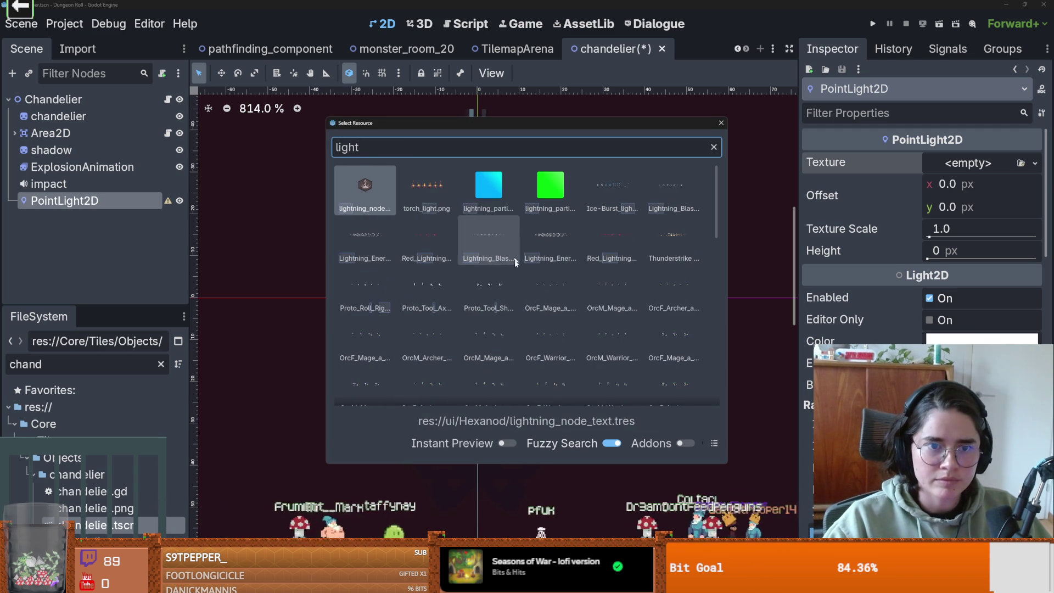
scroll(525, 281, down, 10)
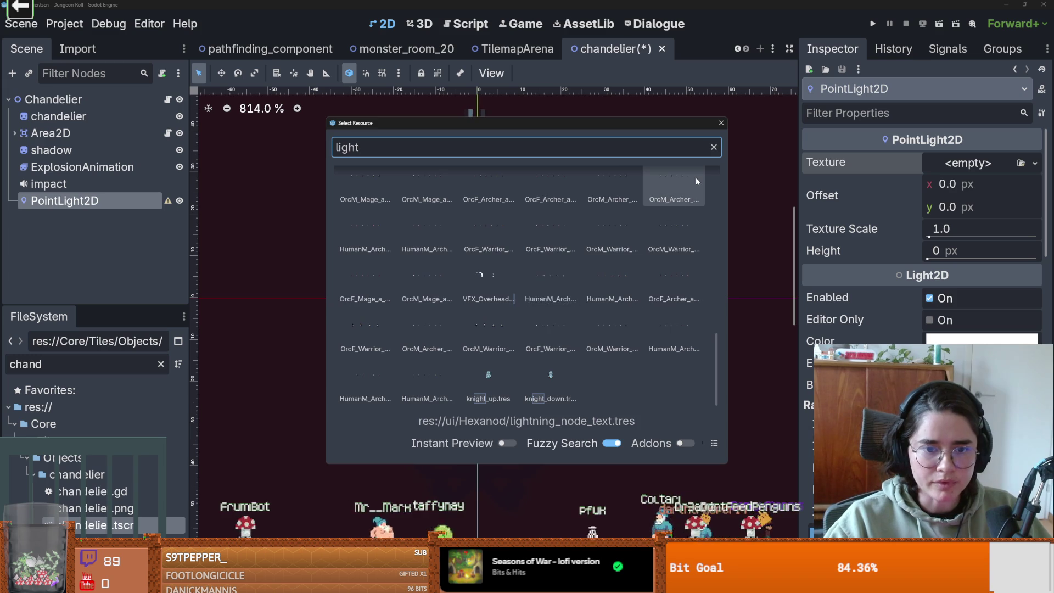
key(Escape)
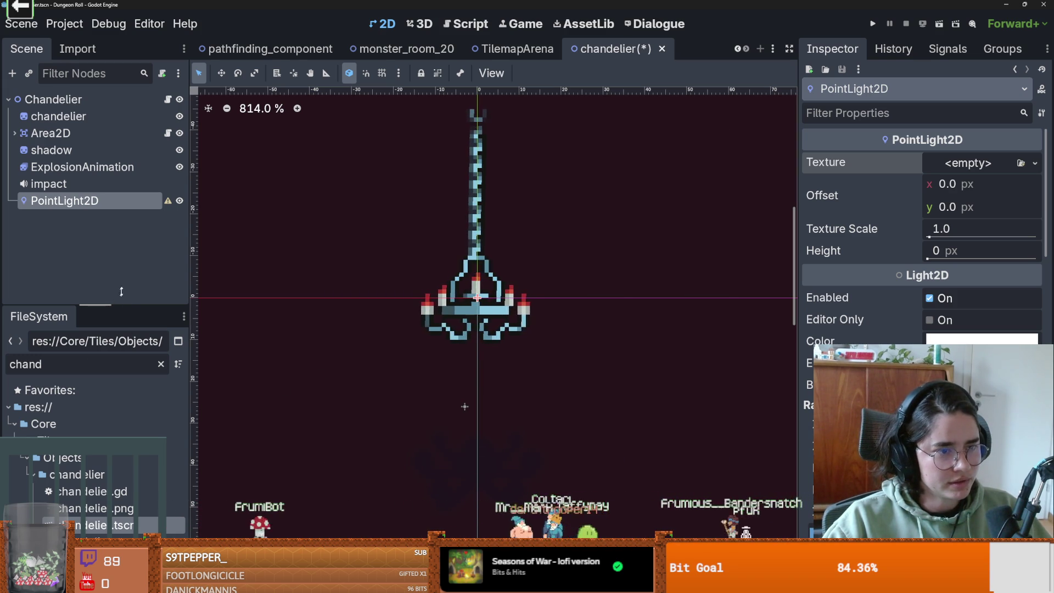
Widen the side panel, clear the FileSystem filter and expand the ui folder.
drag(190, 357, 287, 363)
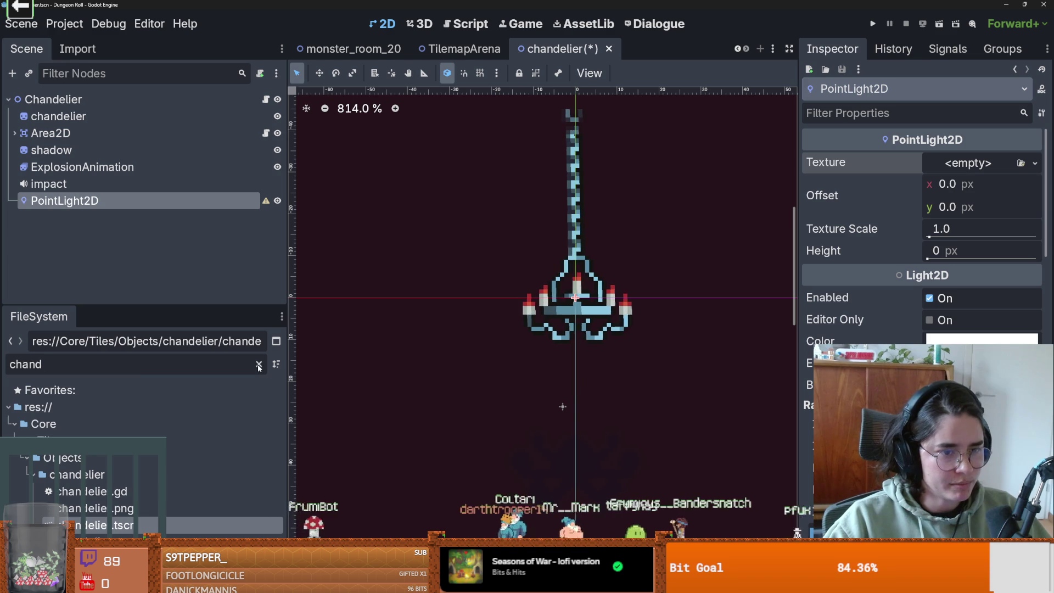
click(259, 365)
scroll(141, 468, down, 15)
scroll(157, 459, down, 5)
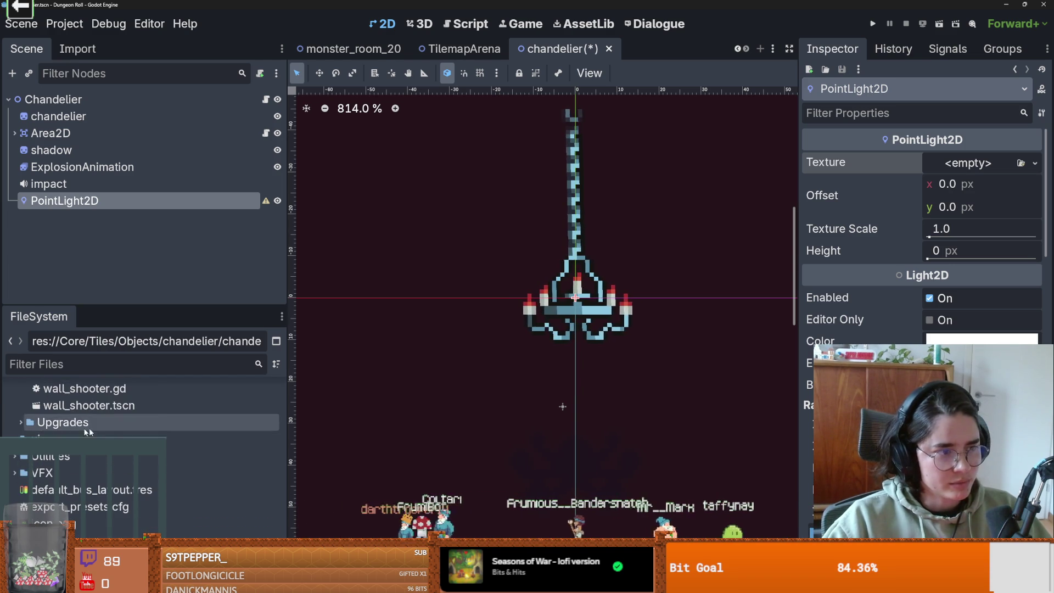
click(14, 472)
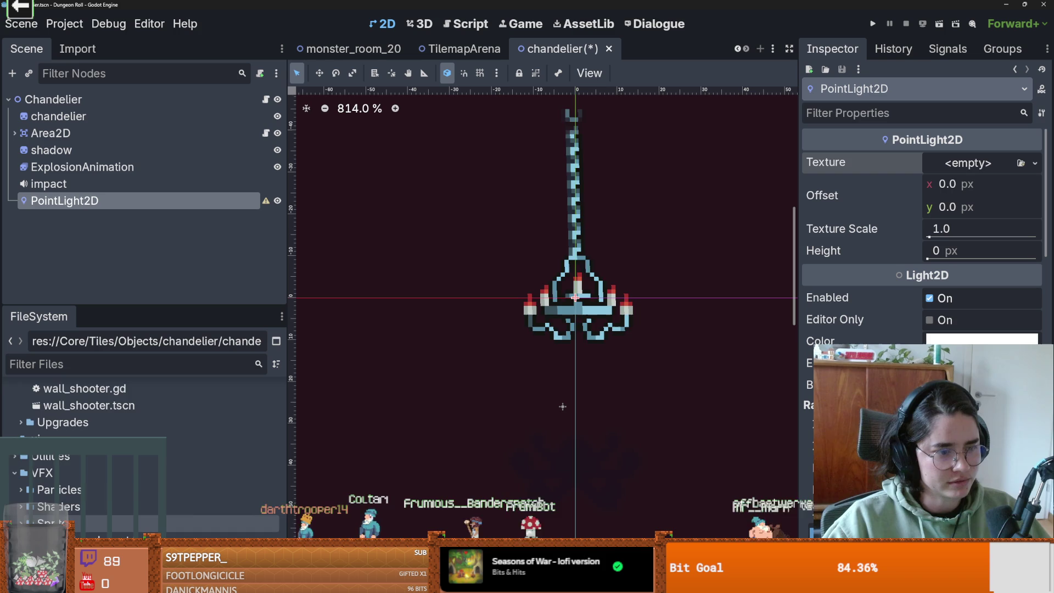
scroll(38, 489, down, 2)
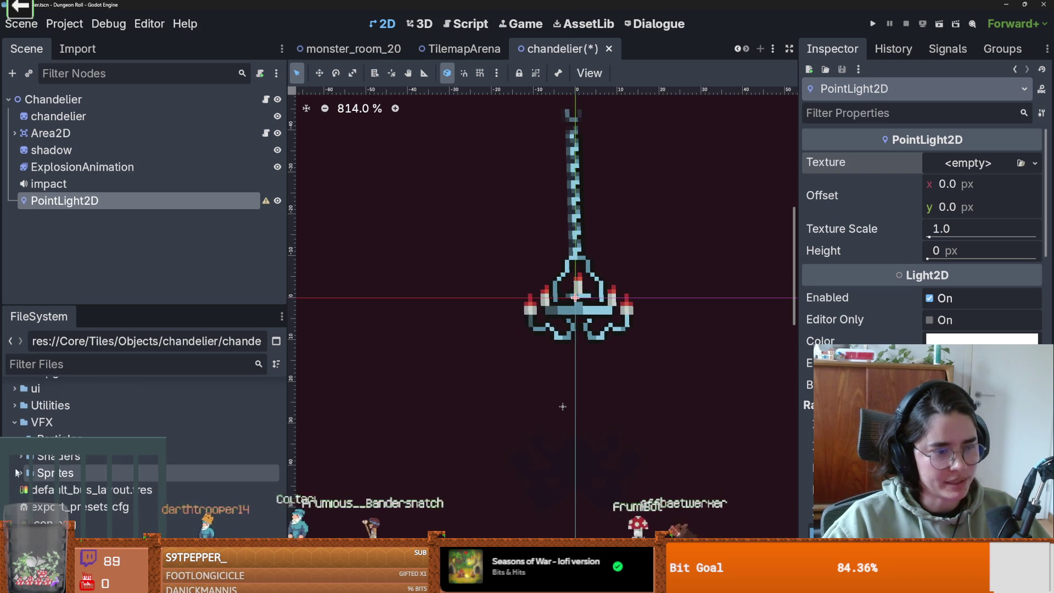
click(16, 422)
scroll(44, 466, up, 5)
scroll(32, 467, down, 4)
click(12, 463)
Collapse the Utilities and Magical Effects folders, then save the chandelier scene.
scroll(14, 472, down, 4)
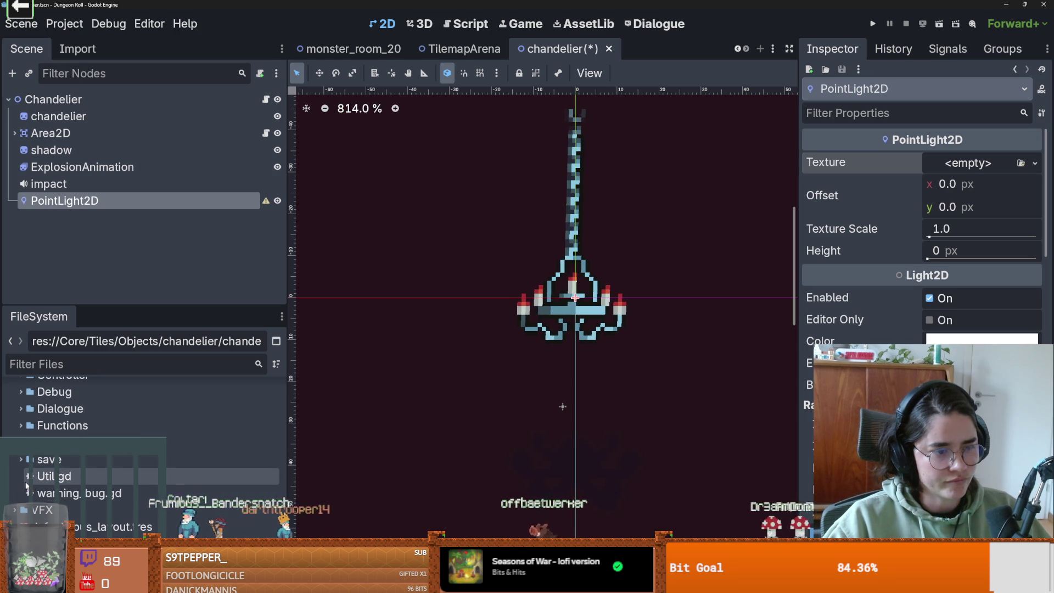
scroll(35, 487, up, 4)
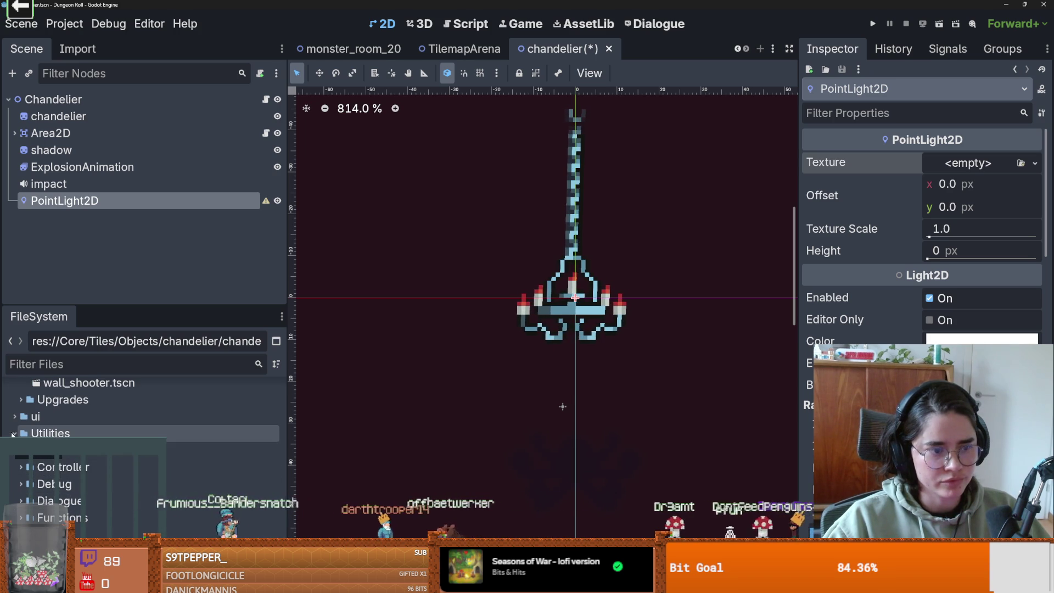
scroll(13, 434, down, 4)
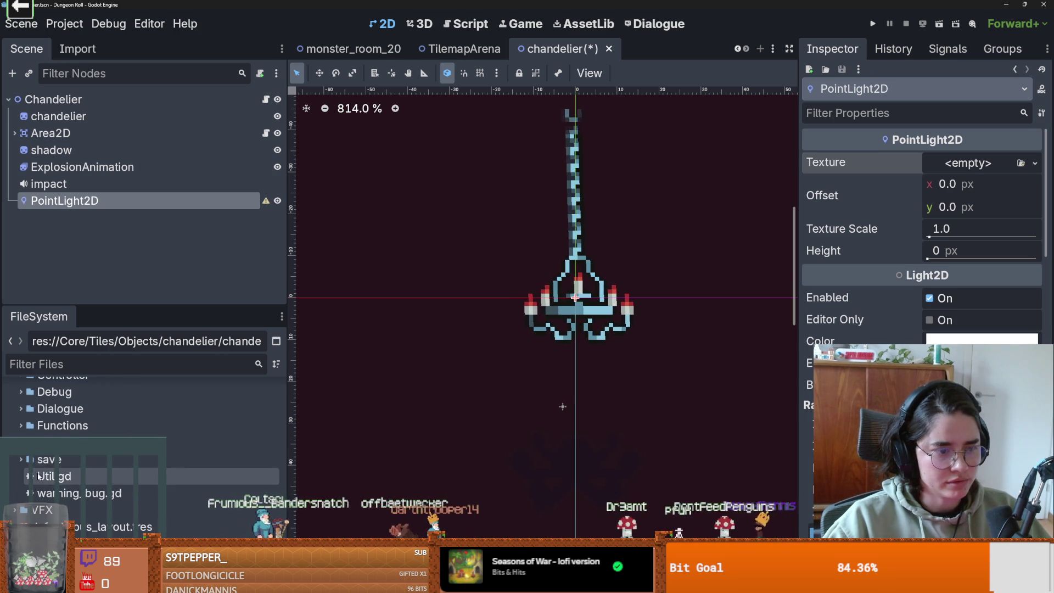
scroll(38, 475, up, 3)
click(13, 411)
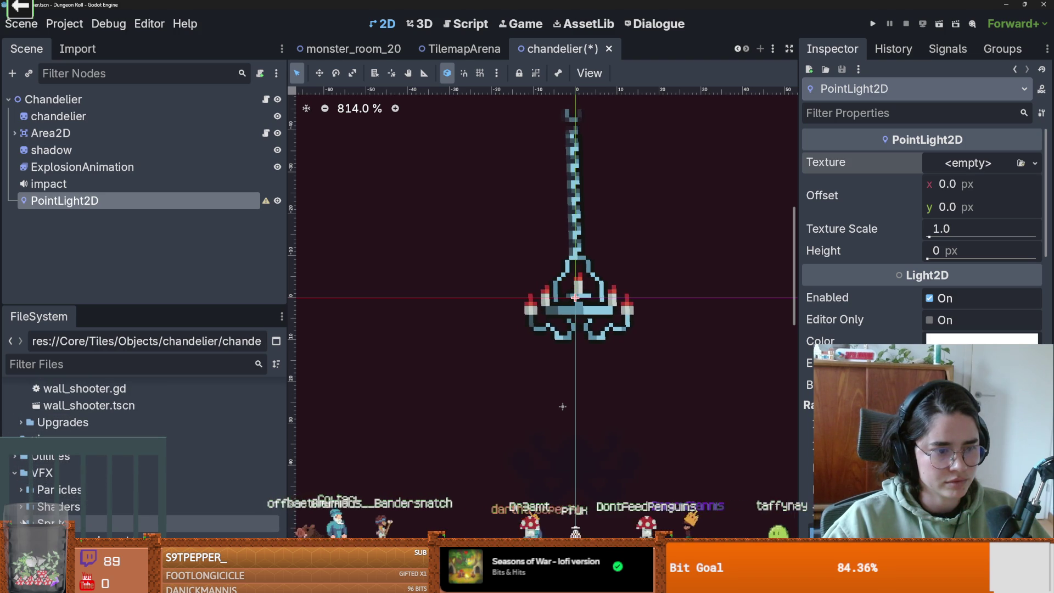
scroll(83, 494, down, 5)
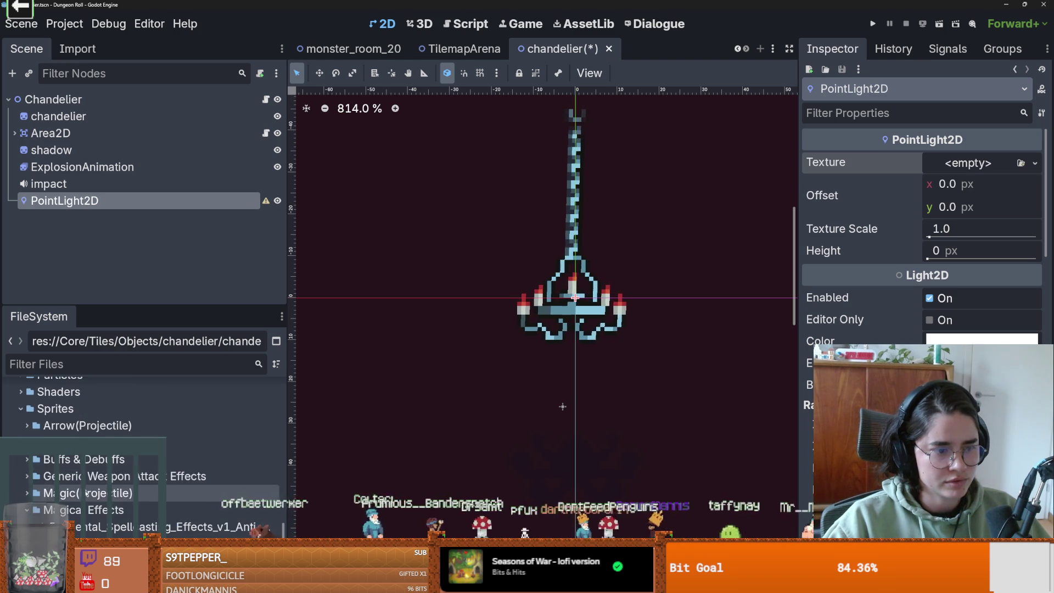
double_click(138, 395)
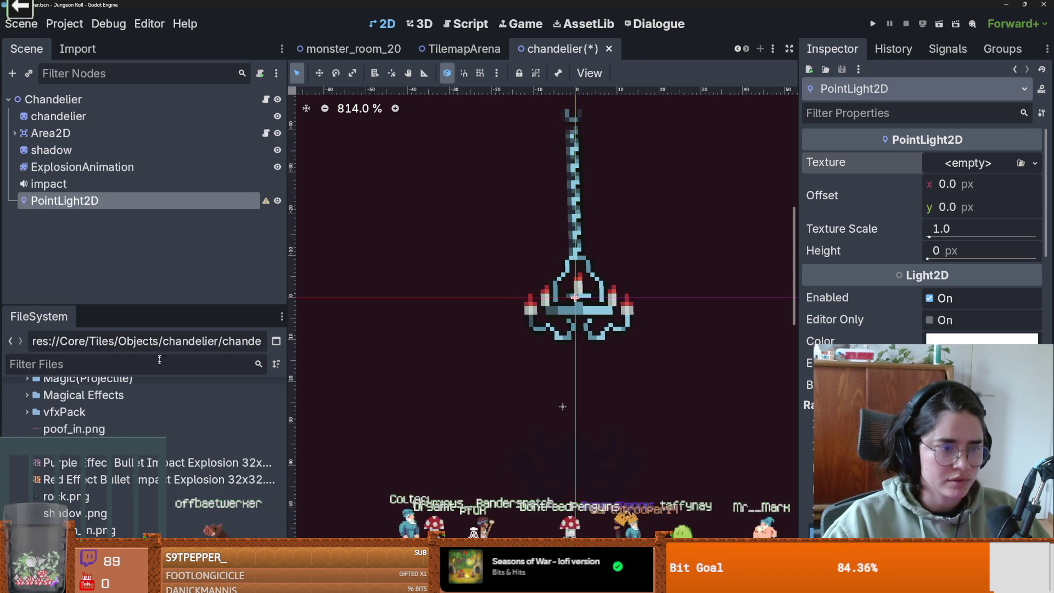
key(ctrl+s)
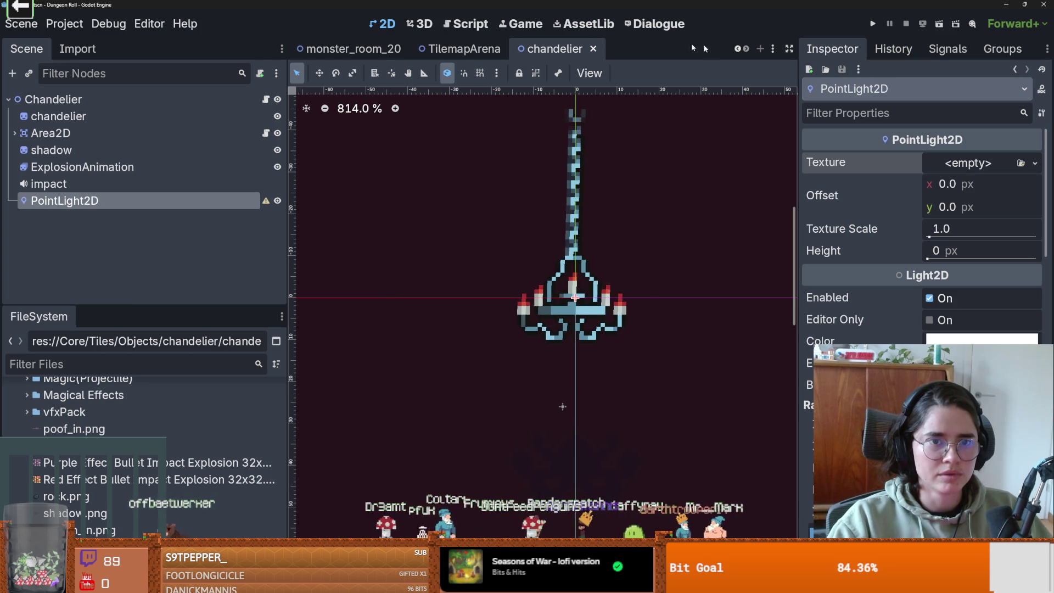
Scroll the scene tabs back to reveal earlier scenes and open the crusader scene.
click(464, 49)
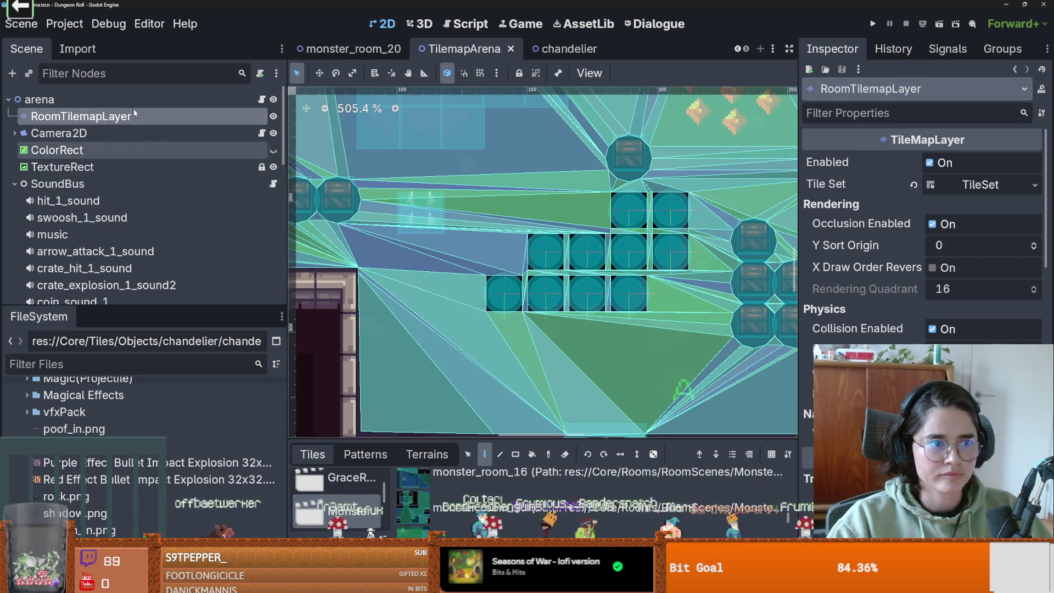
click(737, 49)
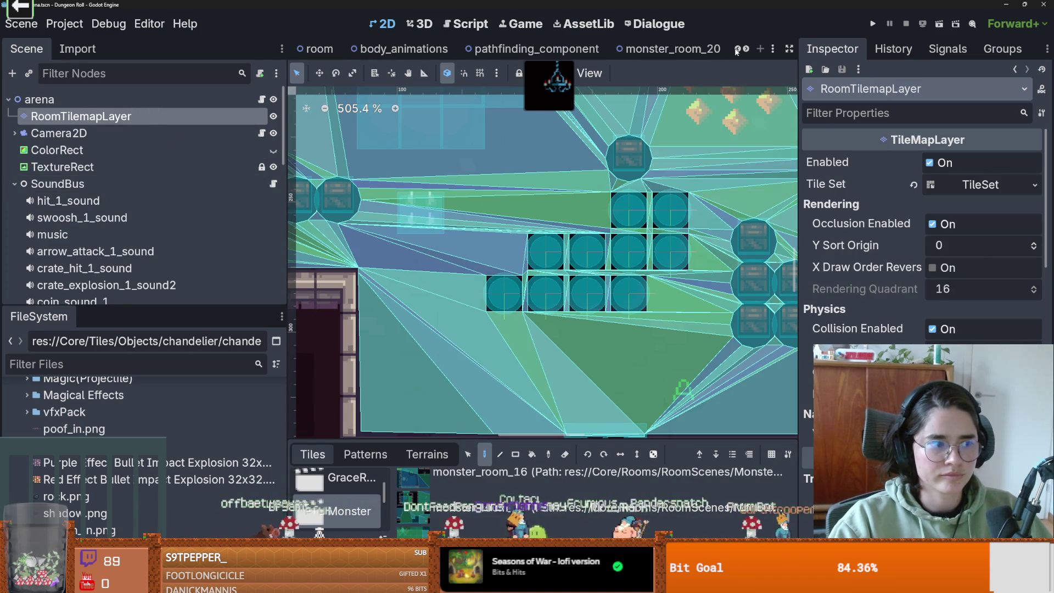
click(739, 50)
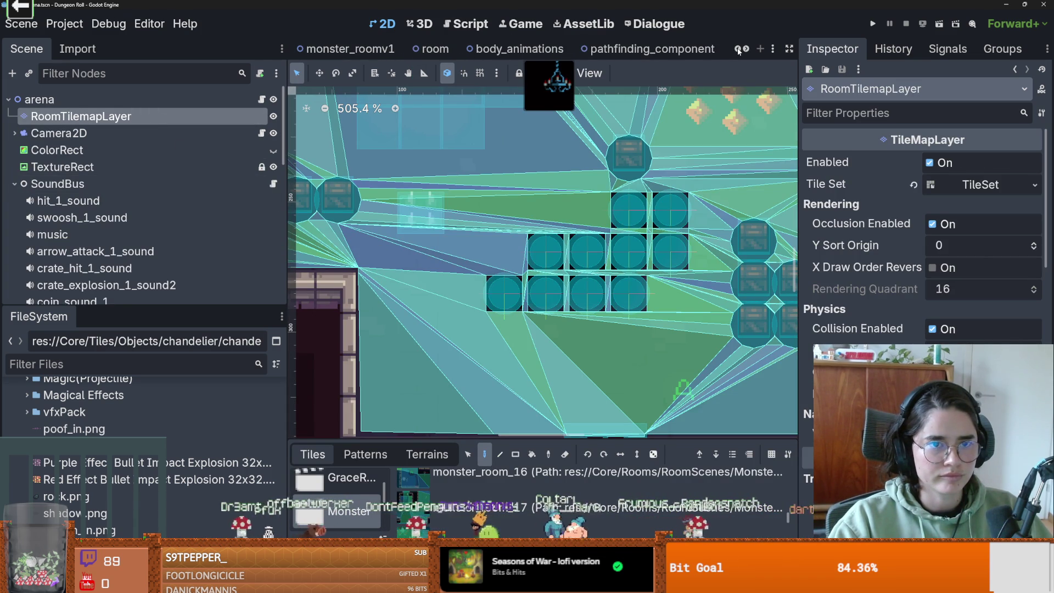
click(738, 50)
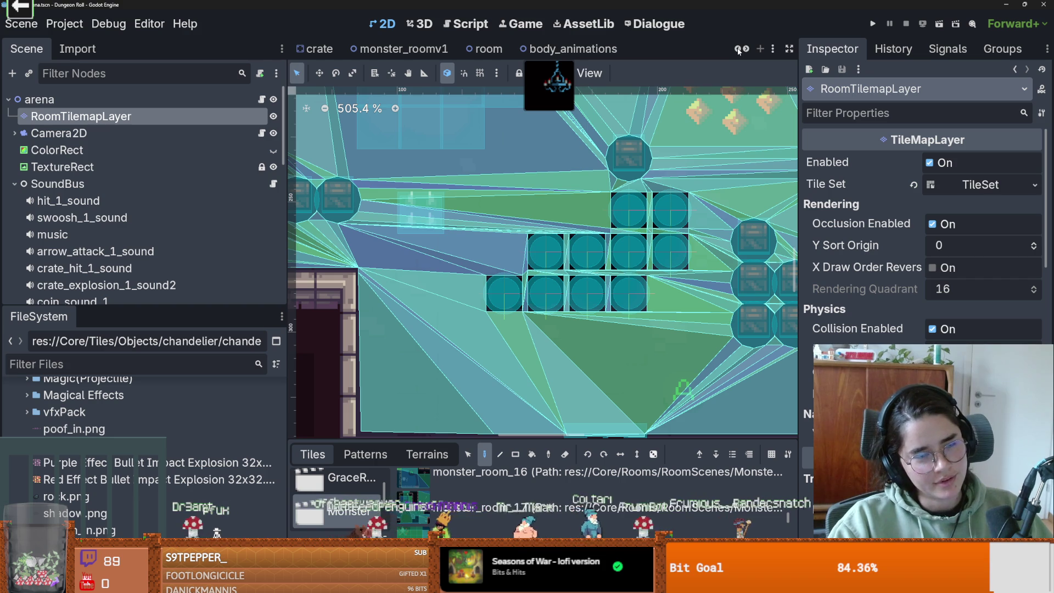
click(740, 49)
click(740, 50)
click(739, 50)
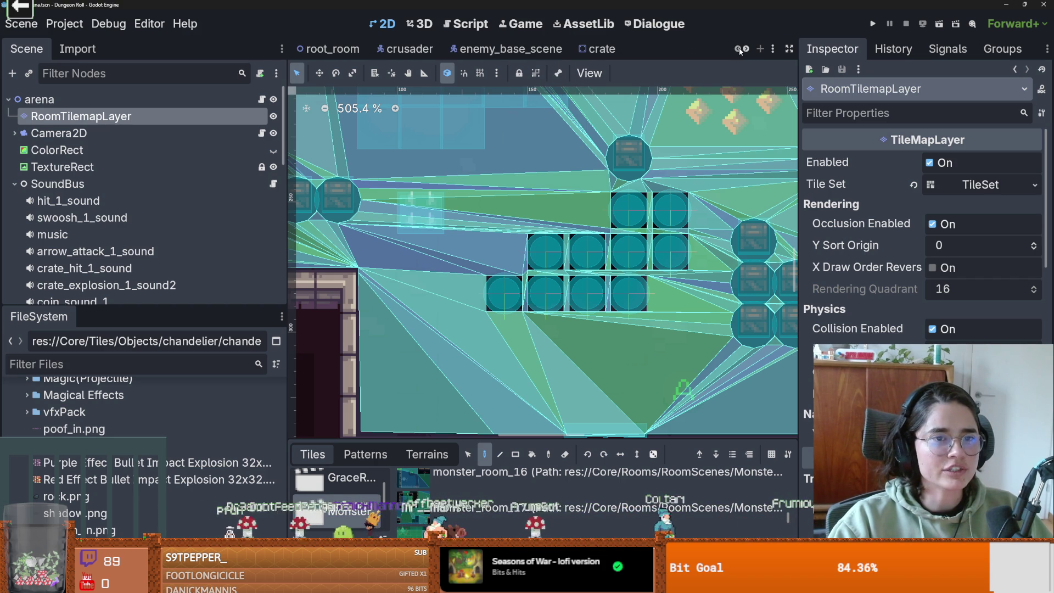
click(409, 49)
Inspect the crusader PointLight2D's assigned texture, then save the crusader scene.
scroll(103, 271, down, 3)
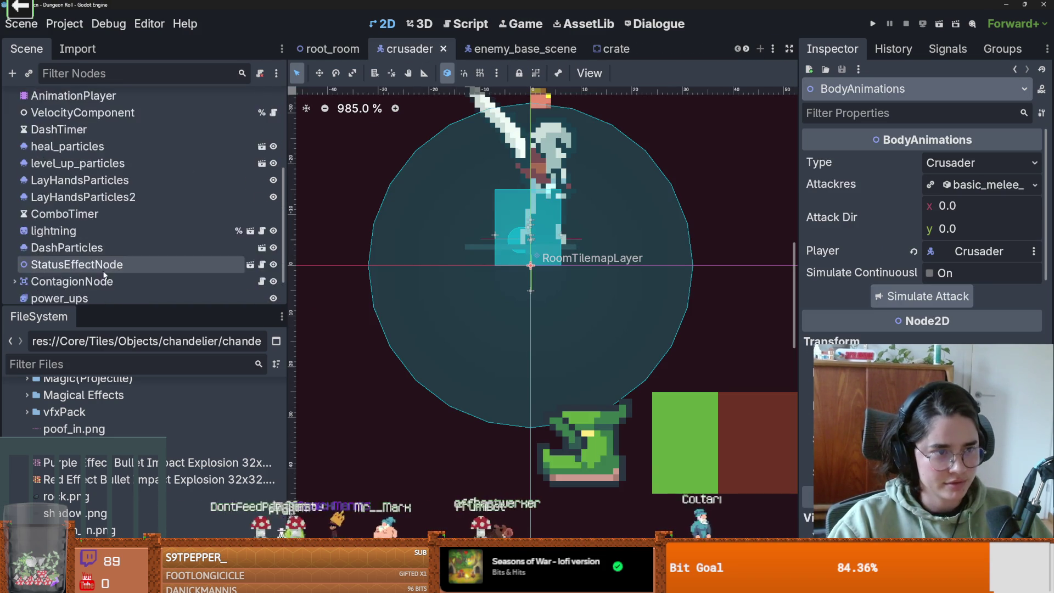
scroll(103, 273, down, 2)
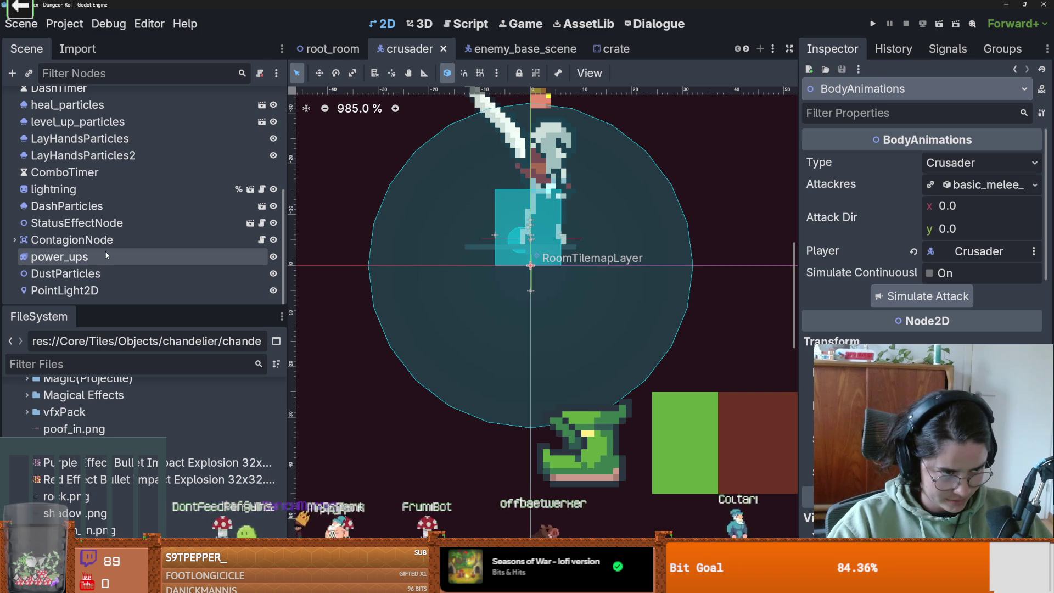
scroll(94, 247, up, 2)
scroll(93, 247, down, 2)
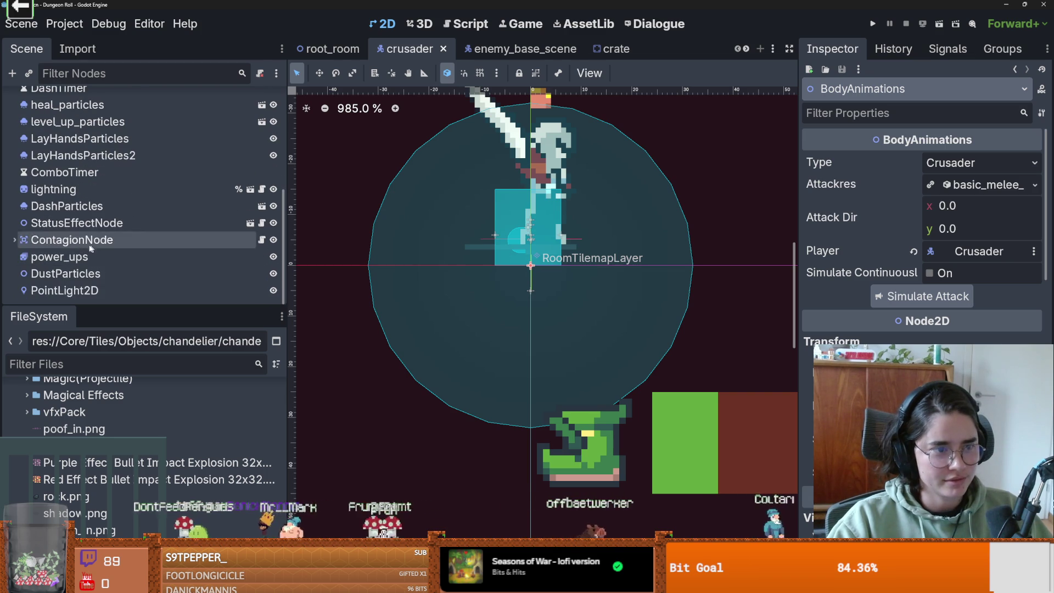
click(88, 290)
click(1034, 171)
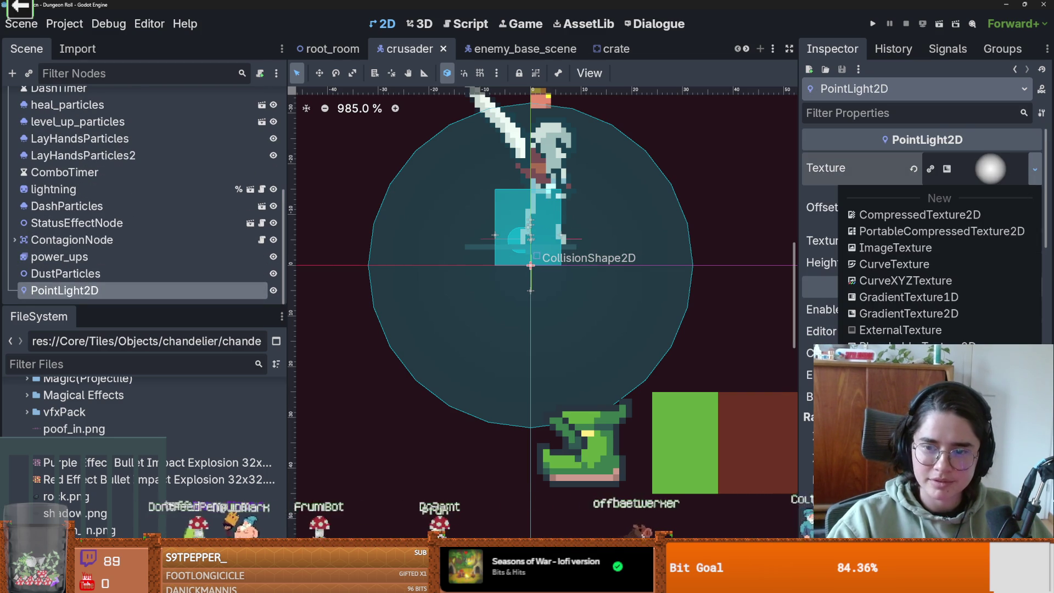
key(Escape)
key(ctrl+s)
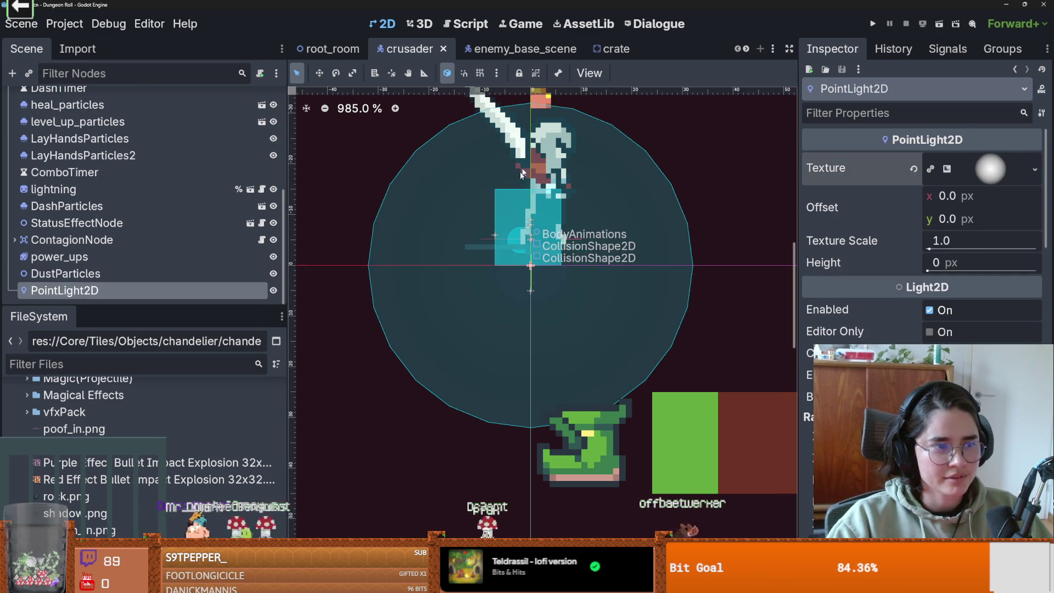
scroll(542, 49, down, 6)
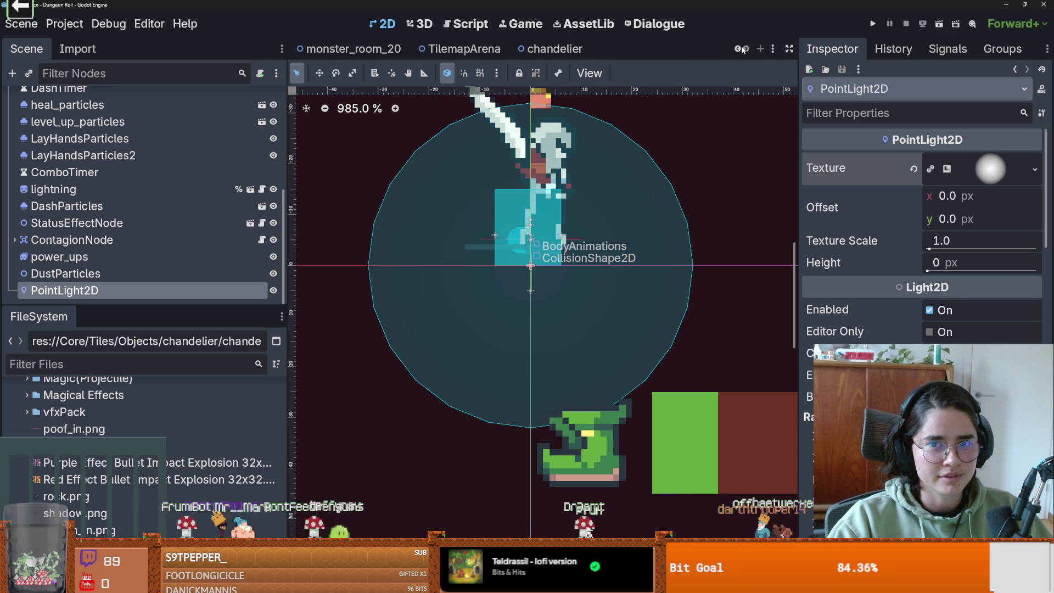
Switch to the chandelier scene and give its PointLight2D a radial gradient texture.
click(739, 49)
click(747, 49)
click(554, 49)
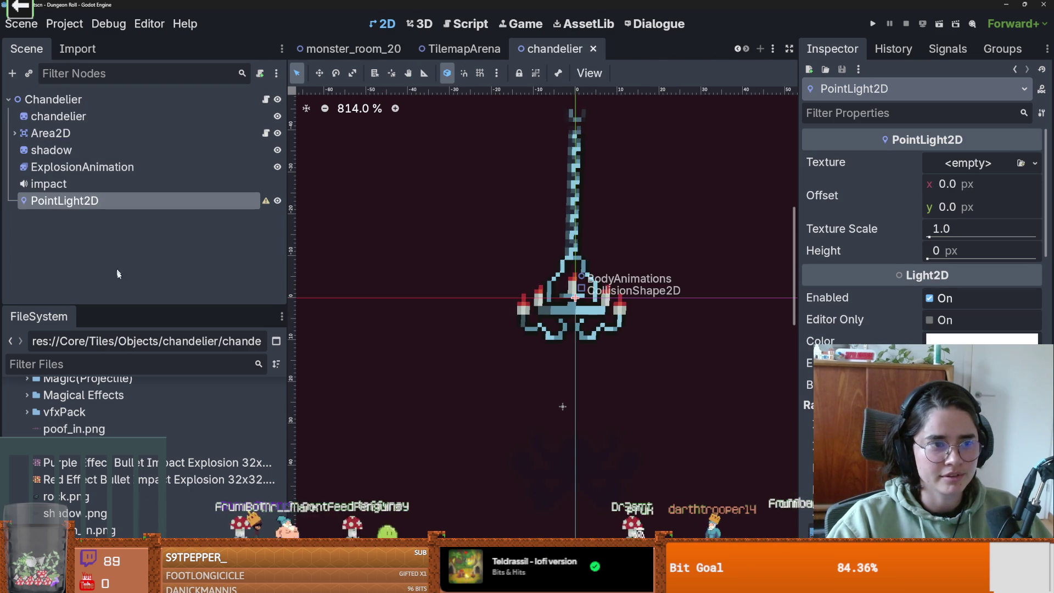
click(1036, 163)
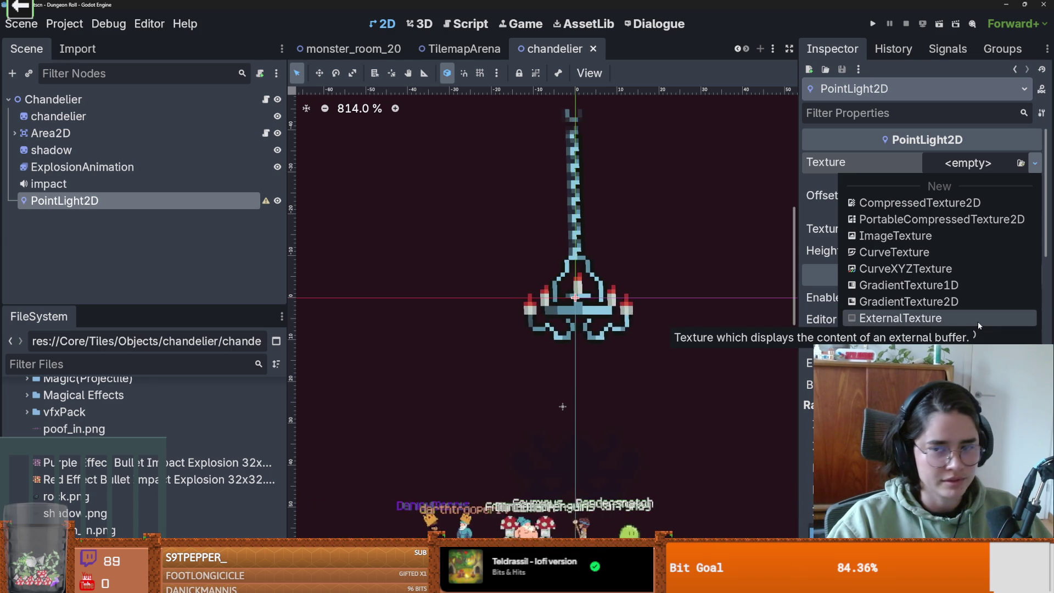
click(901, 385)
scroll(620, 313, down, 8)
scroll(659, 258, up, 3)
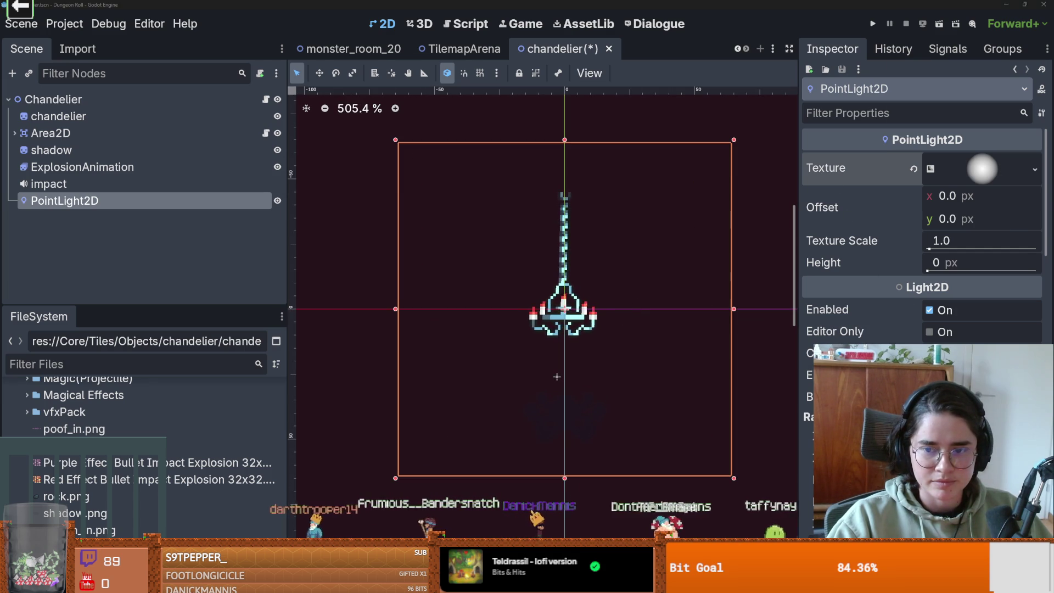
Colour the light ff472e, shrink its scale to about 0.33, and start a test run.
click(983, 353)
drag(975, 74, 1018, 83)
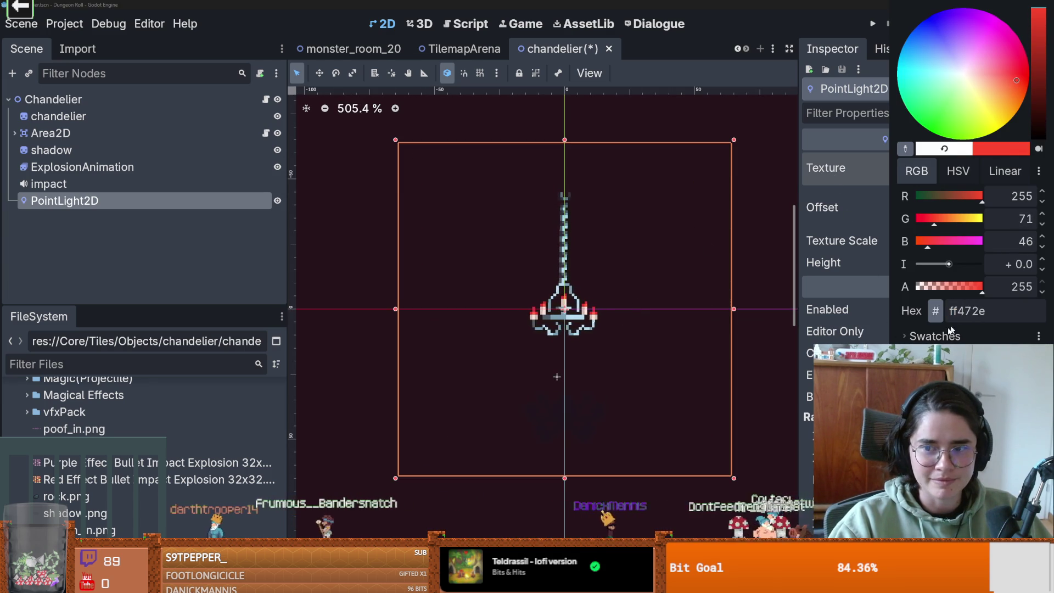
click(844, 297)
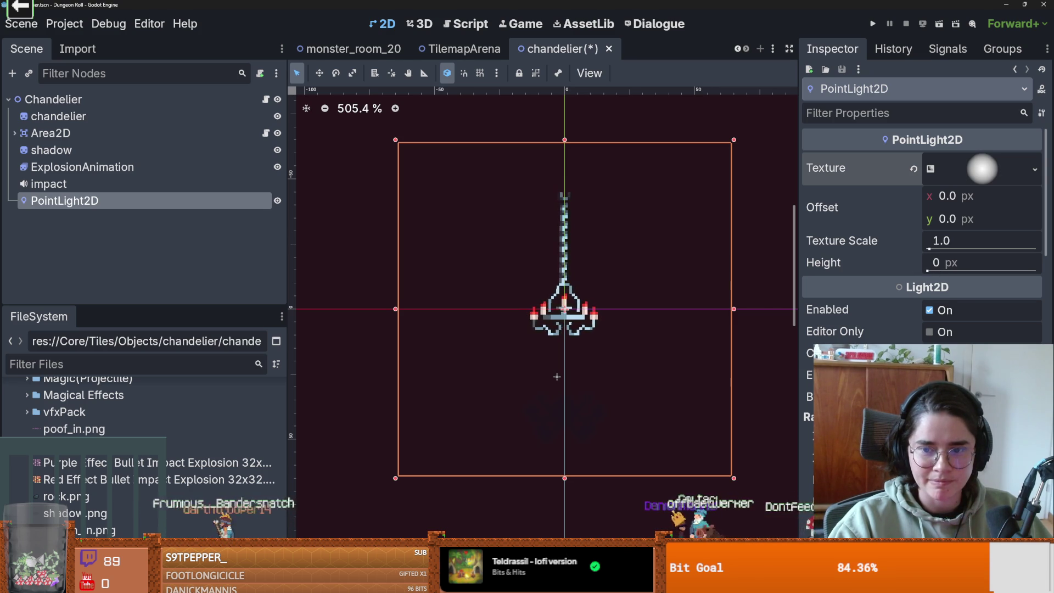
scroll(922, 248, down, 8)
mouse_move(967, 340)
mouse_down()
mouse_move(895, 340)
mouse_move(932, 339)
mouse_up()
key(F5)
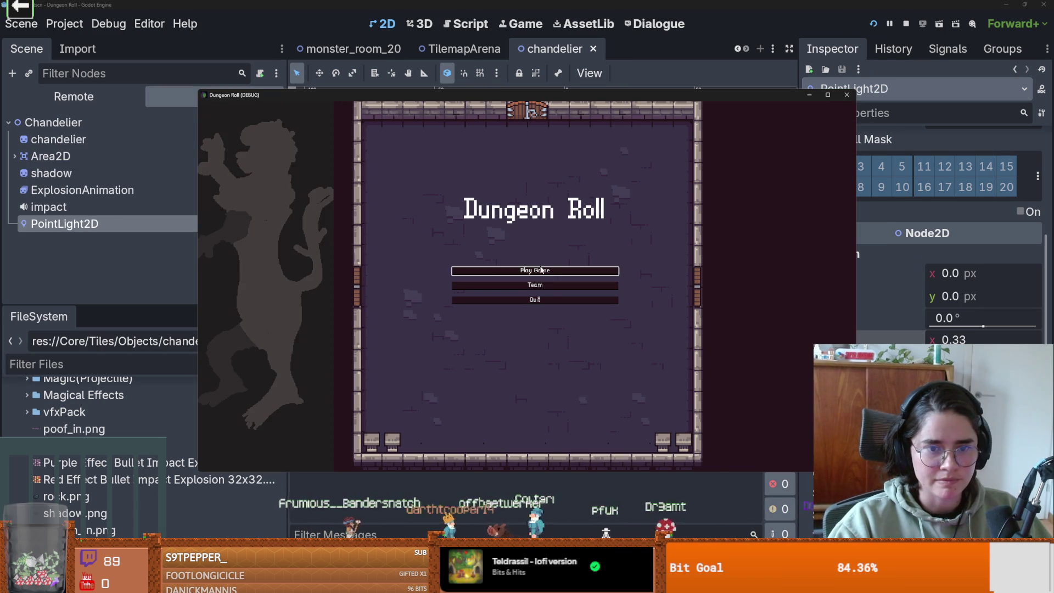
click(540, 269)
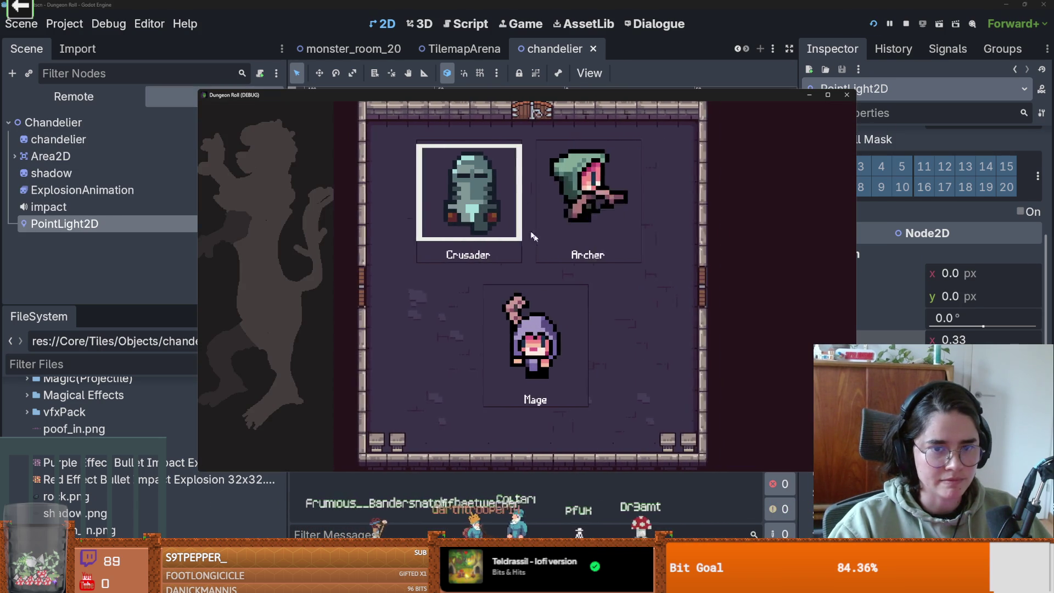
key(Return)
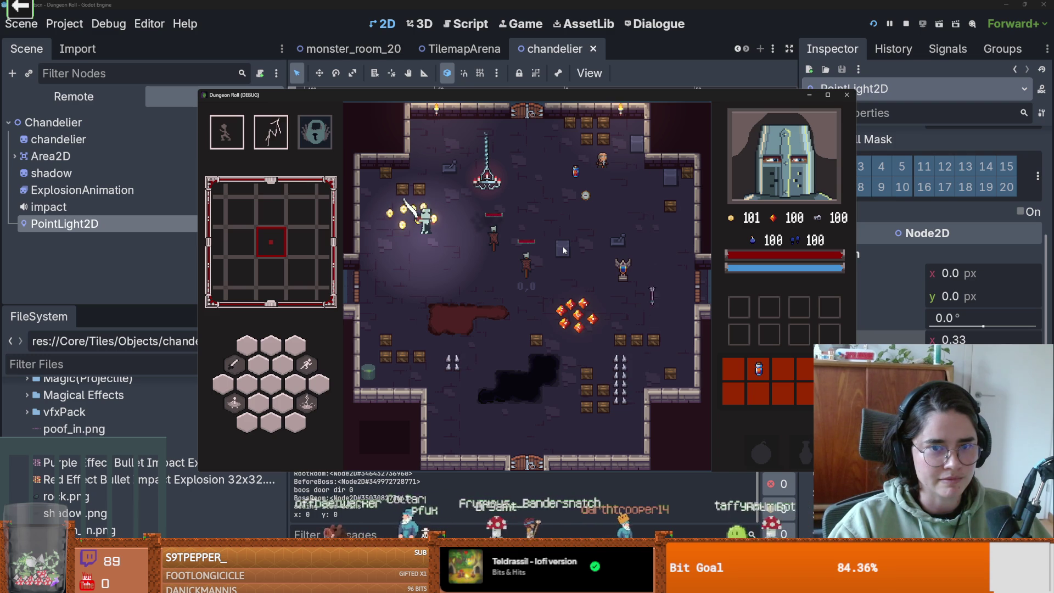
click(848, 96)
scroll(510, 239, up, 6)
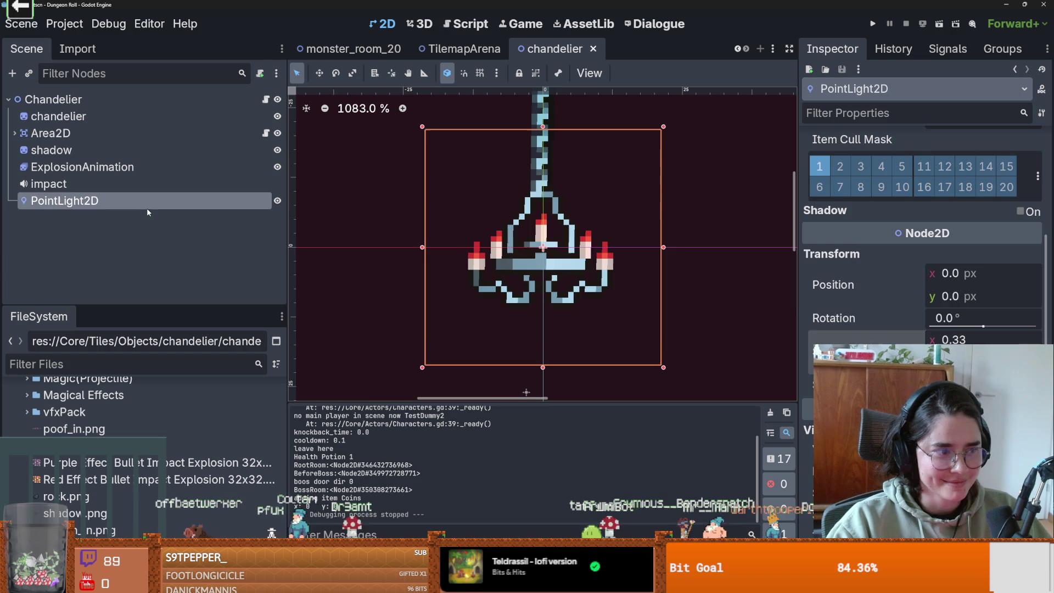
Duplicate the light and place PointLight2D and PointLight2D2 on the two left candles.
key(ctrl+d)
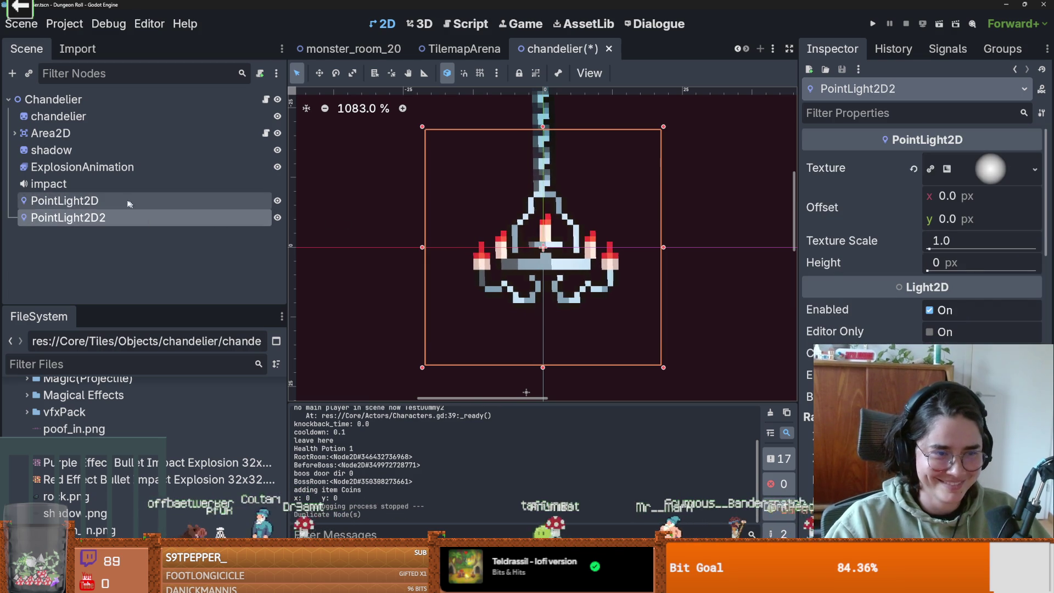
click(145, 201)
mouse_move(539, 248)
mouse_down()
mouse_move(462, 255)
mouse_move(479, 260)
mouse_up()
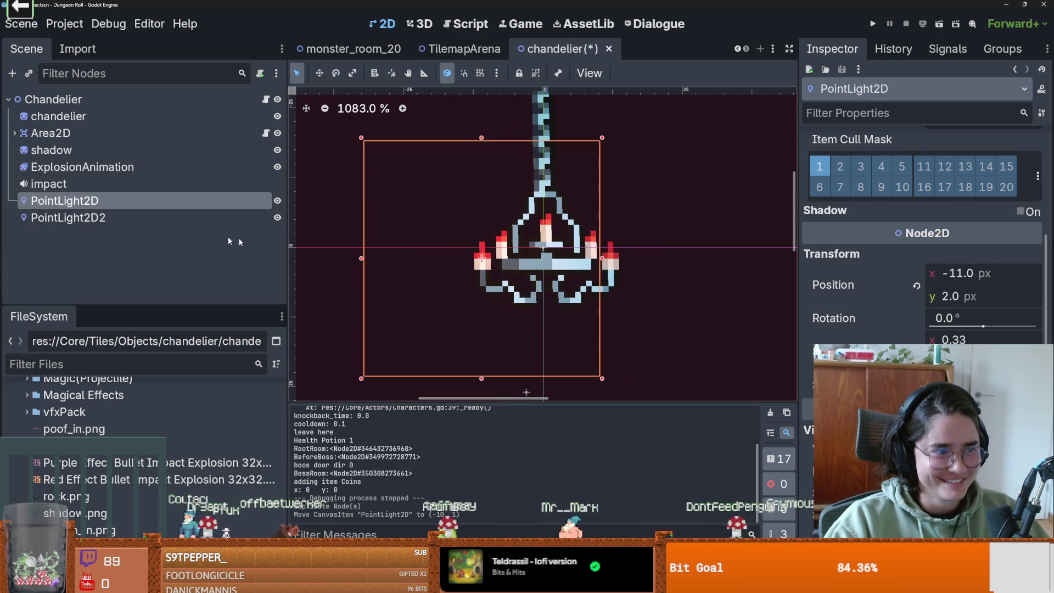
click(198, 218)
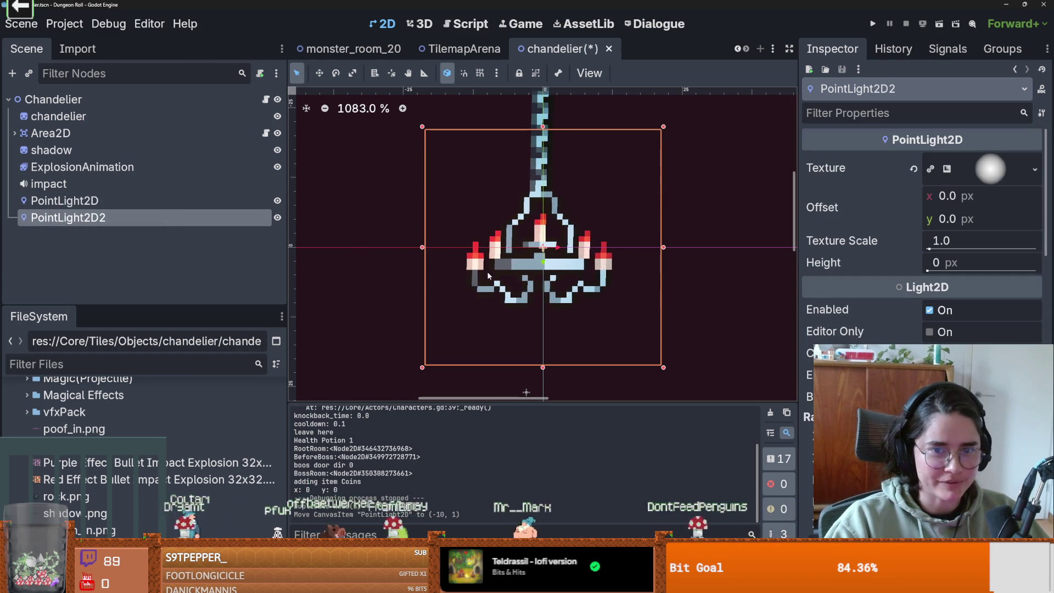
mouse_move(556, 257)
mouse_down()
mouse_move(555, 244)
mouse_move(485, 269)
mouse_move(472, 258)
mouse_move(503, 258)
mouse_up()
Duplicate three more lights, move PointLight2D4 onto a right-hand candle, and run the game.
key(ctrl+d)
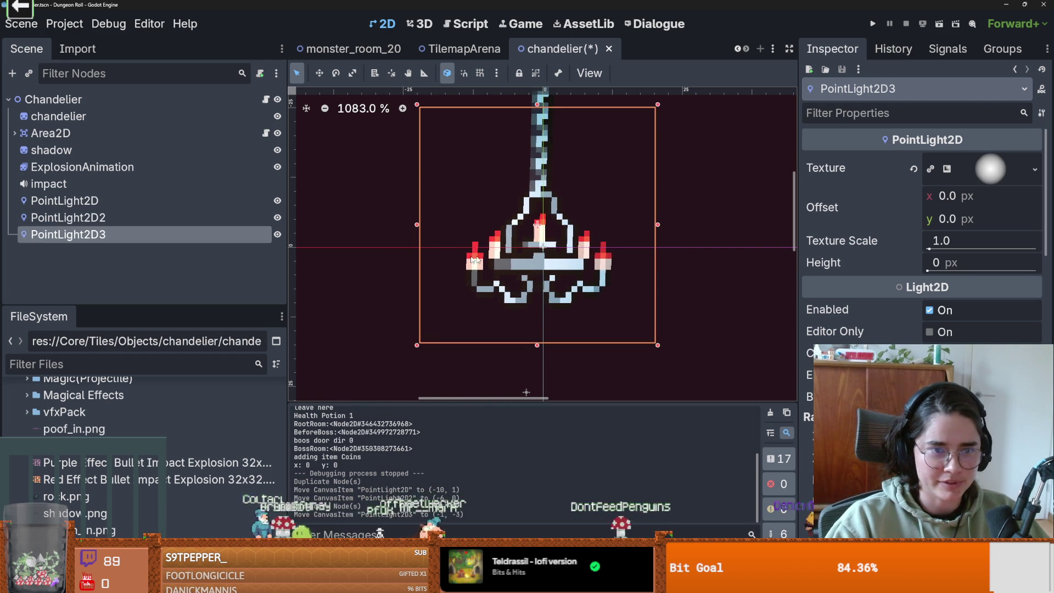
key(ctrl+d)
mouse_move(534, 224)
mouse_down()
mouse_move(593, 242)
mouse_move(606, 262)
mouse_up()
key(ctrl+d)
key(F5)
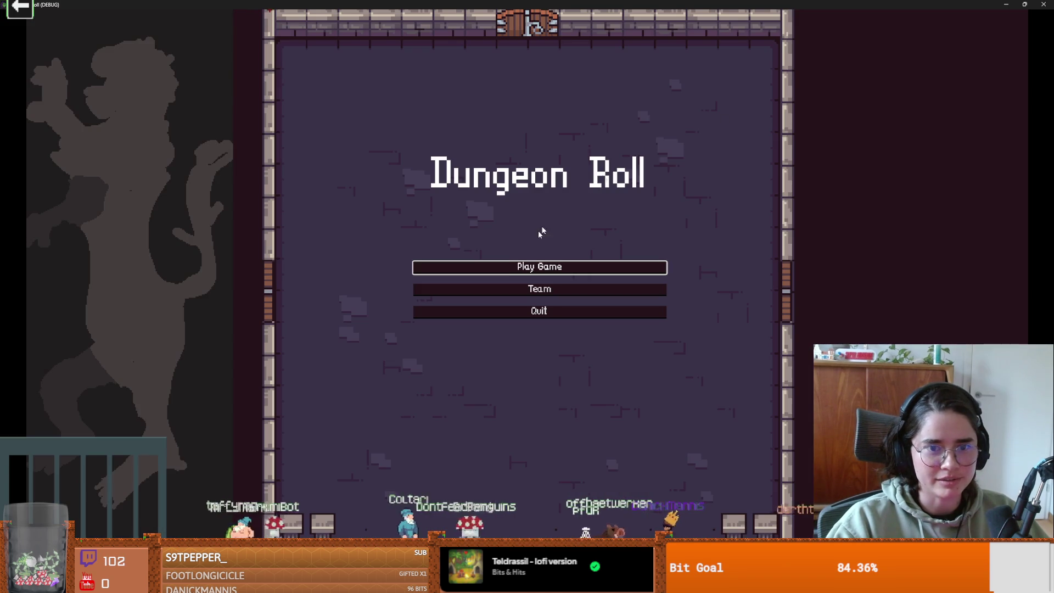
Start a new game as the Crusader to view the five-candle glow, then close the game.
click(505, 271)
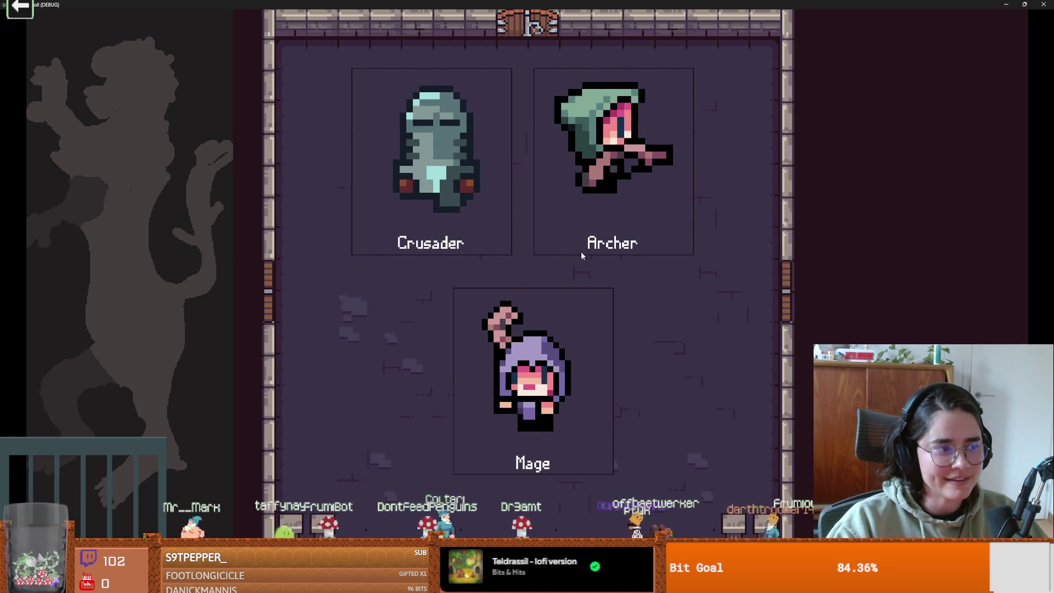
click(509, 215)
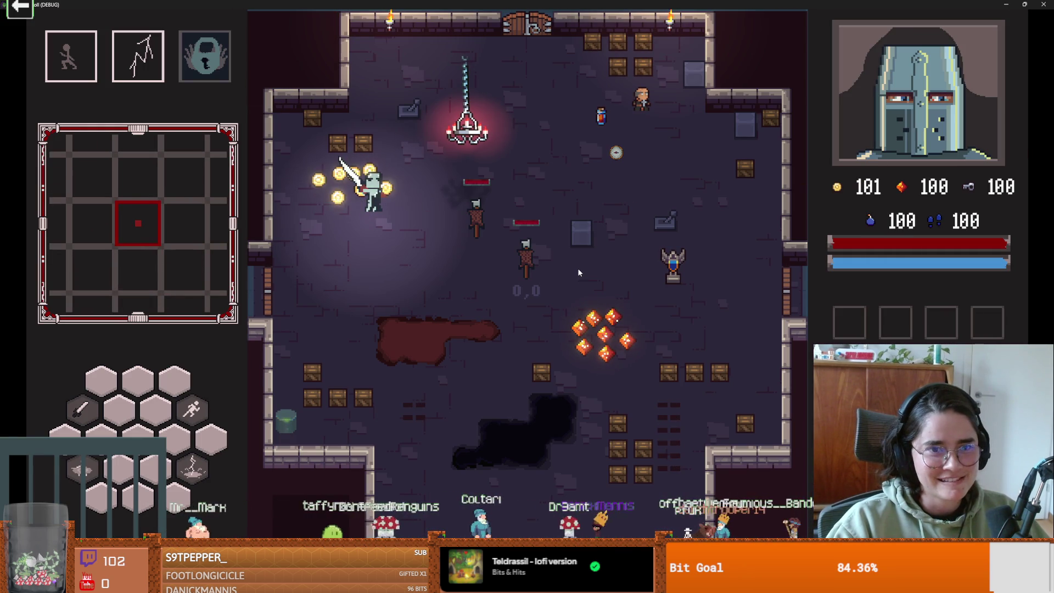
double_click(566, 4)
click(796, 236)
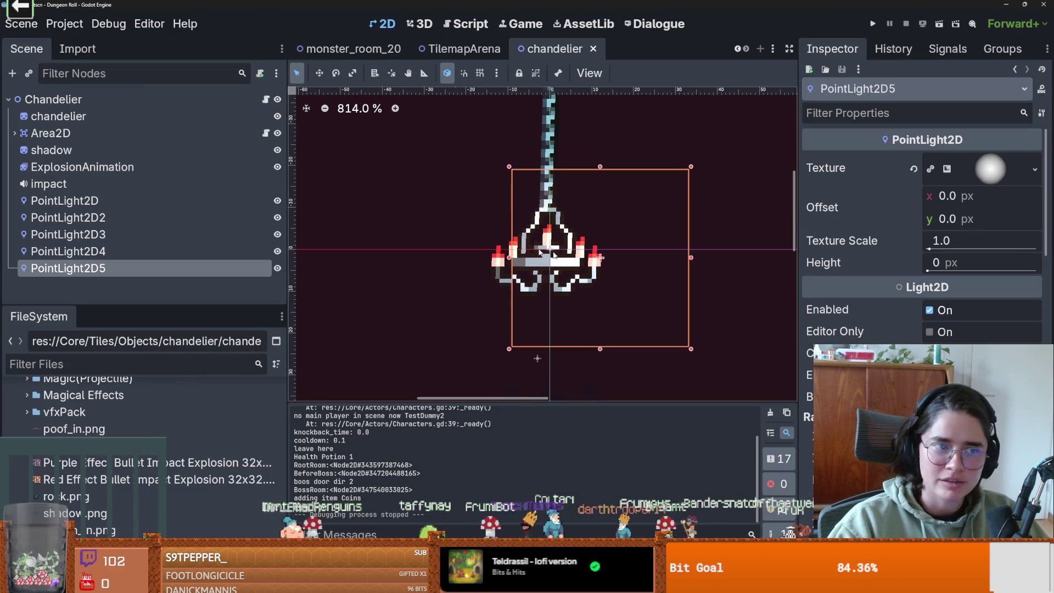
Look through the chandelier scene's child nodes, including the sprite and shadow.
scroll(567, 258, down, 1)
click(105, 120)
click(84, 151)
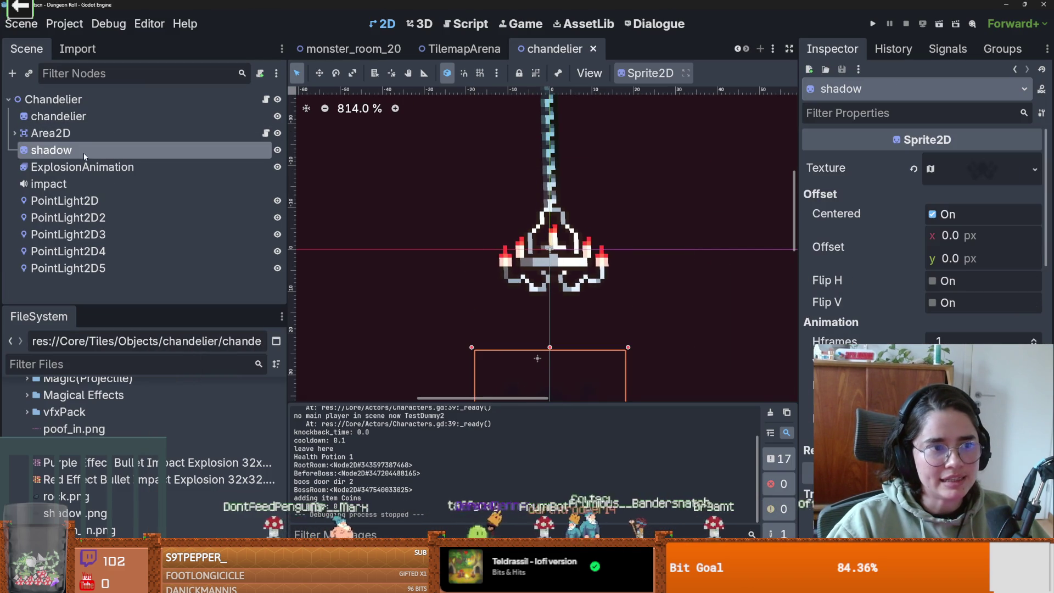
key(Down)
click(81, 147)
Add a ColorRect child node to the Chandelier root.
right_click(88, 93)
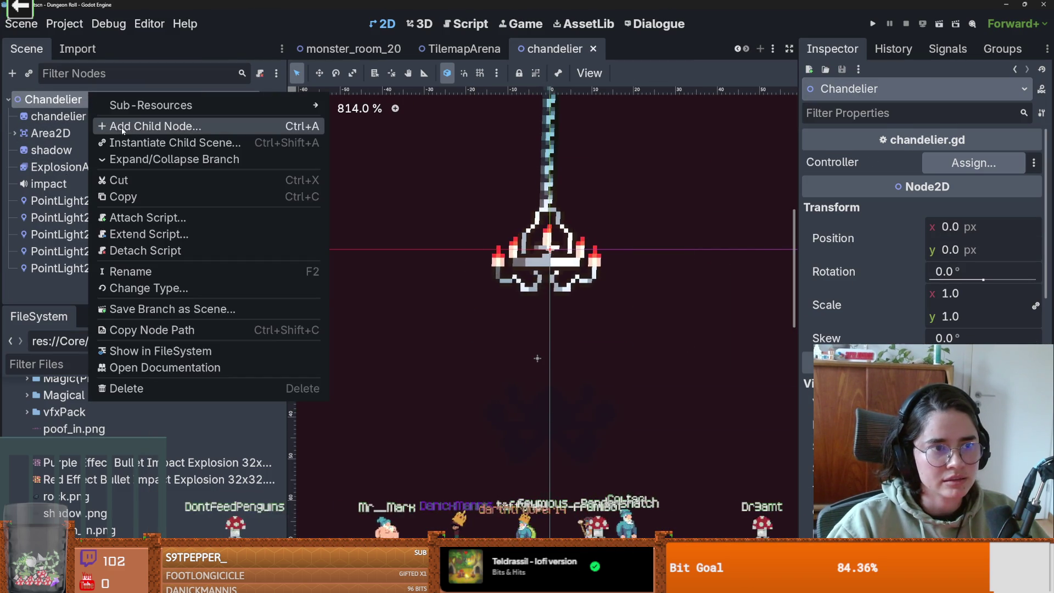
click(126, 125)
text(color)
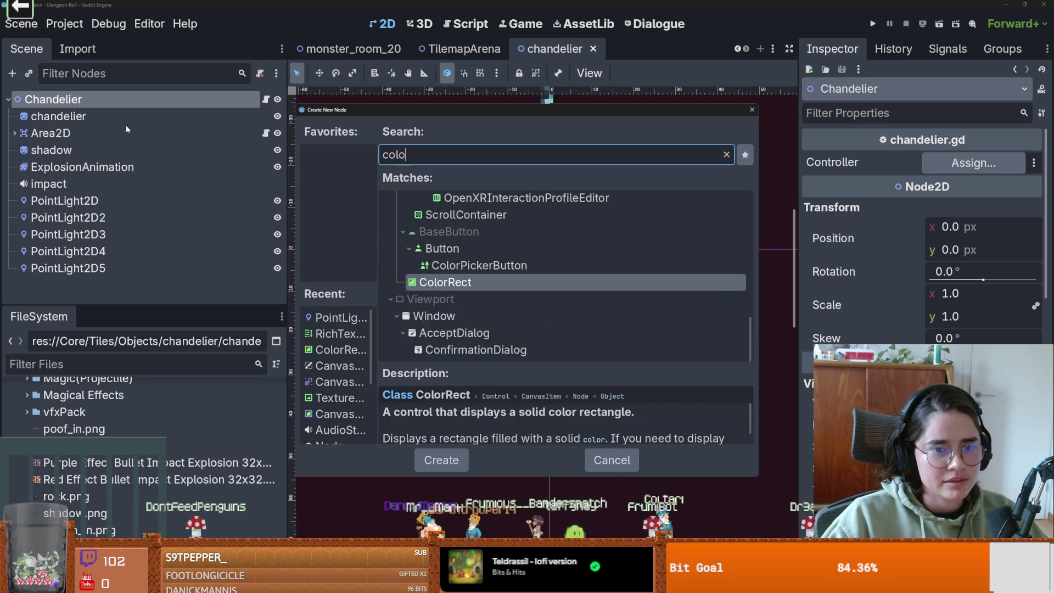
key(Return)
Stretch the ColorRect so it encloses the whole chandelier.
drag(547, 246, 237, 97)
scroll(494, 368, down, 3)
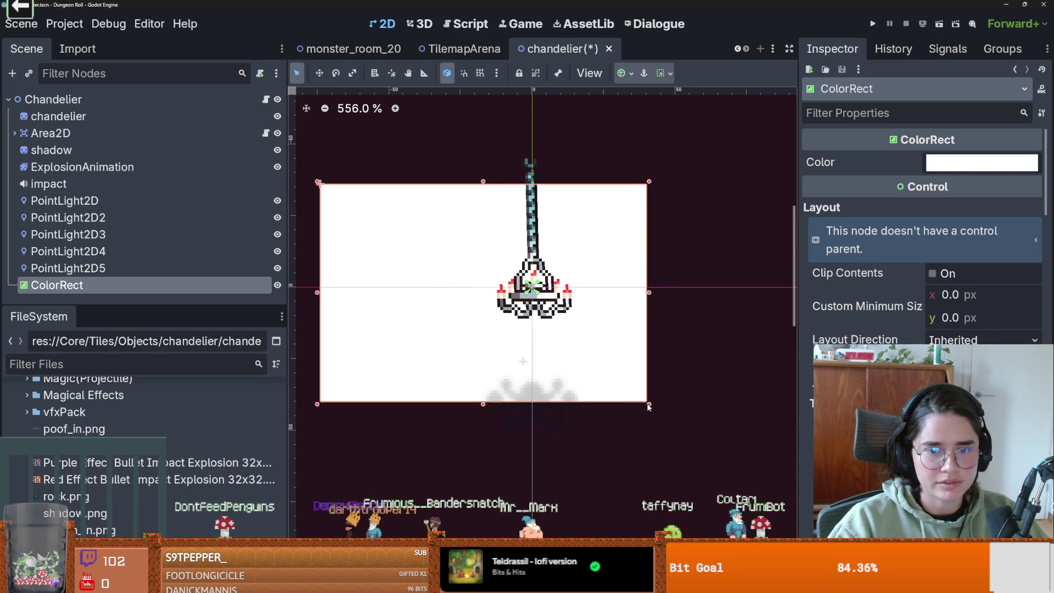
drag(649, 404, 717, 455)
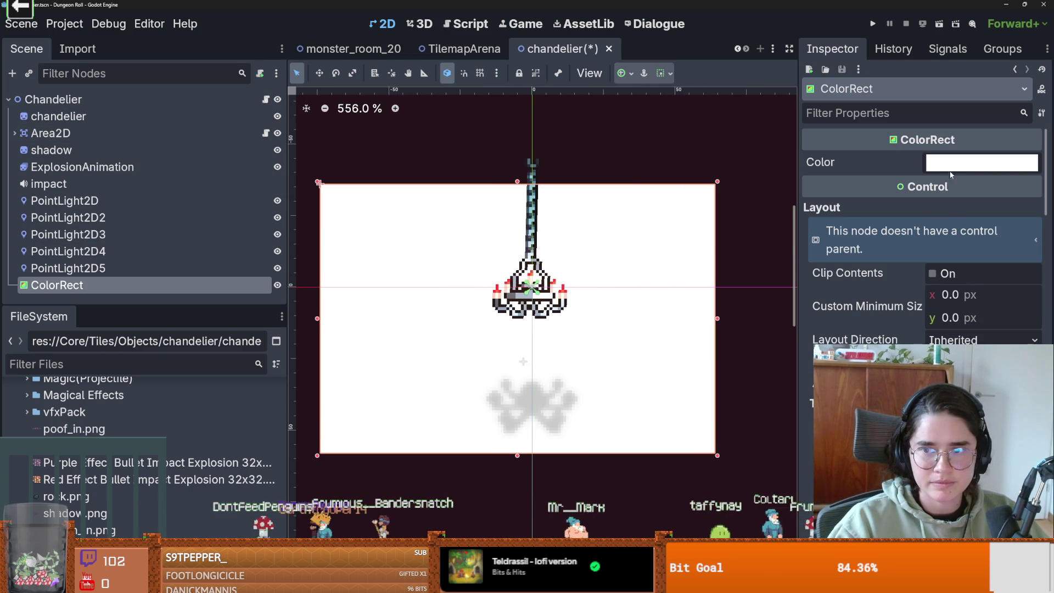
Tint the ColorRect purple, nudge it into place, and select all five PointLight2D lights.
click(949, 165)
drag(958, 203, 950, 216)
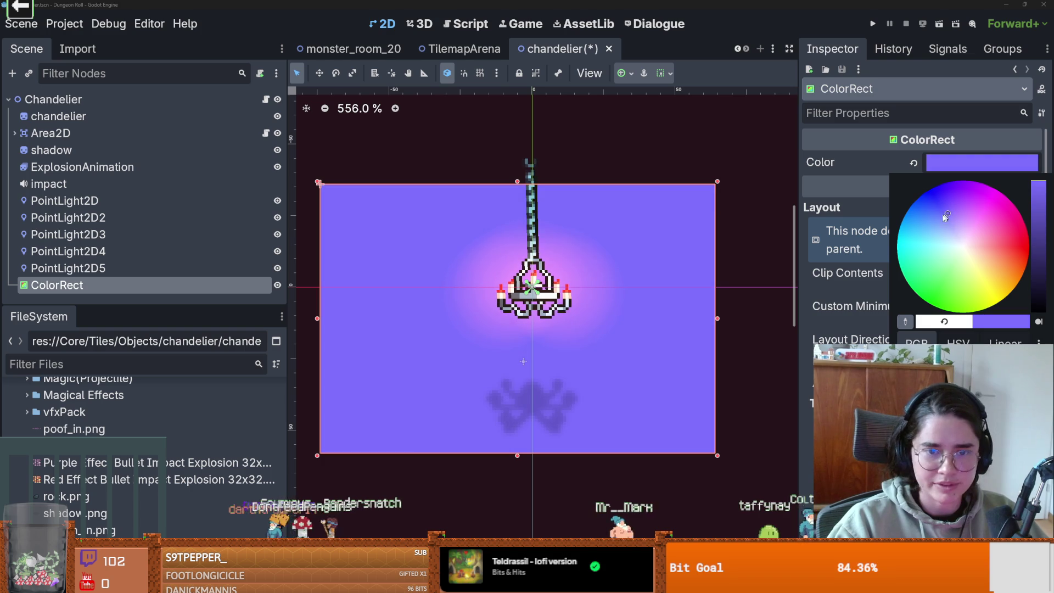
click(688, 315)
mouse_move(658, 305)
mouse_down()
mouse_move(691, 303)
mouse_move(680, 303)
mouse_up()
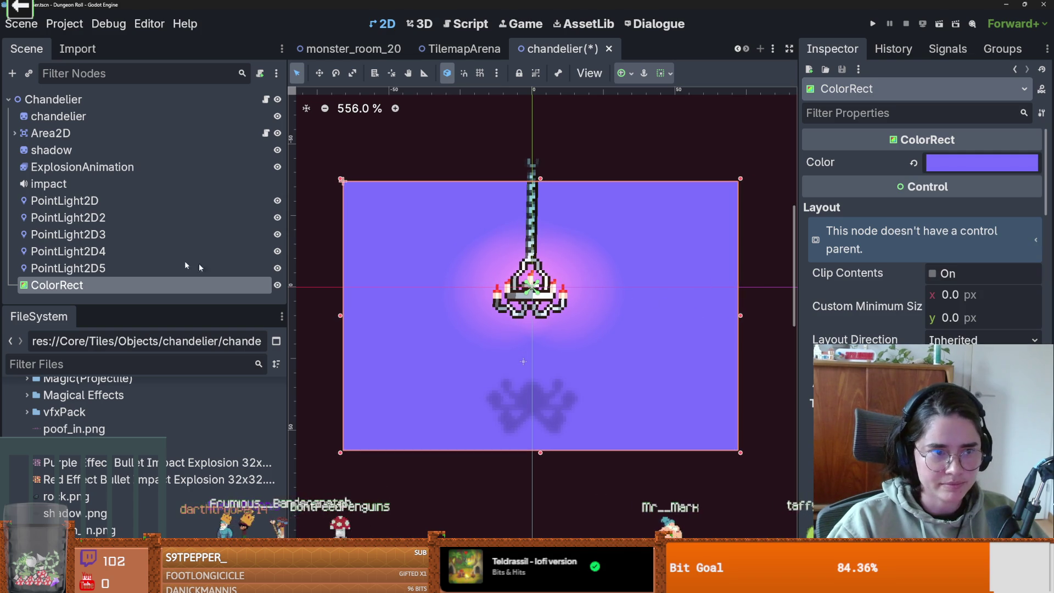
click(141, 201)
shift+click(141, 264)
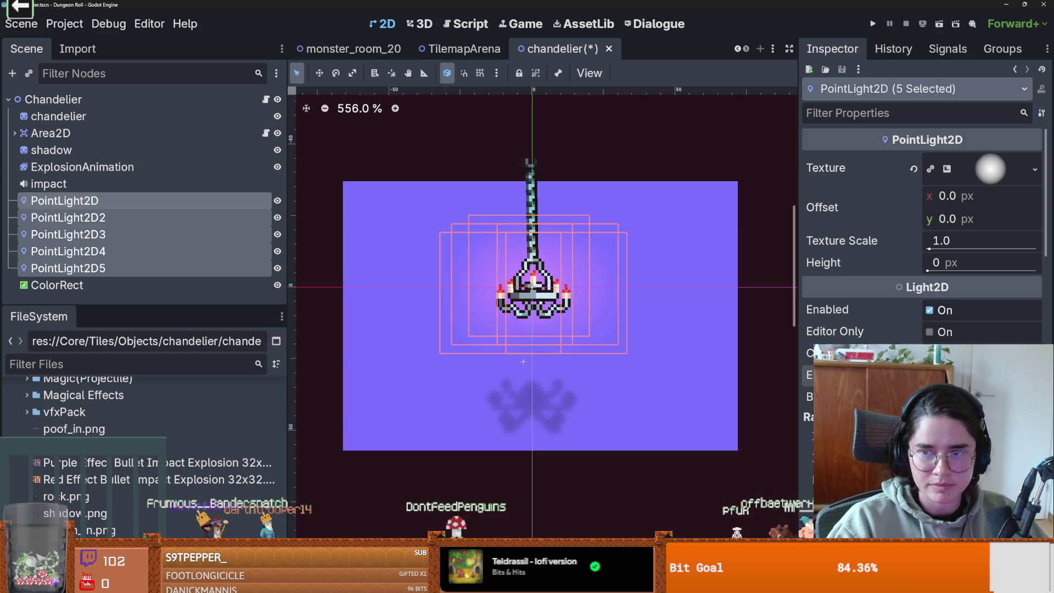
Shift the five chandelier lights' colour from red (ff472e) to orange.
scroll(922, 236, down, 10)
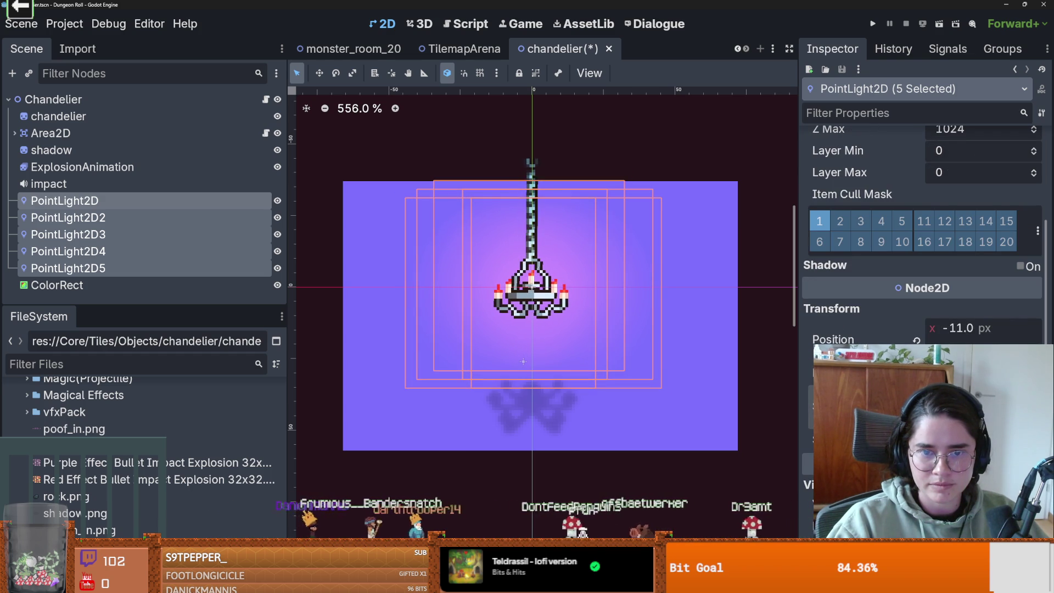
scroll(923, 237, up, 10)
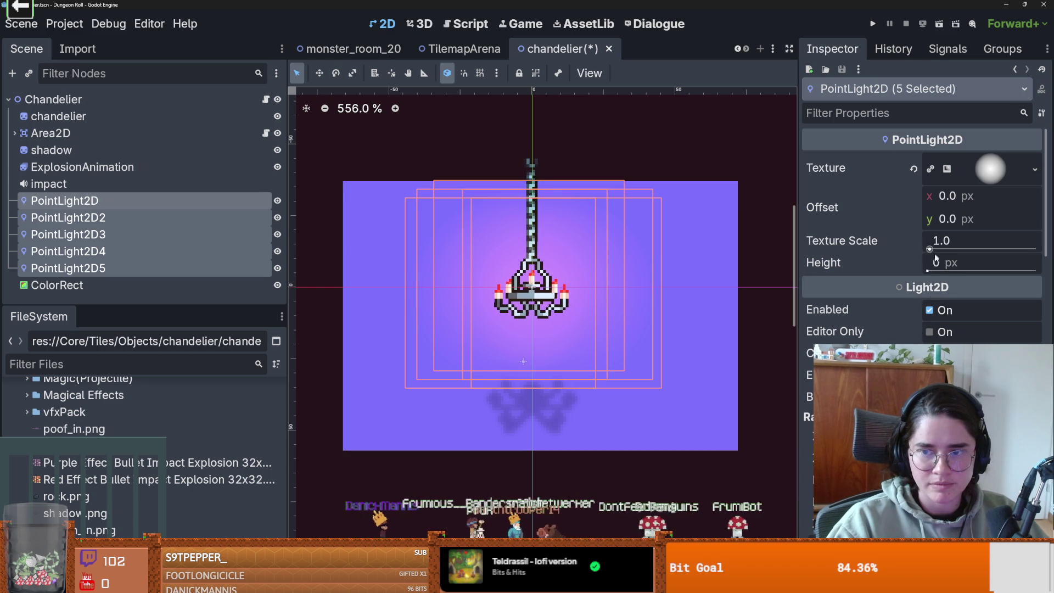
click(940, 353)
mouse_move(993, 107)
mouse_down()
mouse_move(1015, 91)
mouse_move(1012, 99)
mouse_up()
Hide the purple ColorRect backdrop and run the game.
click(839, 144)
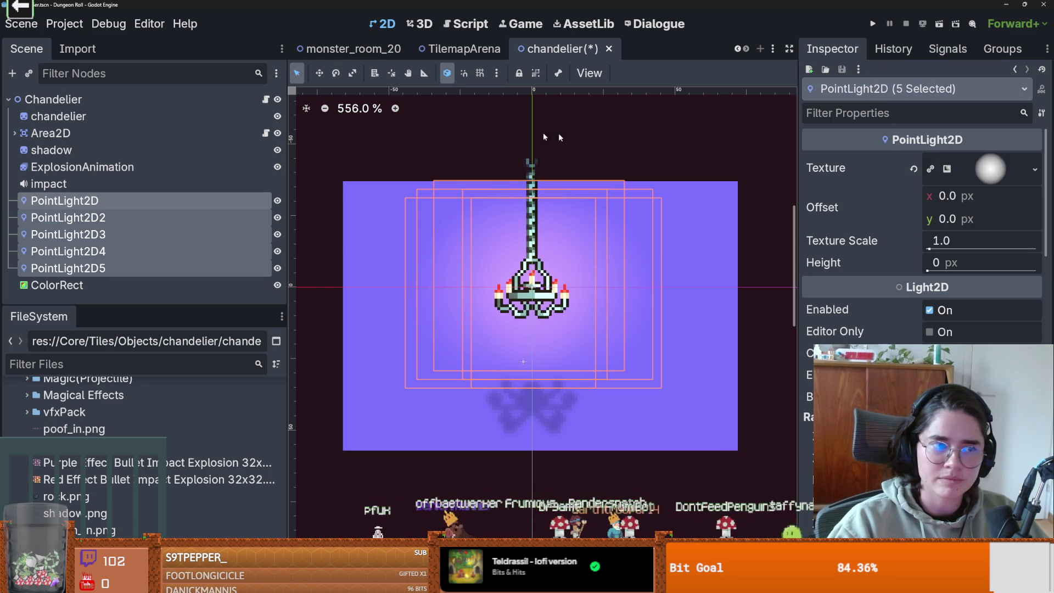
click(277, 285)
click(873, 23)
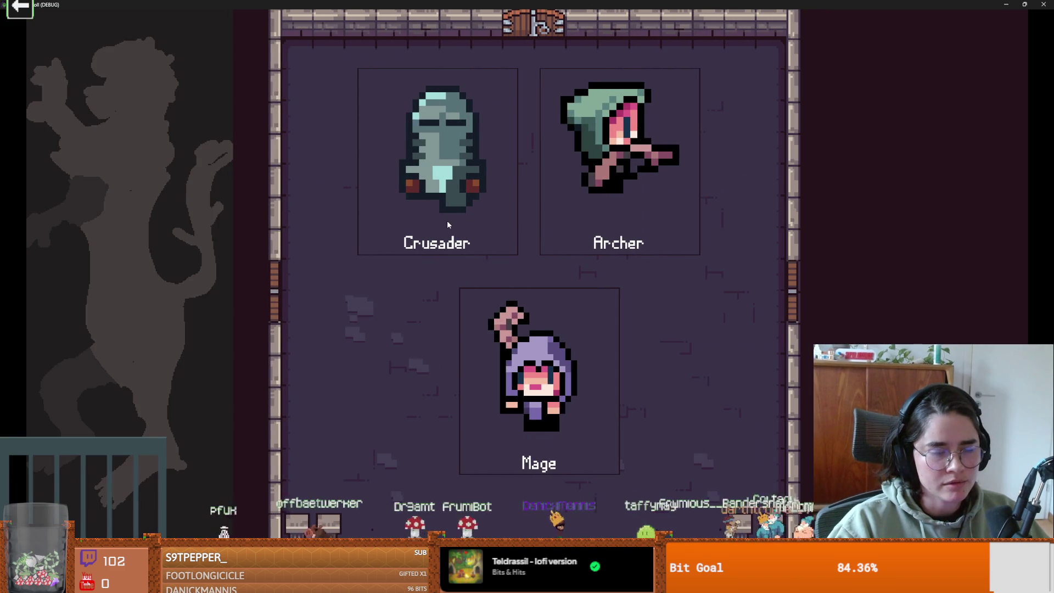
Enter the dungeon as the Crusader, walk around and under the chandelier, then stop the game.
key(Return)
key(d)
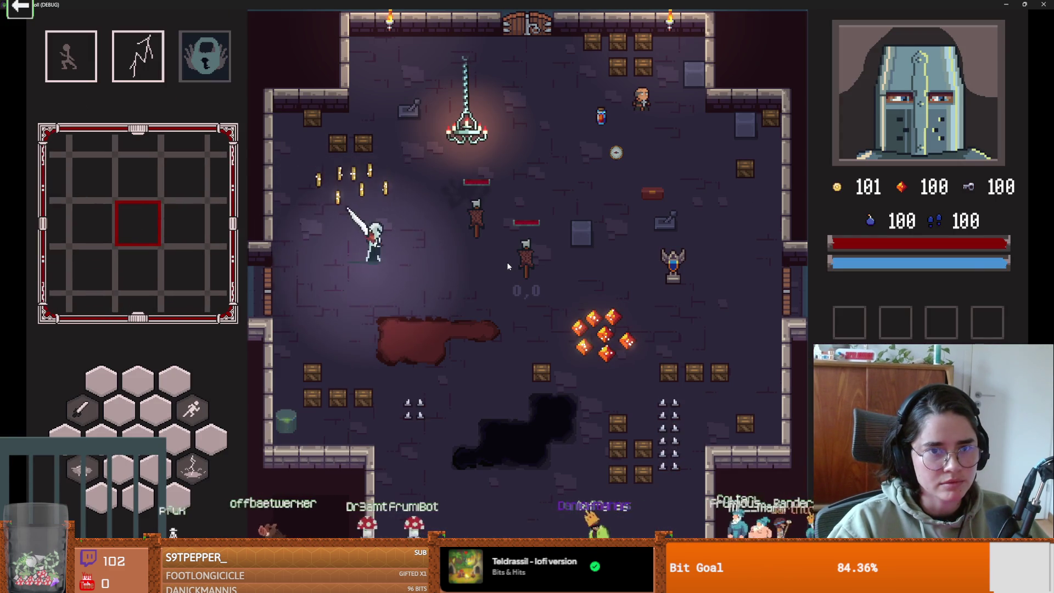
key(w)
key(d)
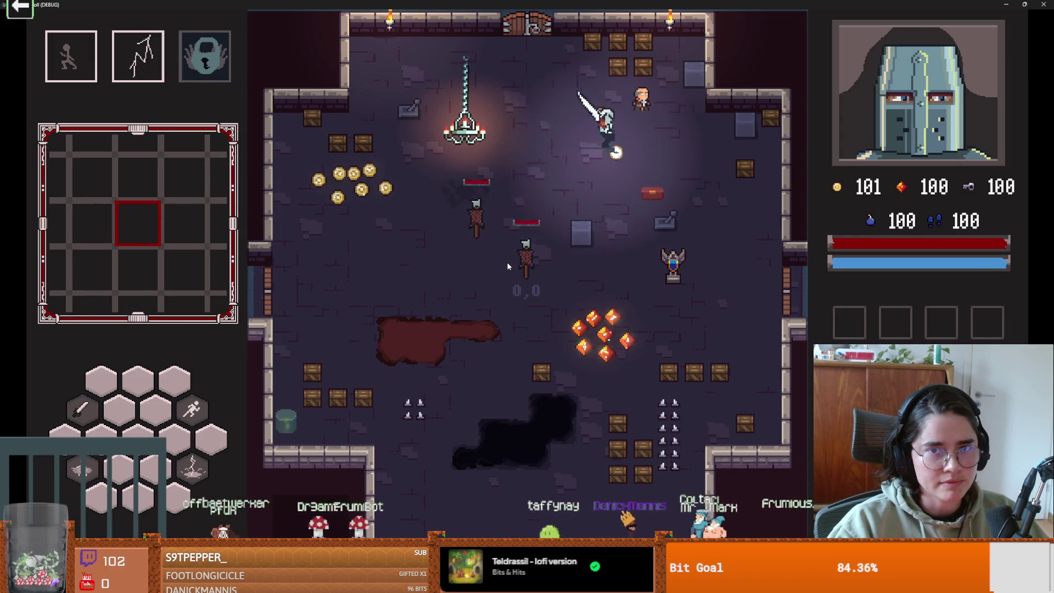
key(s)
key(a)
key(s)
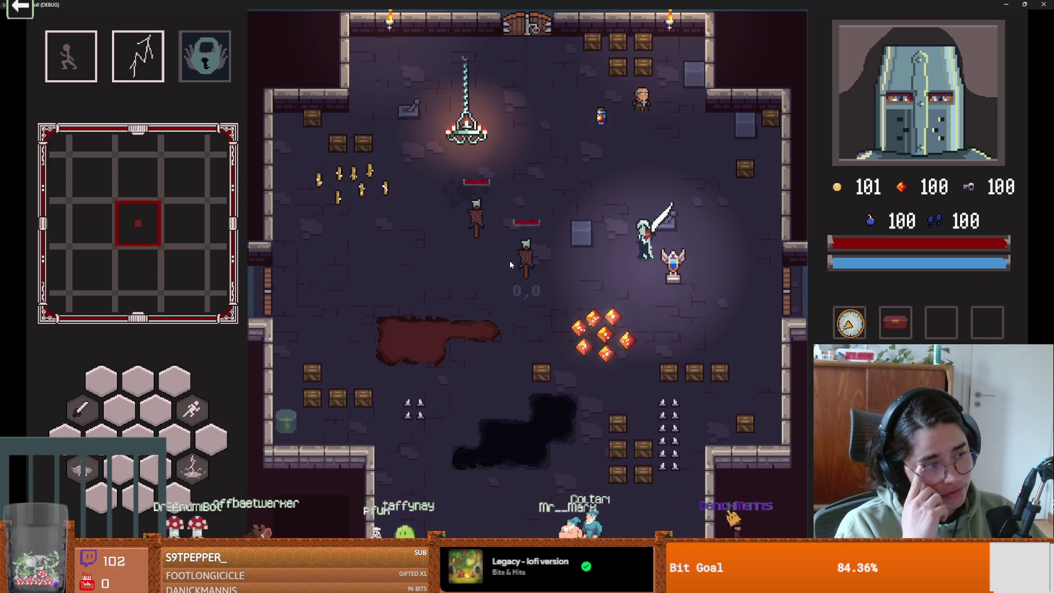
key(a)
key(a)
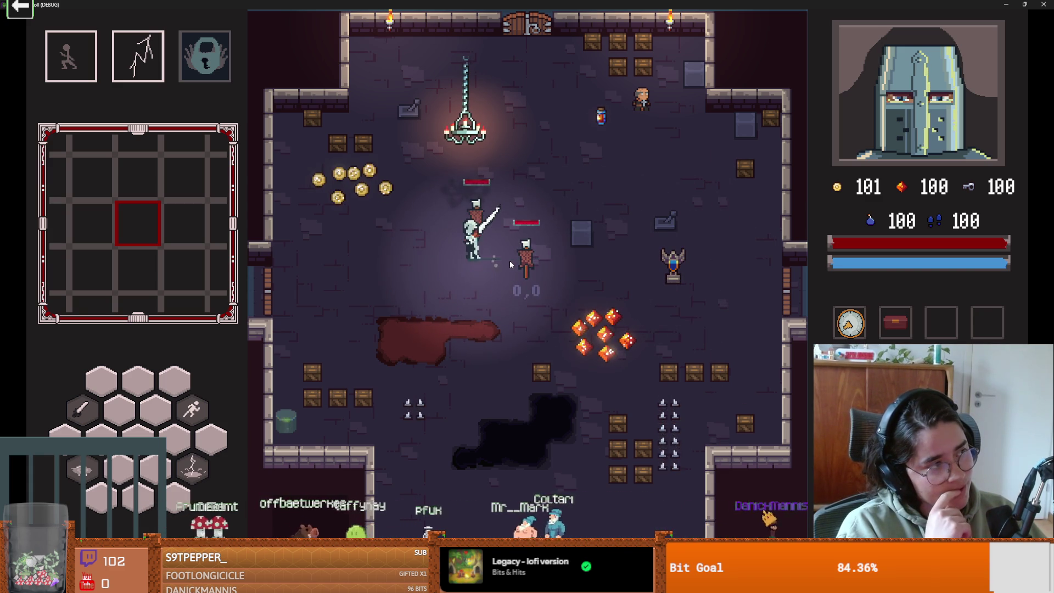
key(w)
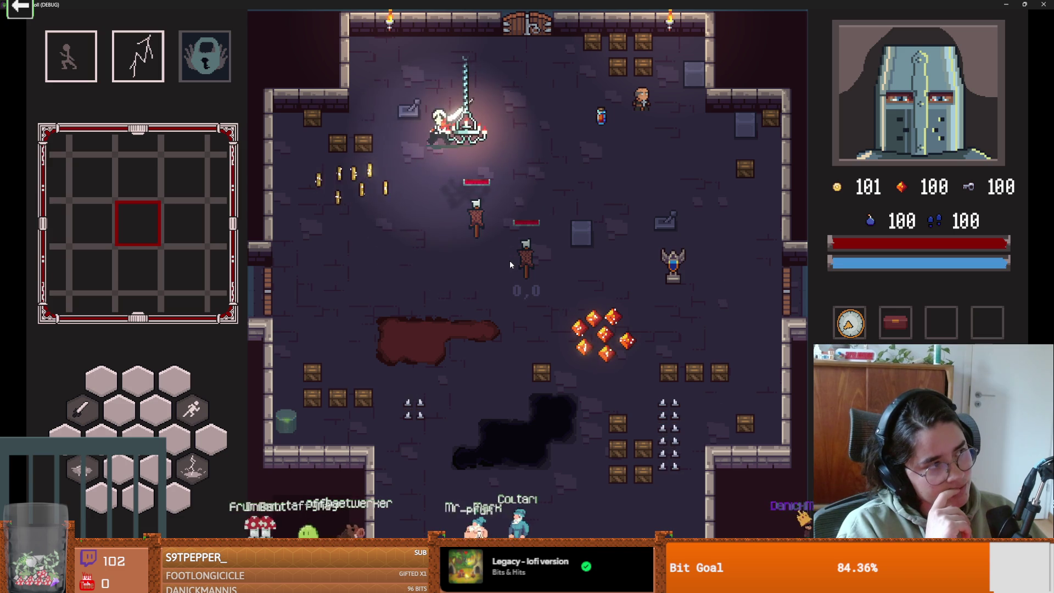
key(a)
key(s)
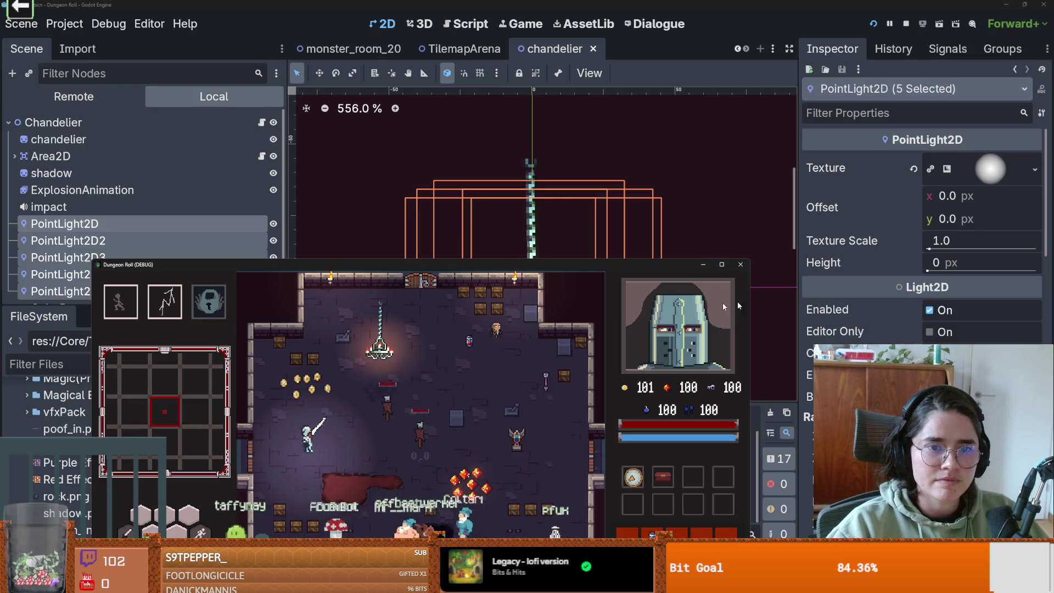
key(super+Down)
click(740, 264)
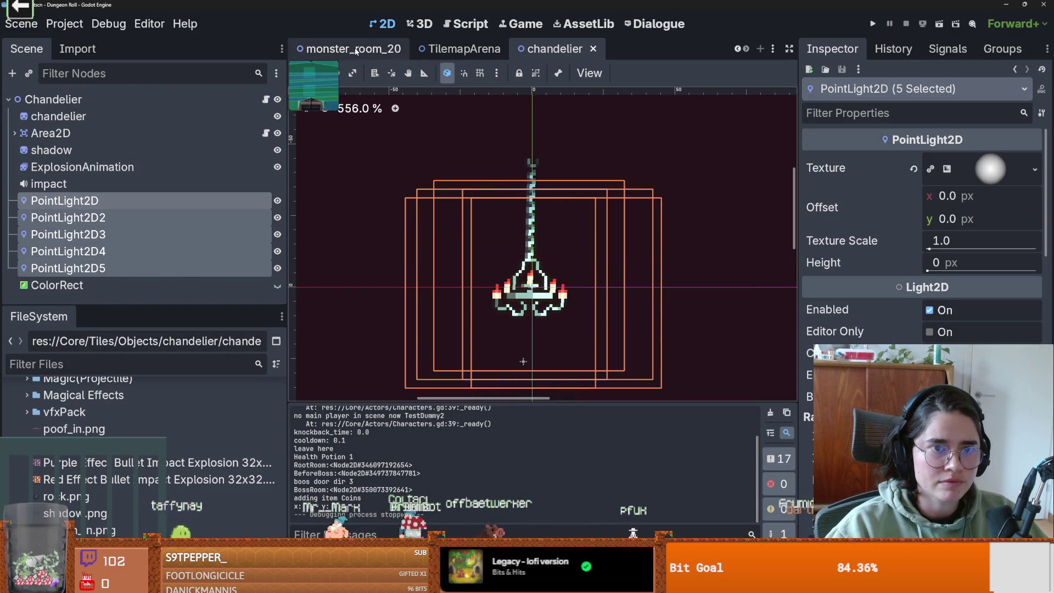
In the TilemapArena scene, expand Camera2D and select its Darkness ColorRect.
click(443, 48)
click(15, 184)
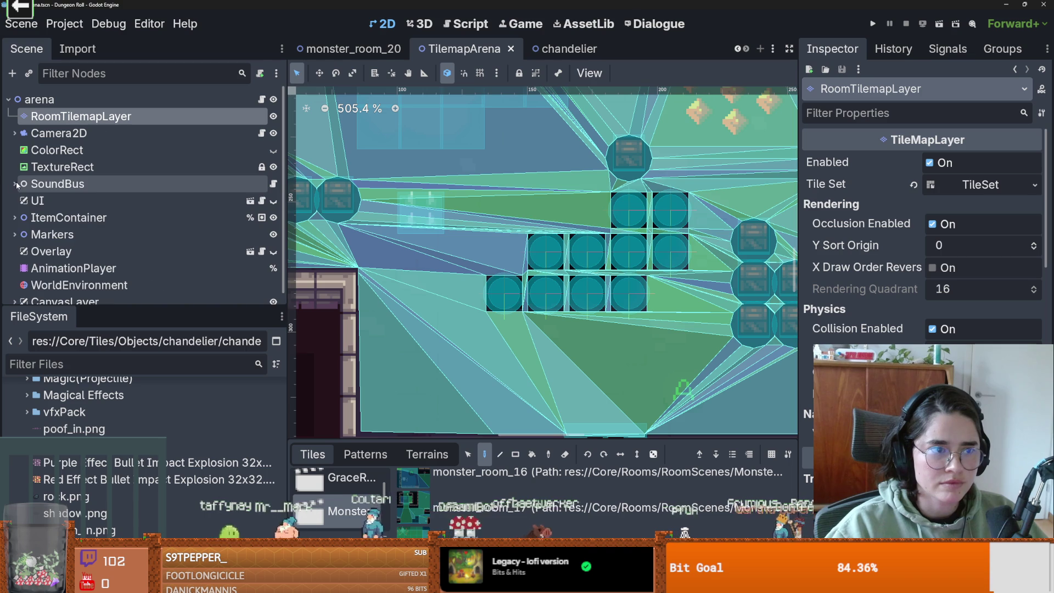
click(26, 157)
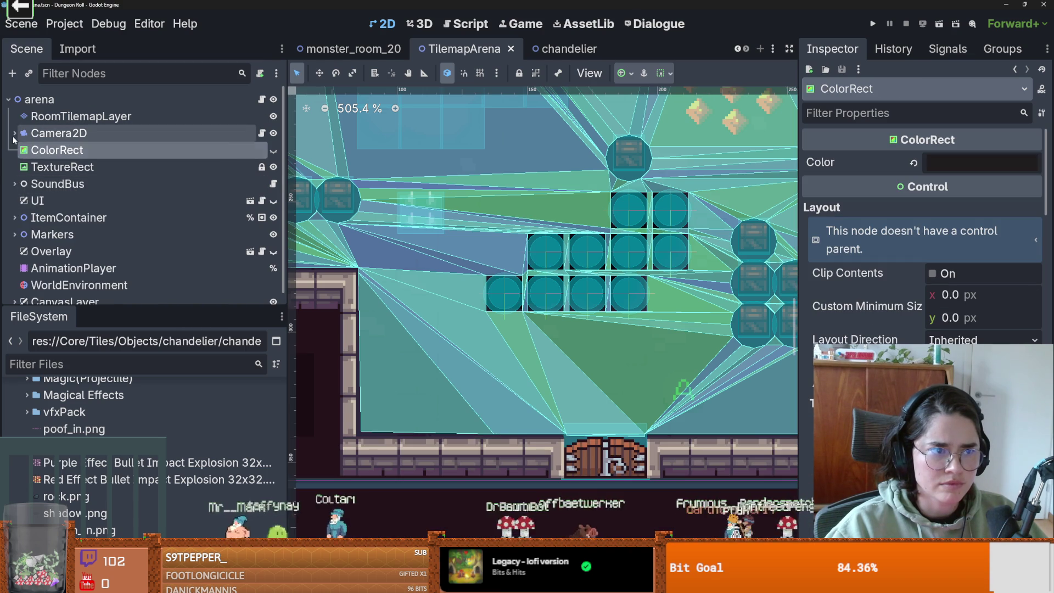
click(15, 133)
click(61, 167)
scroll(922, 230, down, 10)
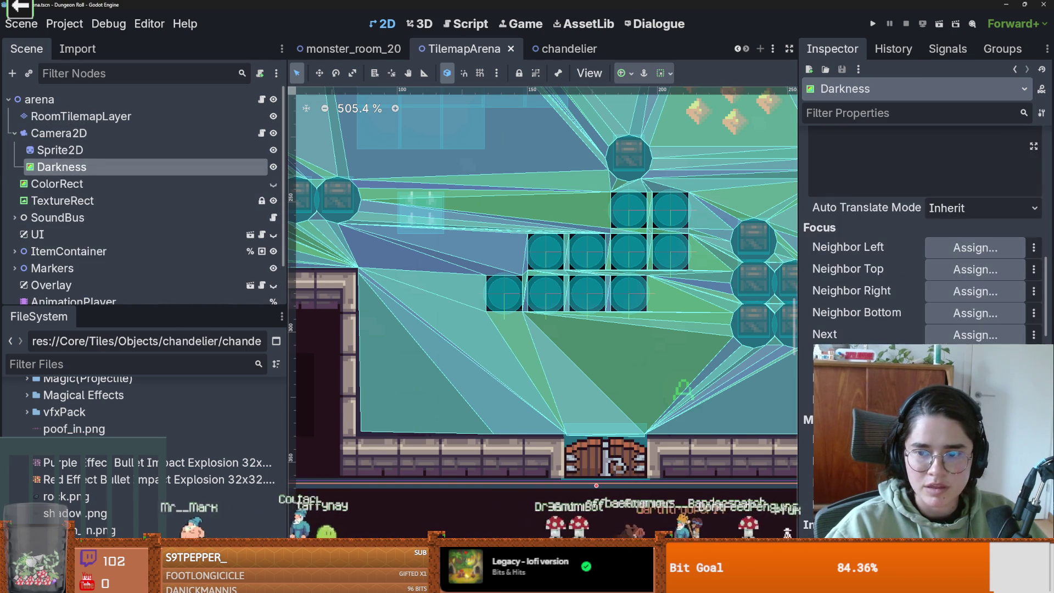
scroll(923, 231, up, 2)
scroll(922, 231, down, 5)
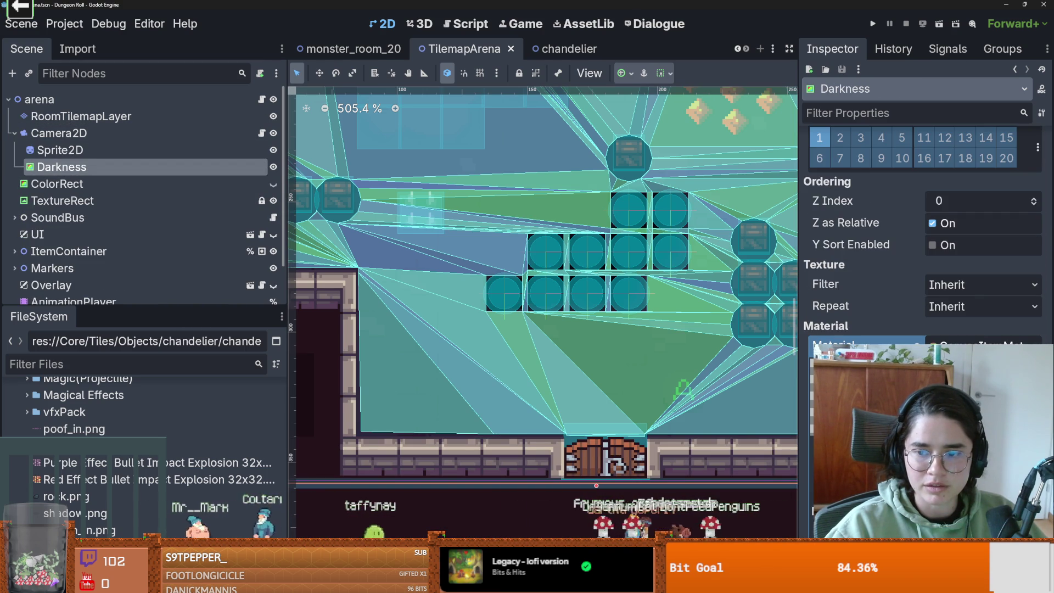
scroll(923, 230, down, 2)
scroll(923, 231, up, 8)
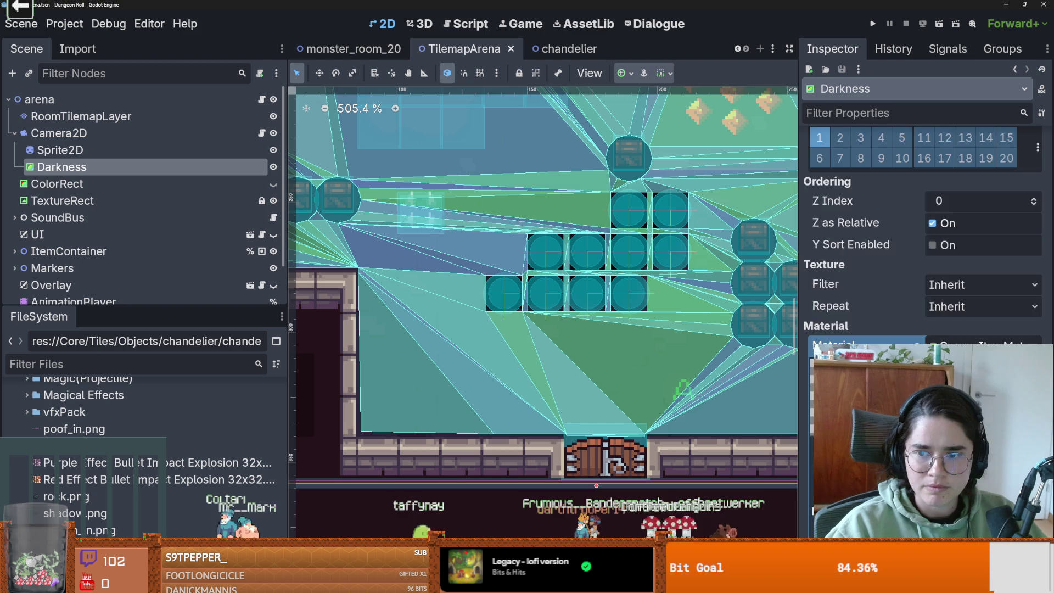
scroll(922, 237, up, 6)
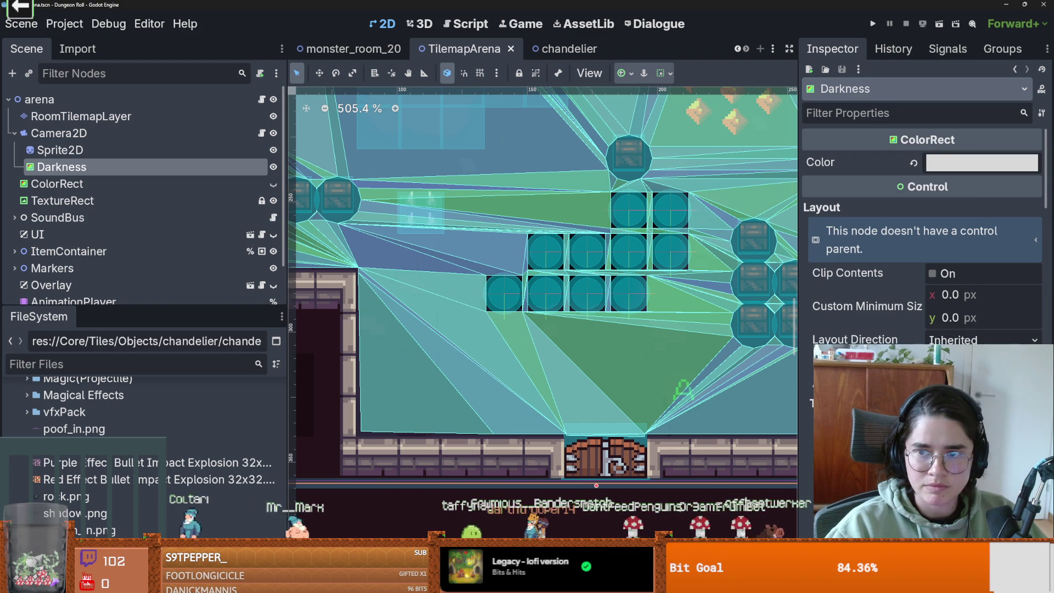
Darken the Darkness colour to near black and relaunch the game.
click(959, 168)
drag(1039, 213, 1044, 286)
click(886, 33)
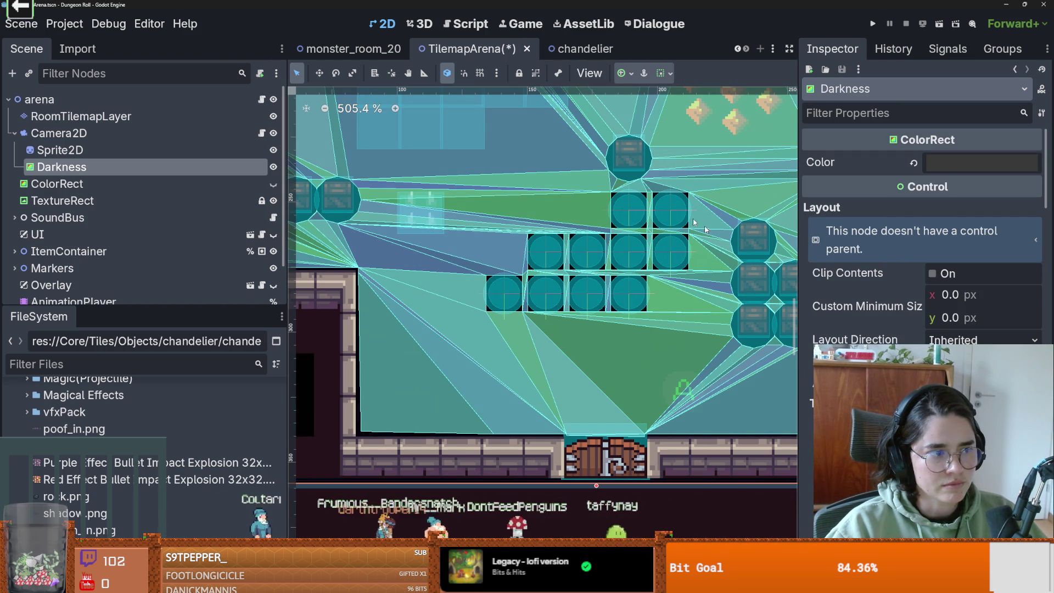
click(872, 23)
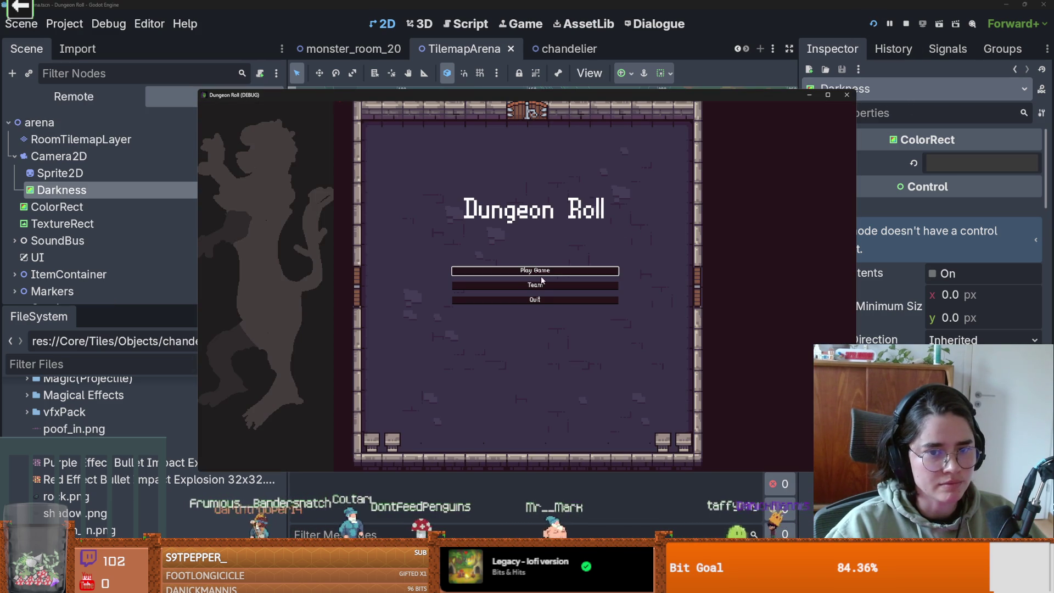
Start a new game as the Crusader in the test run and move down-left.
click(540, 271)
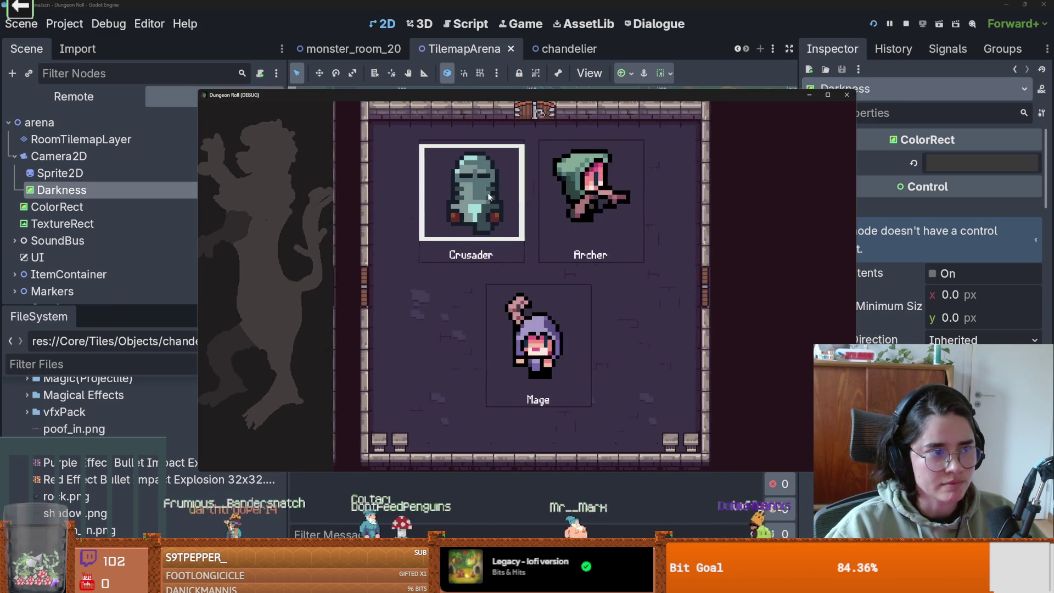
click(469, 249)
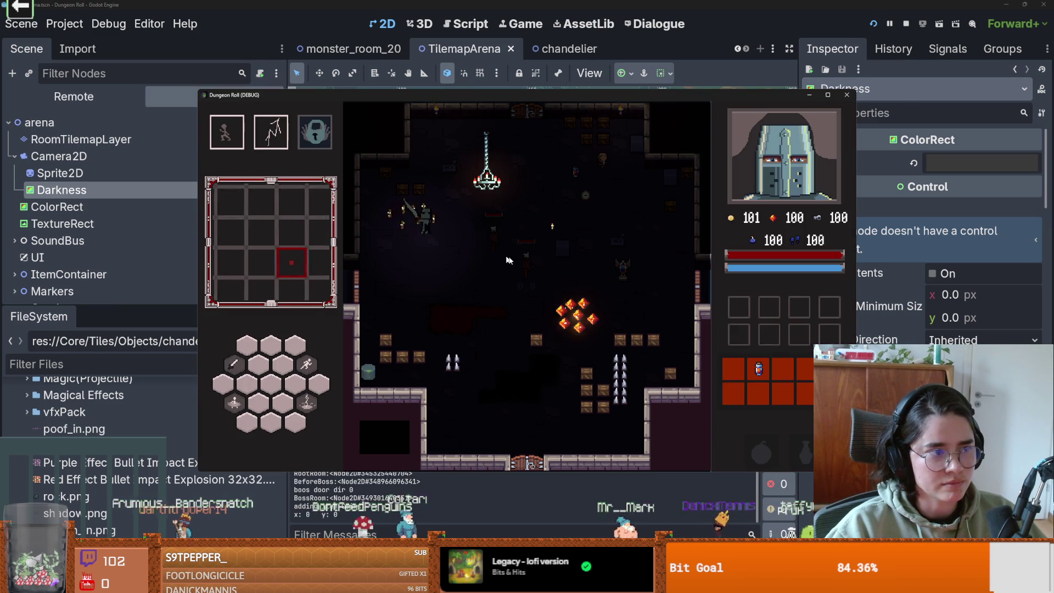
key(a)
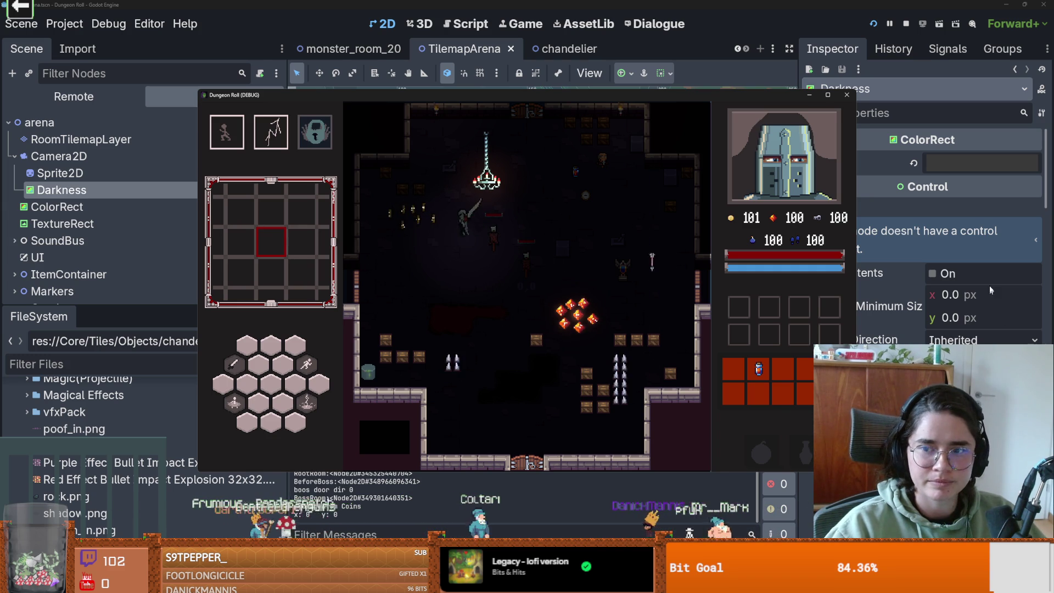
click(948, 165)
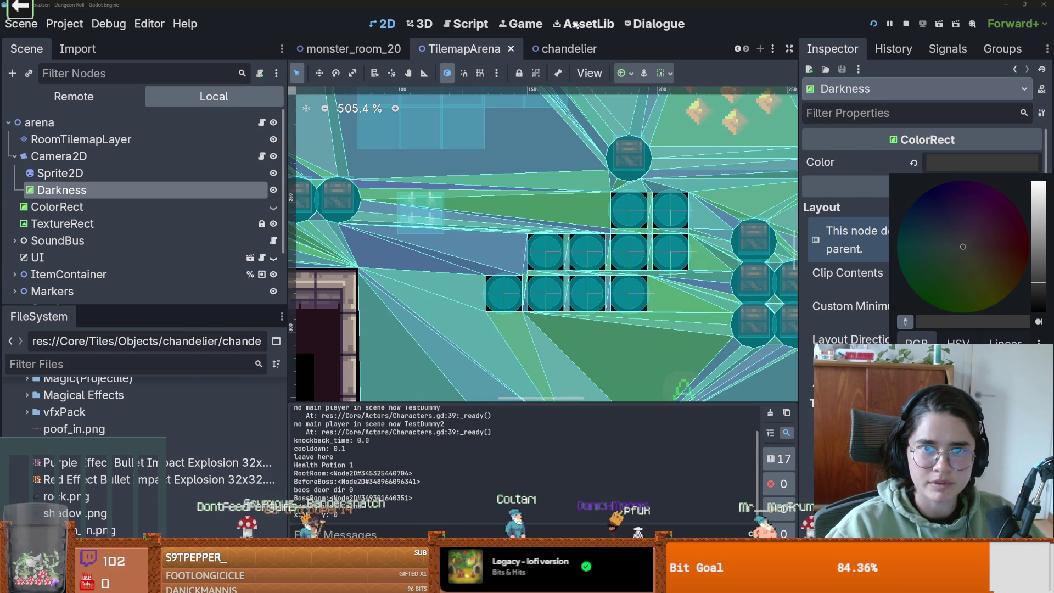
Switch to the Game workspace and inspect the camera and node selection option menus.
click(526, 25)
click(527, 25)
click(625, 73)
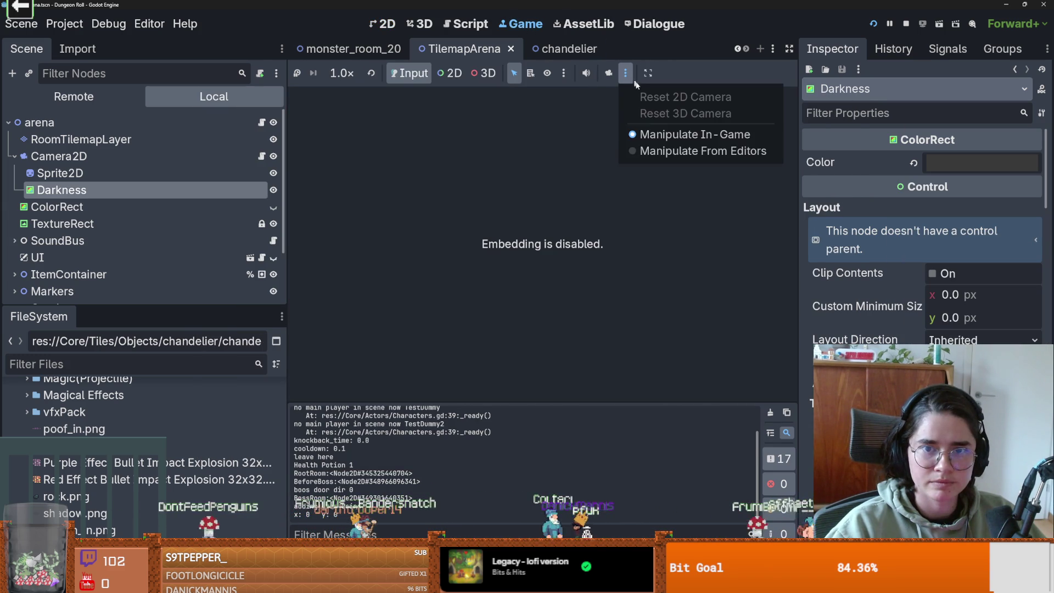
click(567, 74)
click(567, 74)
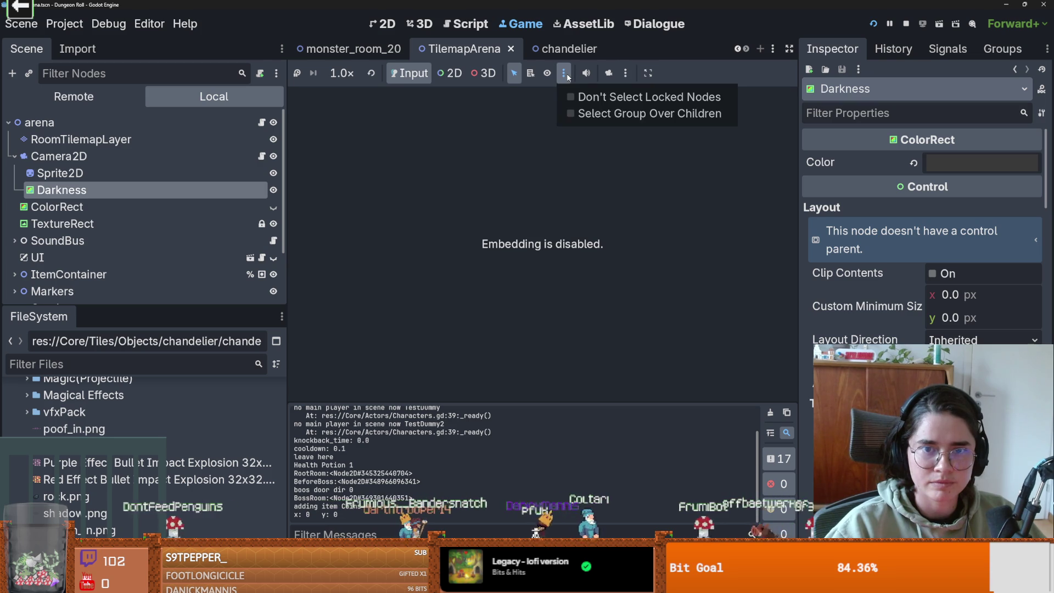
click(565, 75)
Enable Embed Game on Next Play from the Game view's embedding options.
click(625, 75)
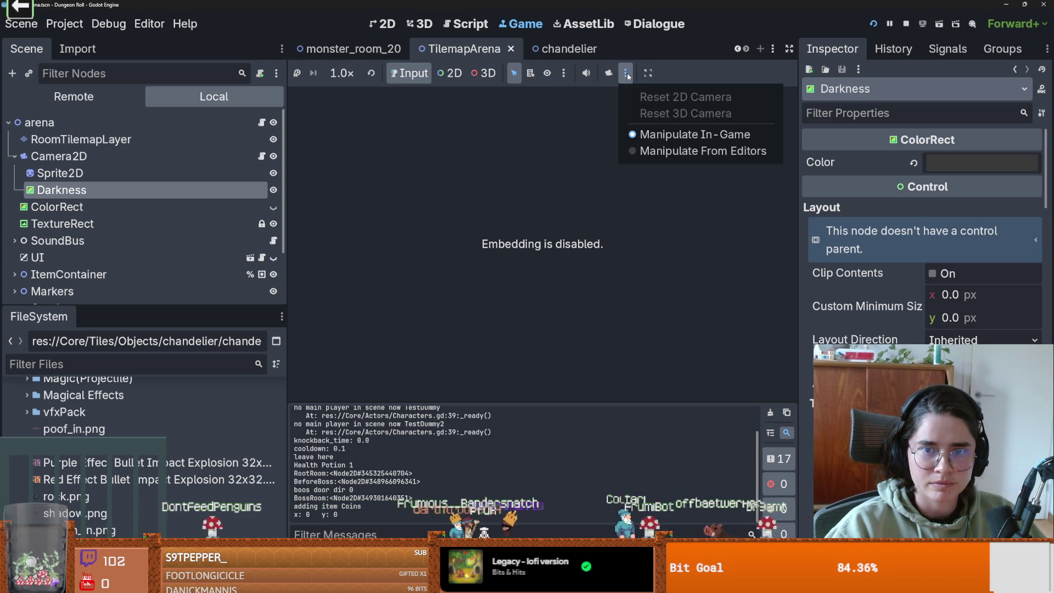
click(629, 76)
click(564, 72)
click(563, 72)
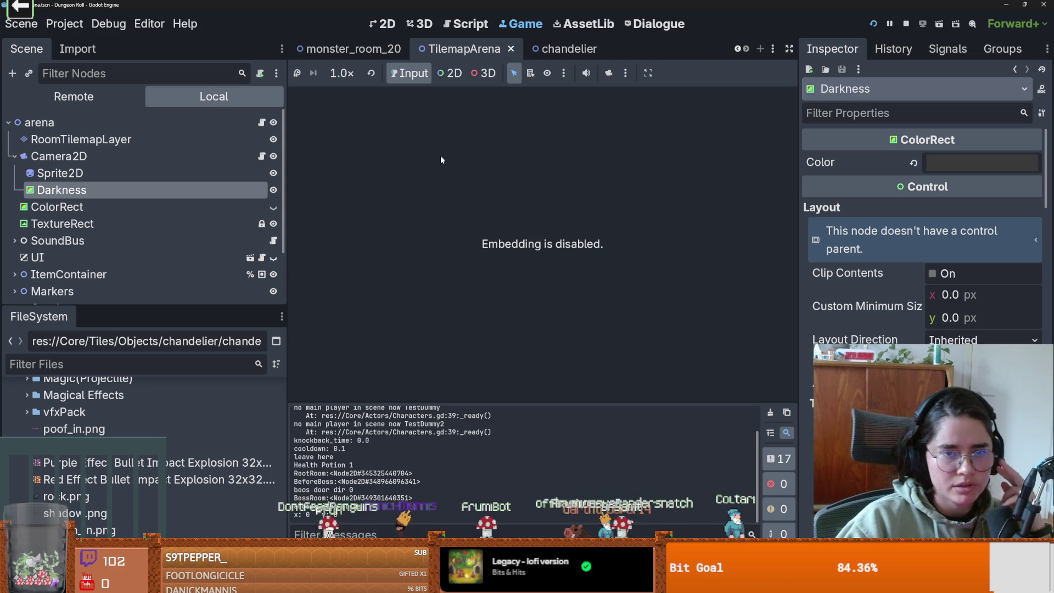
click(563, 73)
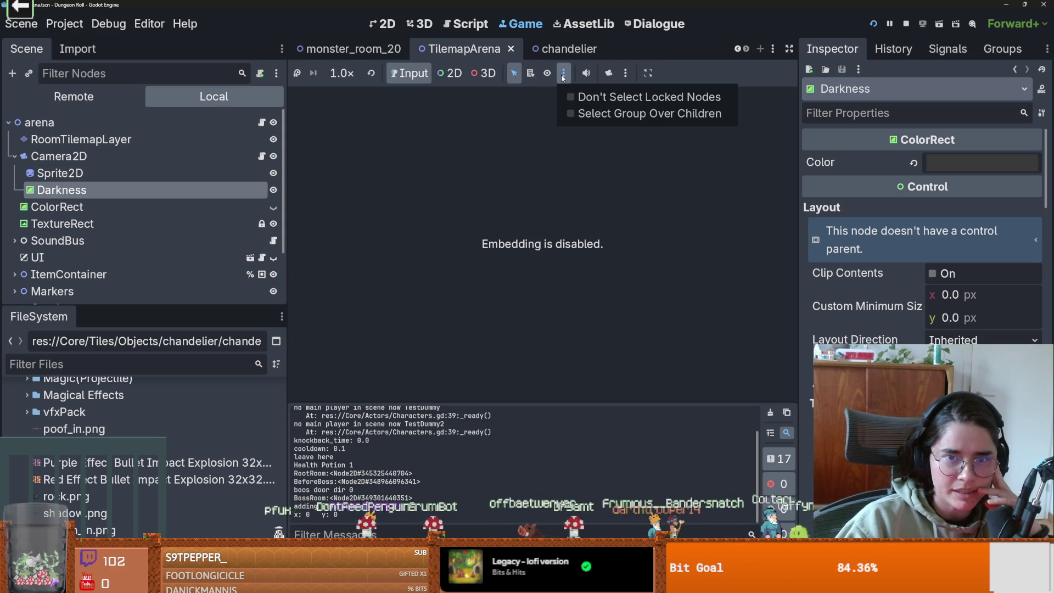
click(563, 73)
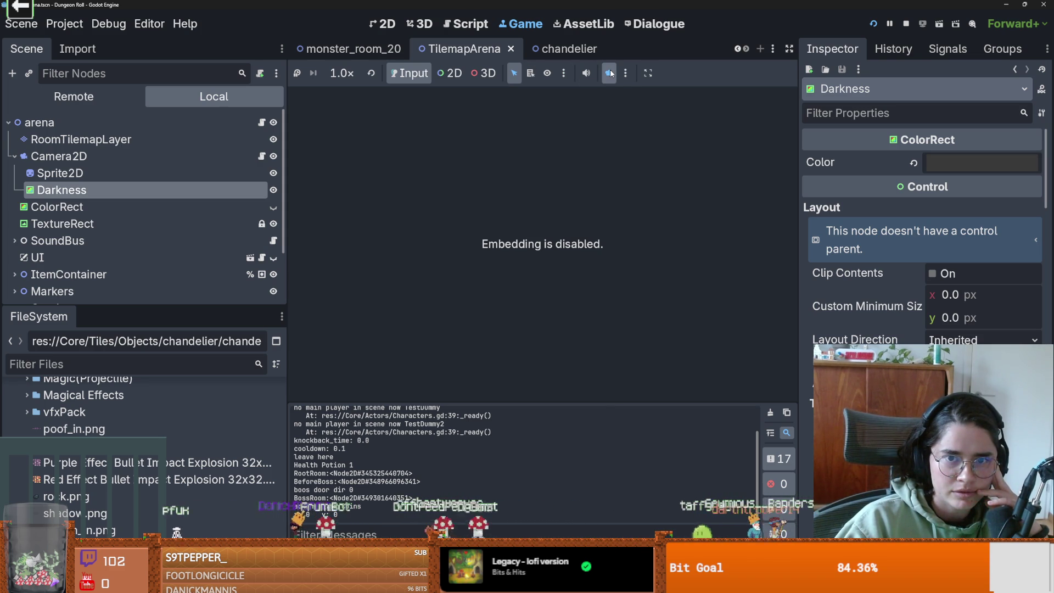
click(646, 72)
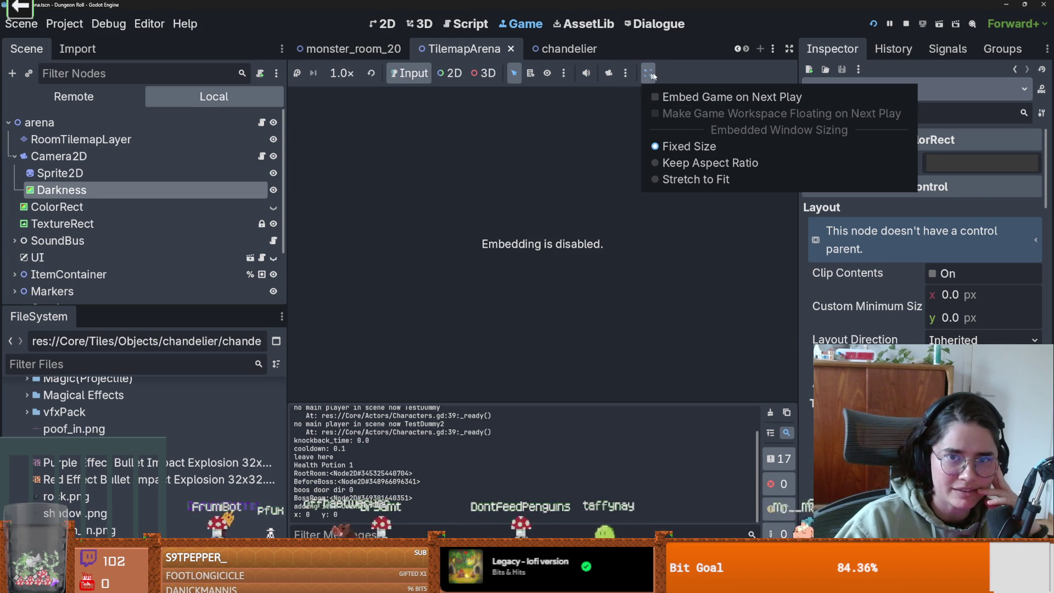
click(692, 99)
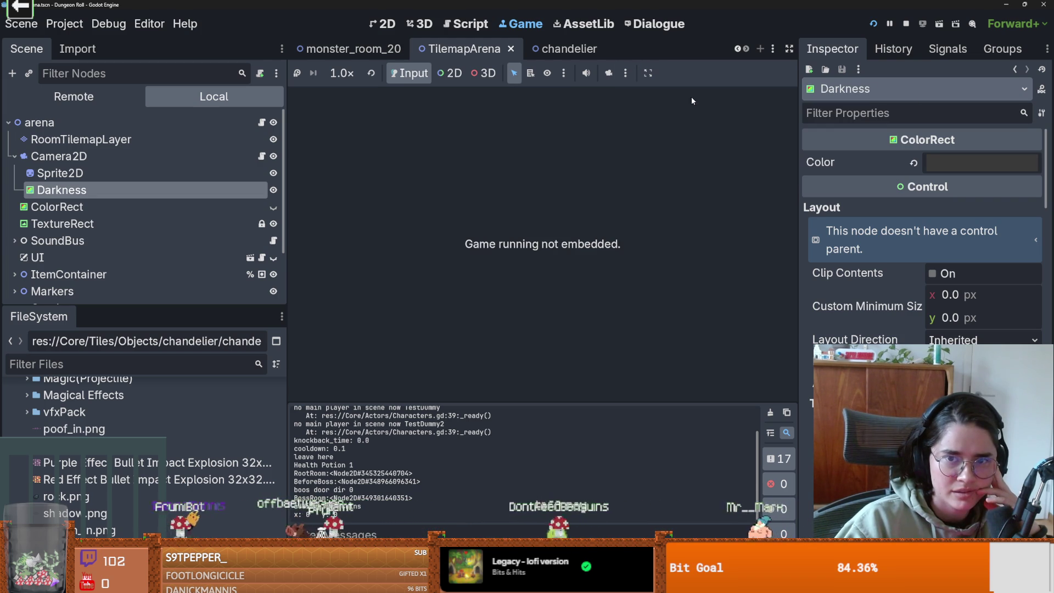
Restart the game embedded in the editor and choose the Crusader.
click(873, 24)
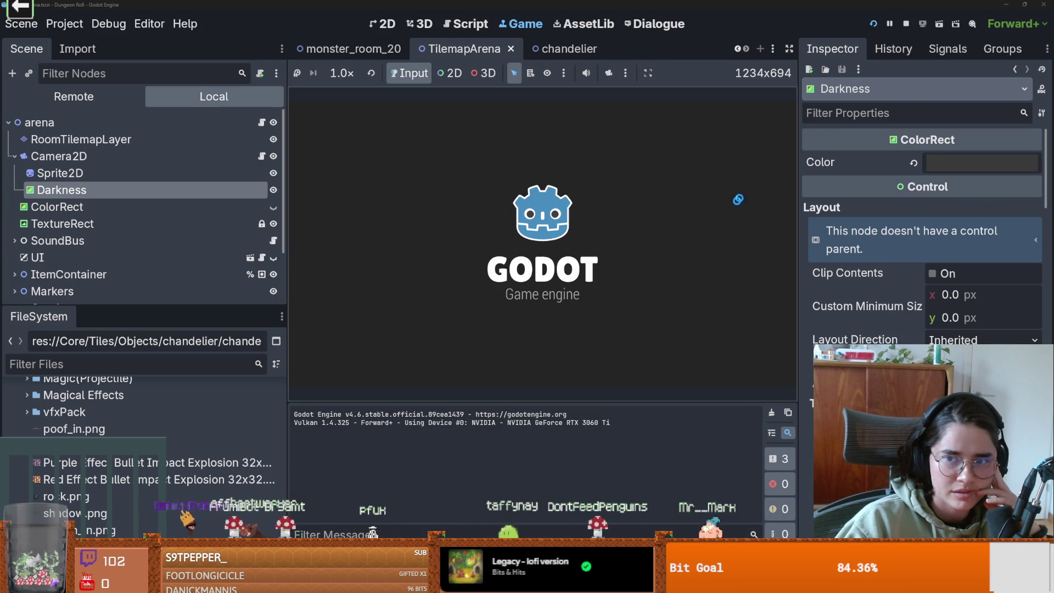
click(557, 232)
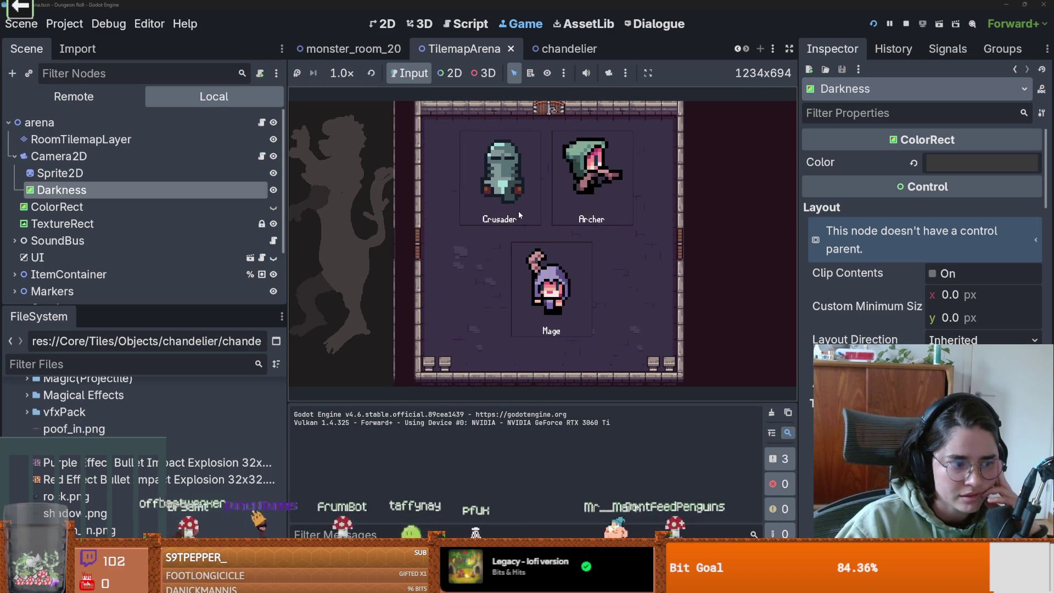
click(519, 214)
Brighten the Darkness colour considerably, then restart and enter the dungeon as the Crusader.
click(951, 162)
drag(1039, 274, 1042, 236)
key(F5)
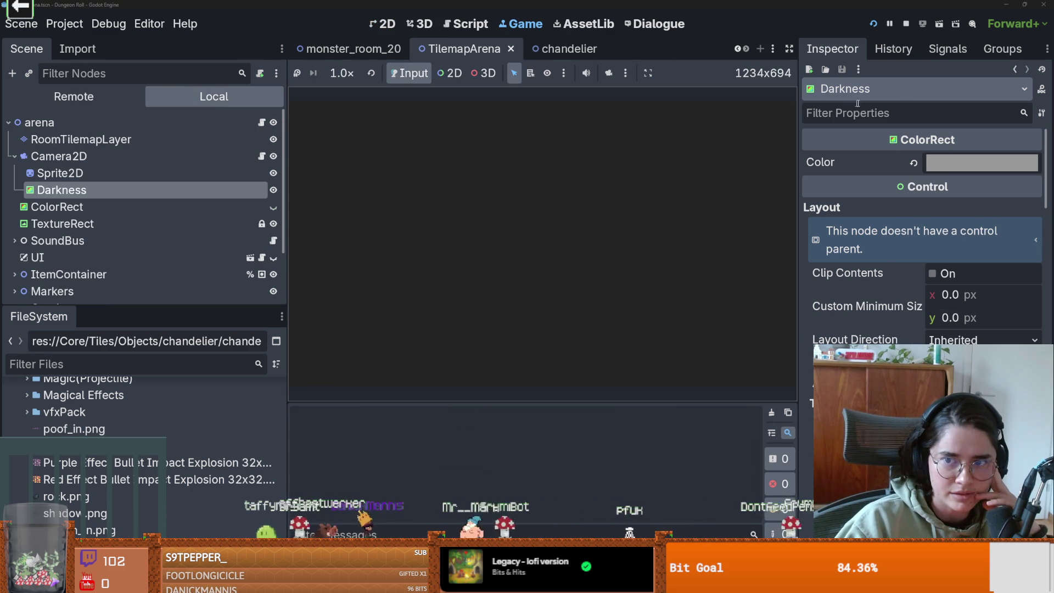
click(529, 231)
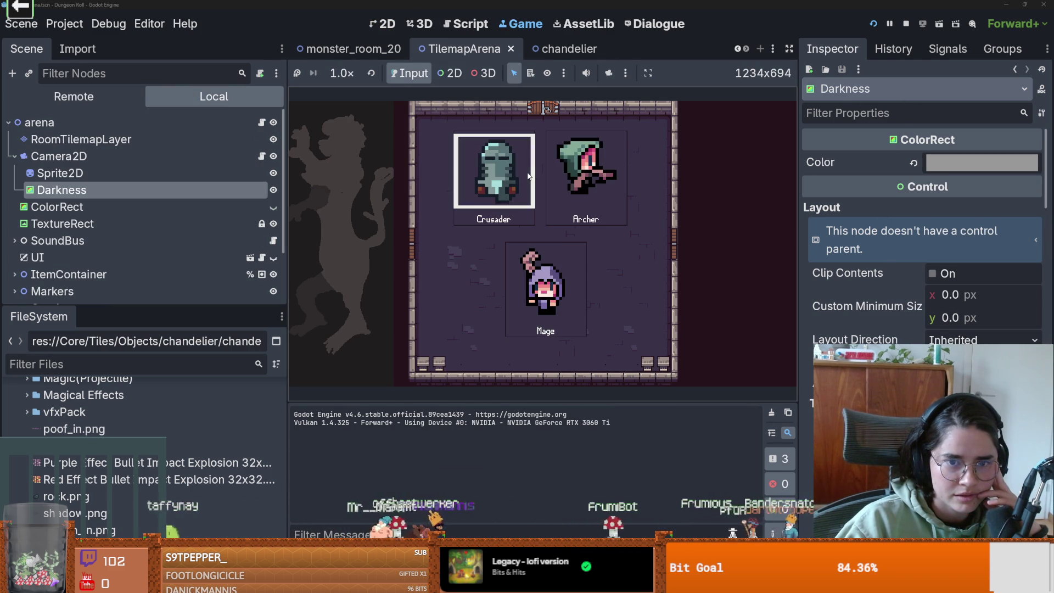
click(497, 175)
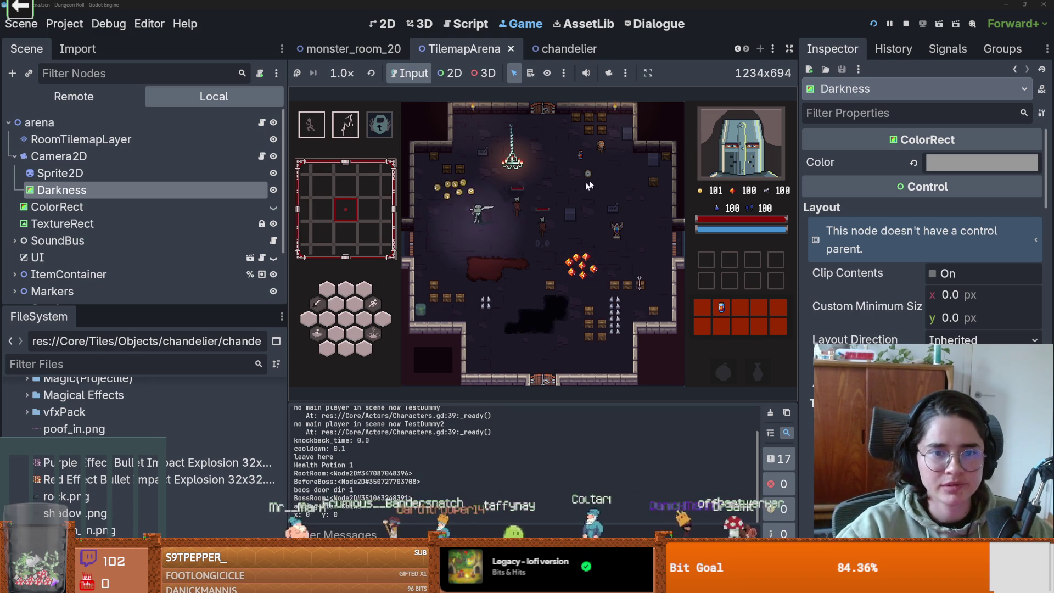
Enlarge the Game view to 1352x761 by narrowing the Scene dock, and walk the knight down-right.
drag(799, 77, 901, 77)
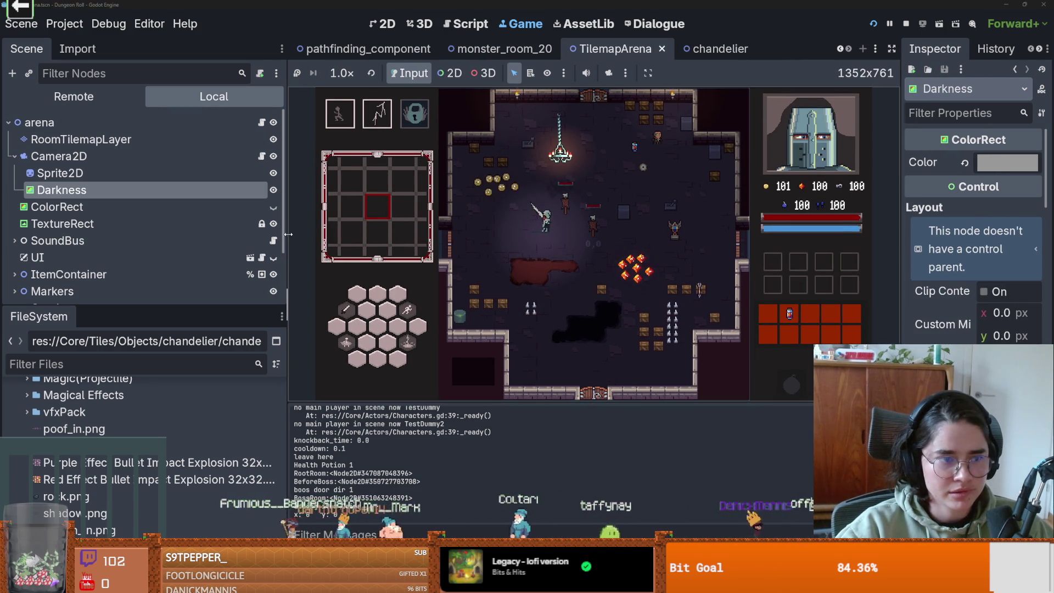
drag(287, 219, 101, 220)
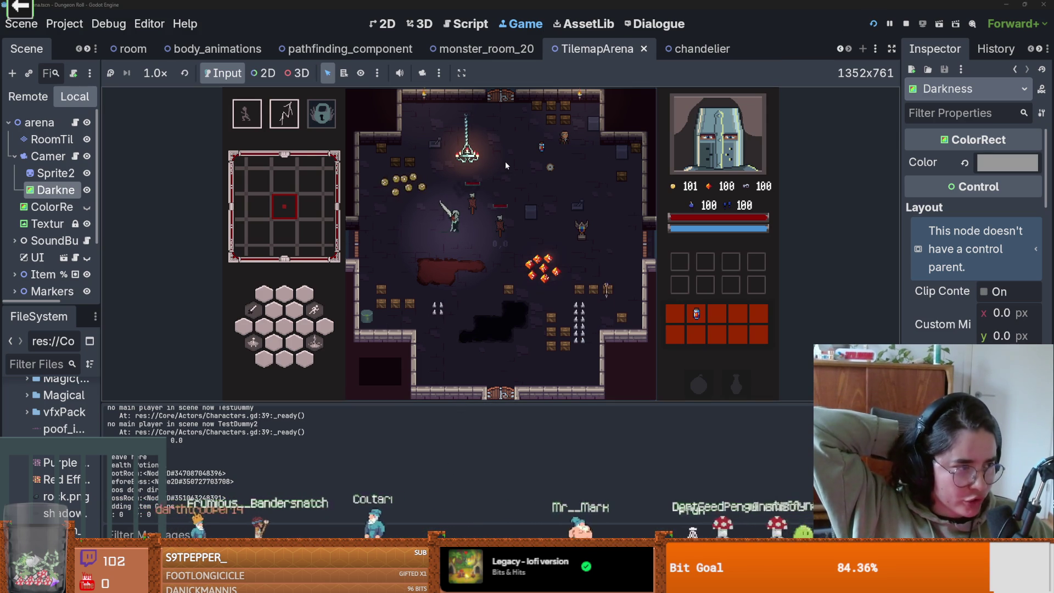
key(s)
key(d)
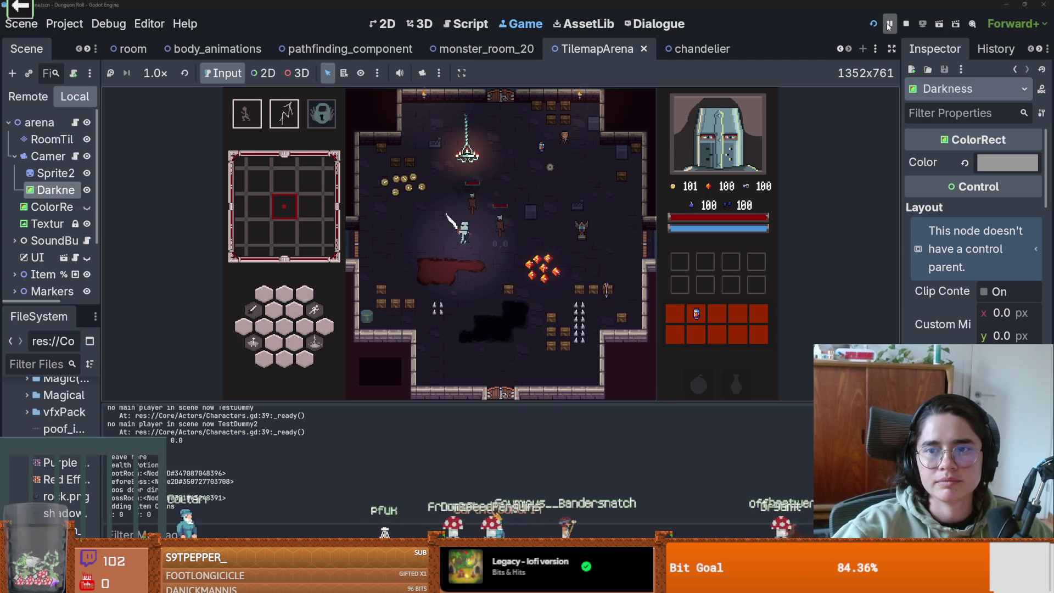
Stop the game, reset the Darkness colour, then set it to light grey.
click(906, 24)
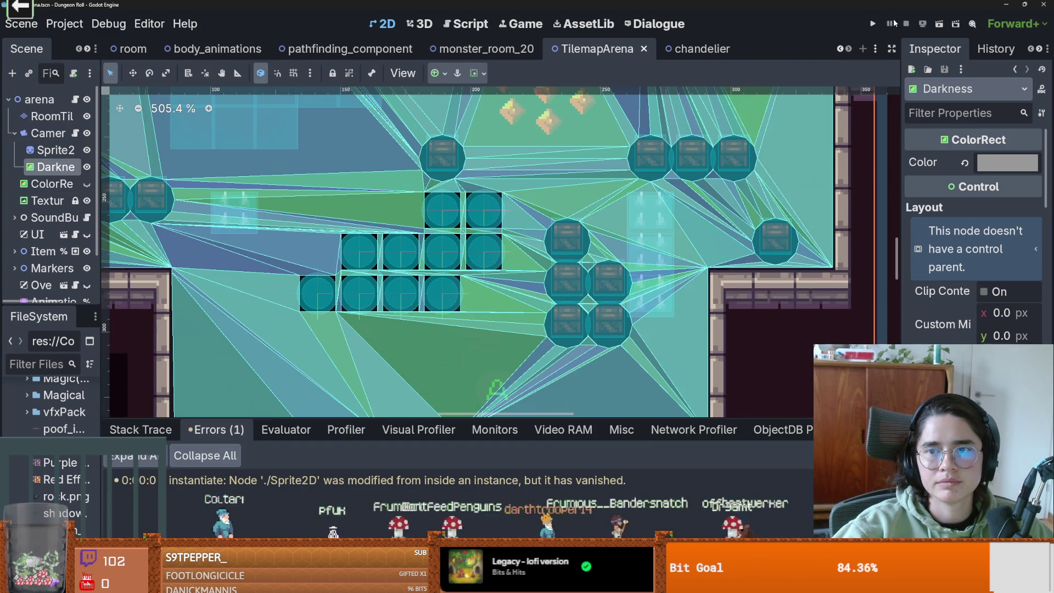
scroll(623, 180, down, 3)
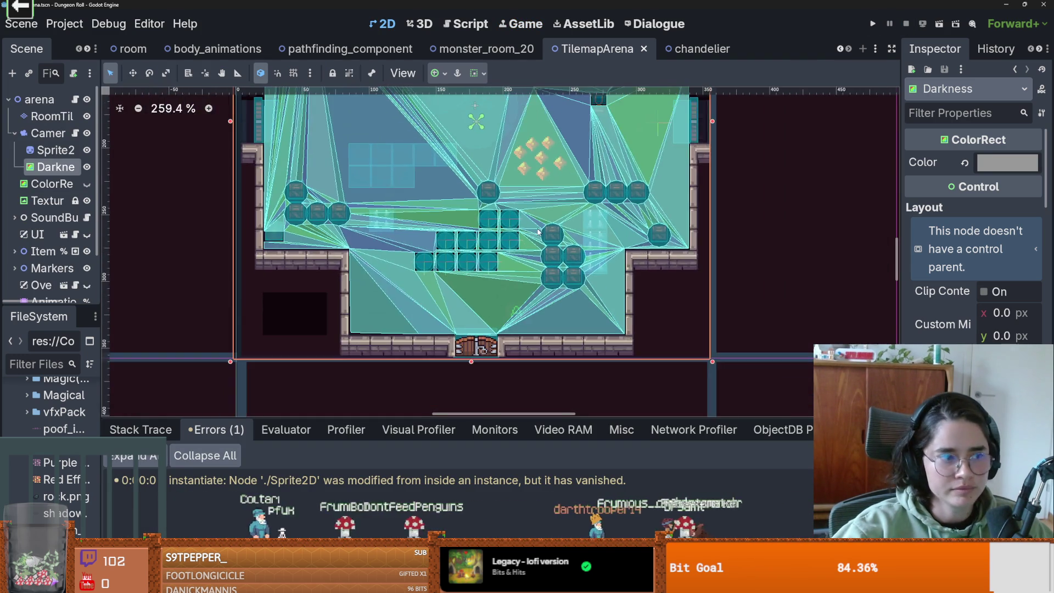
scroll(624, 180, up, 2)
click(965, 162)
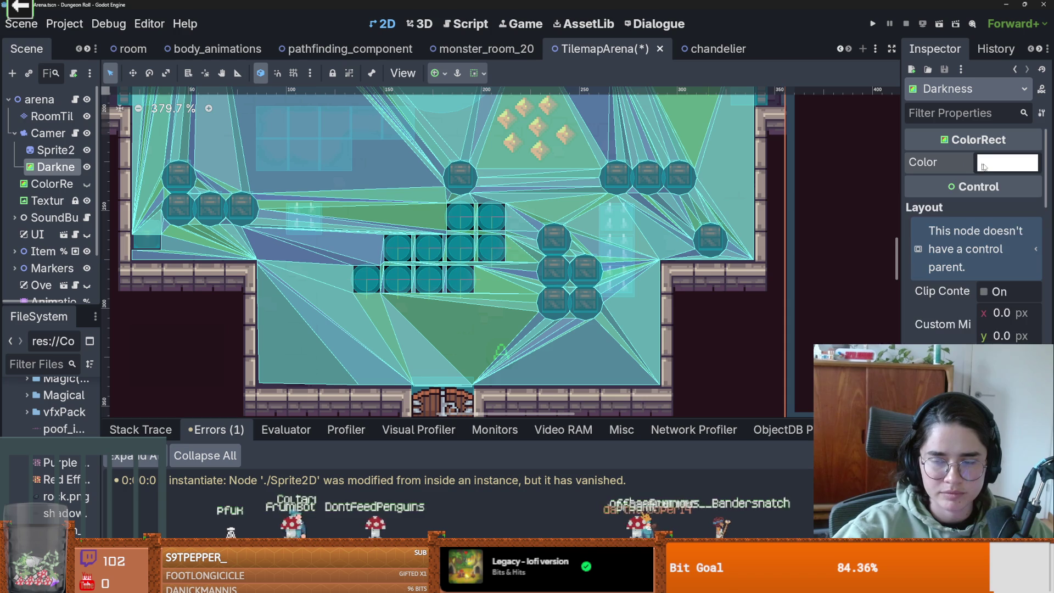
click(1007, 163)
mouse_move(1040, 200)
mouse_down()
mouse_move(1039, 275)
mouse_move(1039, 215)
mouse_up()
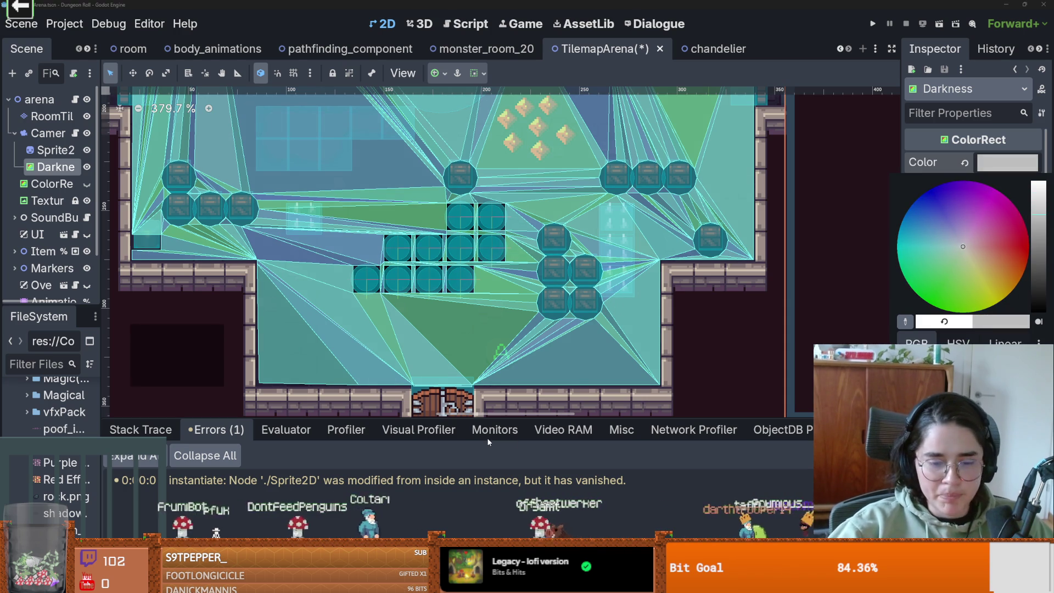
Open the chandelier scene, widen the Scene dock, and open the Area2D's DamageArea.gd script.
key(alt+Tab)
key(alt+Tab)
click(683, 50)
scroll(261, 222, down, 1)
scroll(464, 199, up, 1)
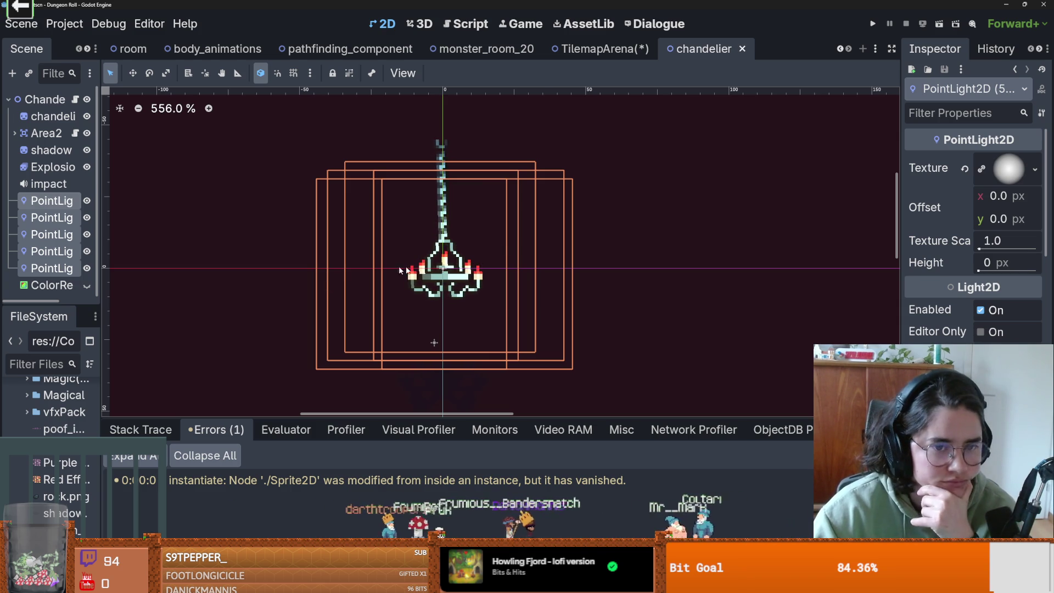
drag(102, 262, 253, 262)
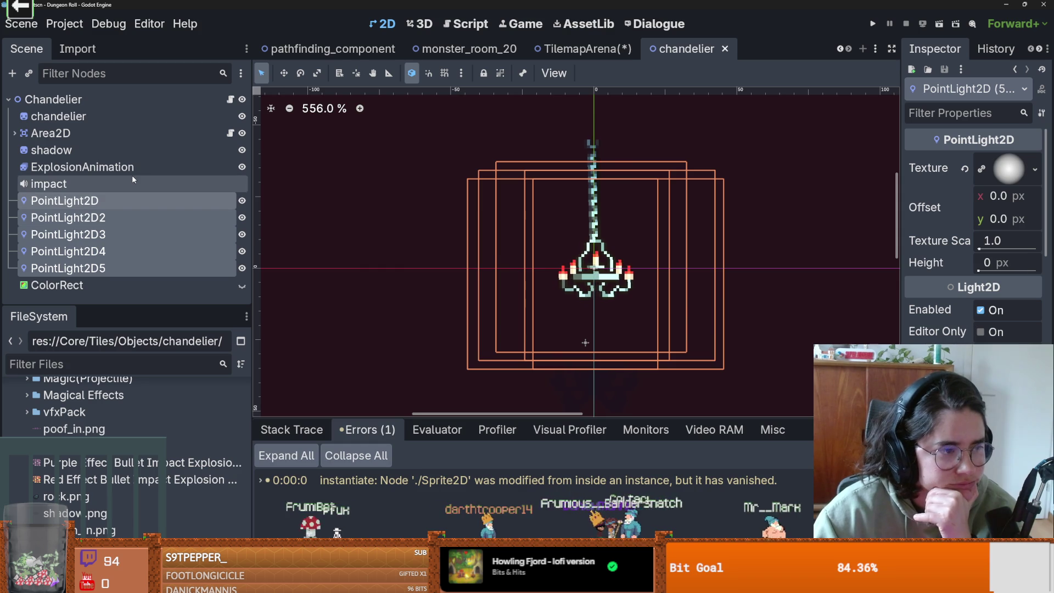
click(230, 99)
click(230, 133)
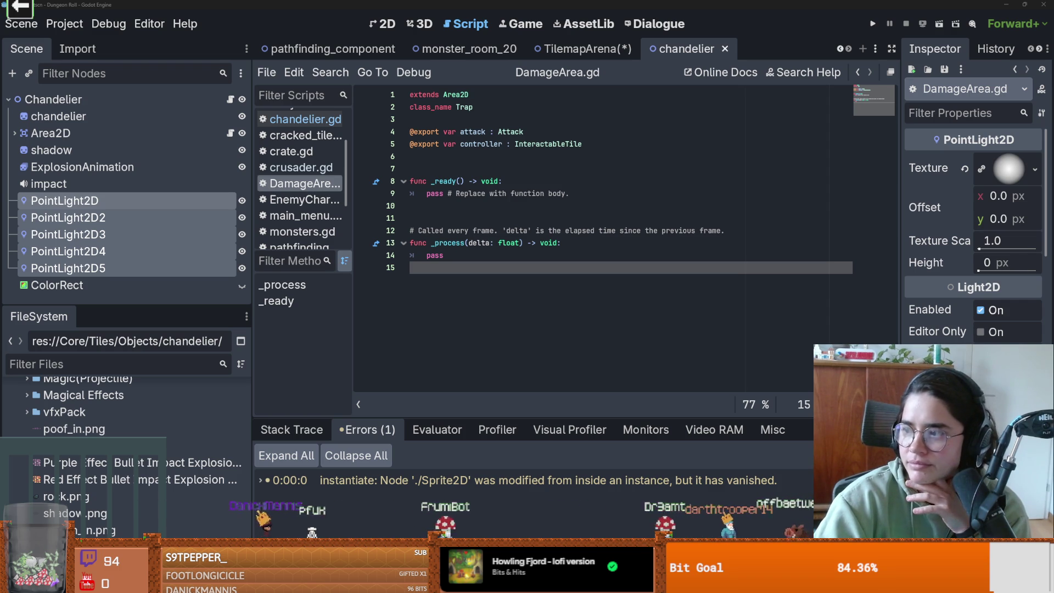
Check the news article in the browser, then place the cursor on empty line 6 of DamageArea.gd.
key(alt+Tab)
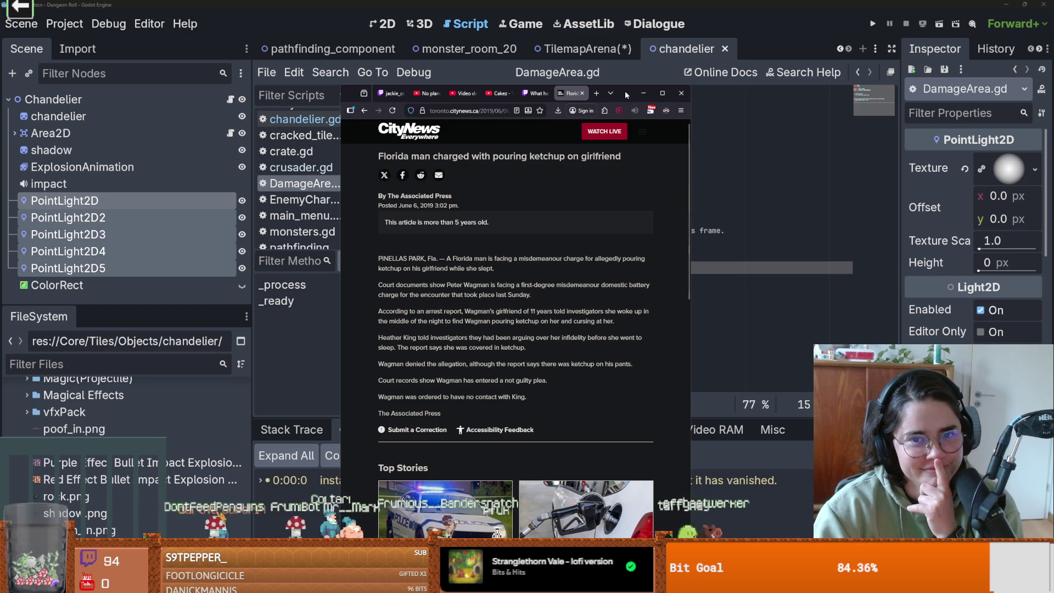
key(alt+Tab)
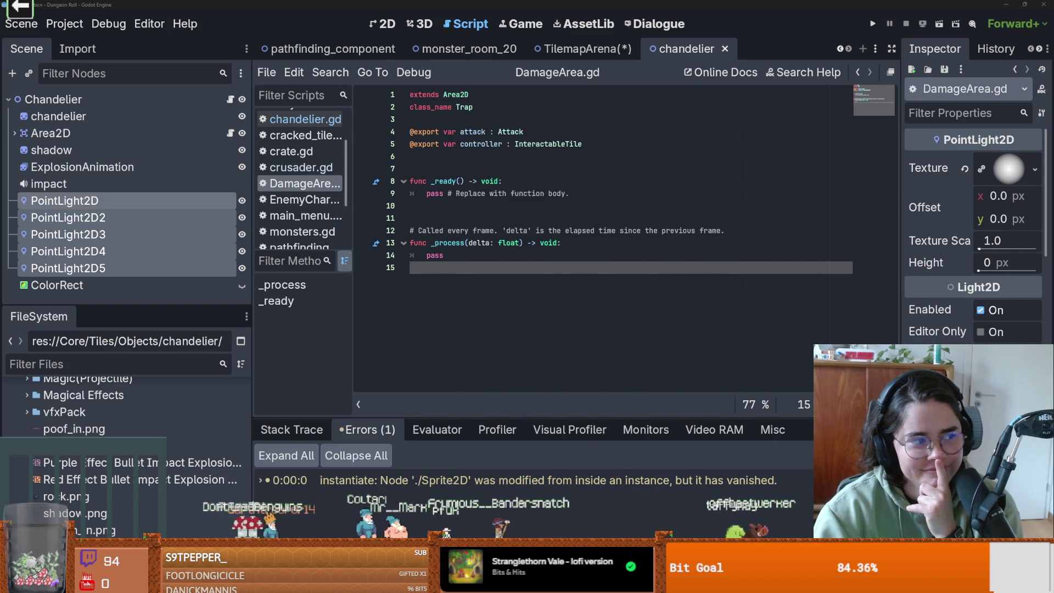
click(538, 157)
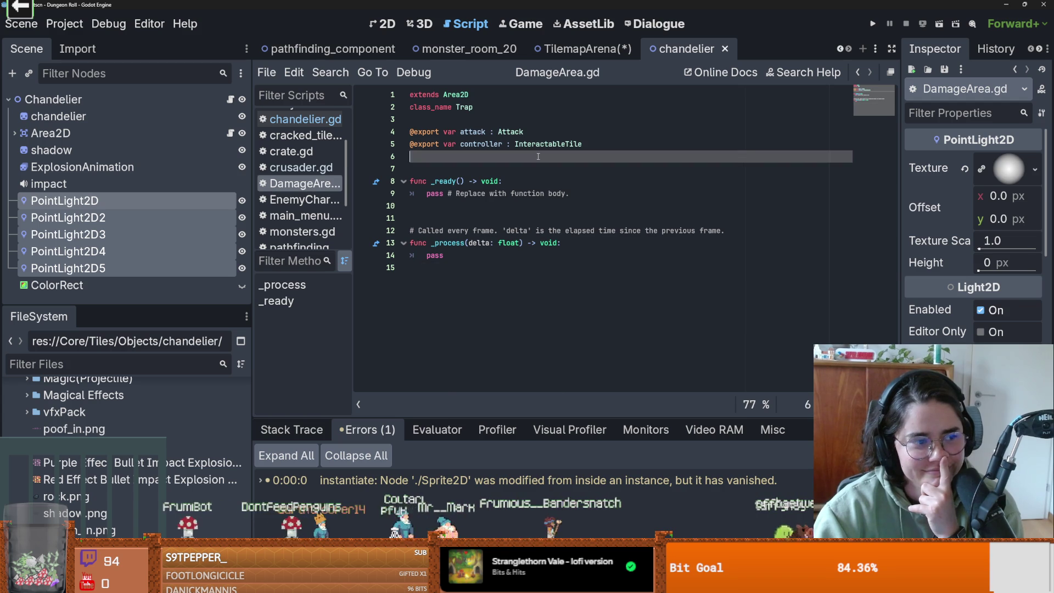